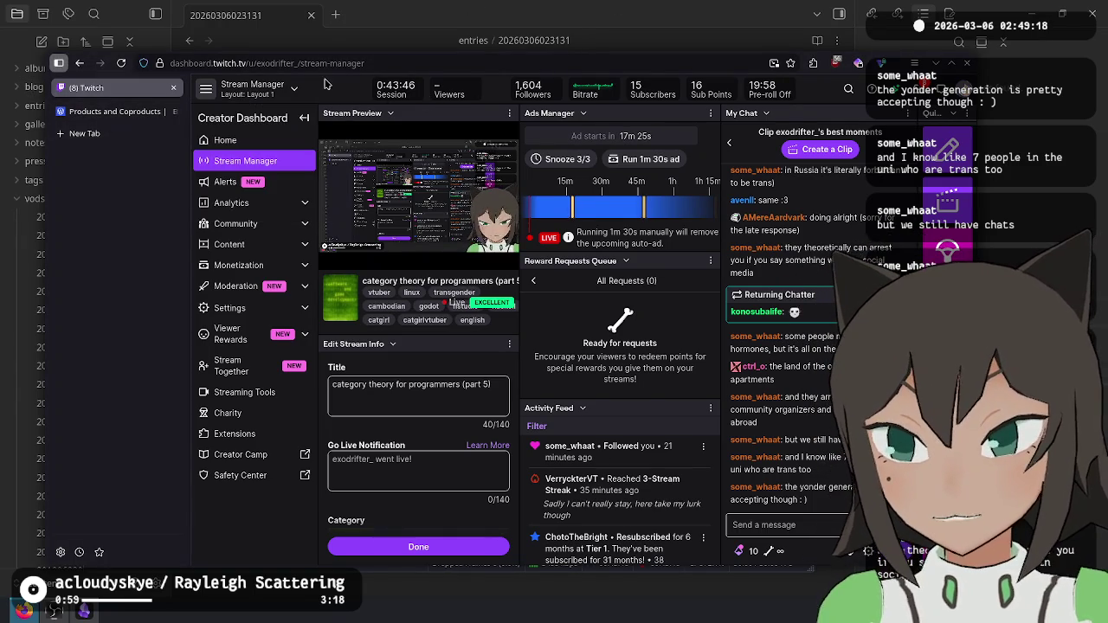
Step: Nudge the browser window, briefly bring up OBS Studio, then return to the browser
mouse_move(900, 66)
left_mouse_down()
mouse_move(933, 101)
mouse_move(933, 52)
mouse_move(930, 68)
mouse_move(949, 74)
left_mouse_up()
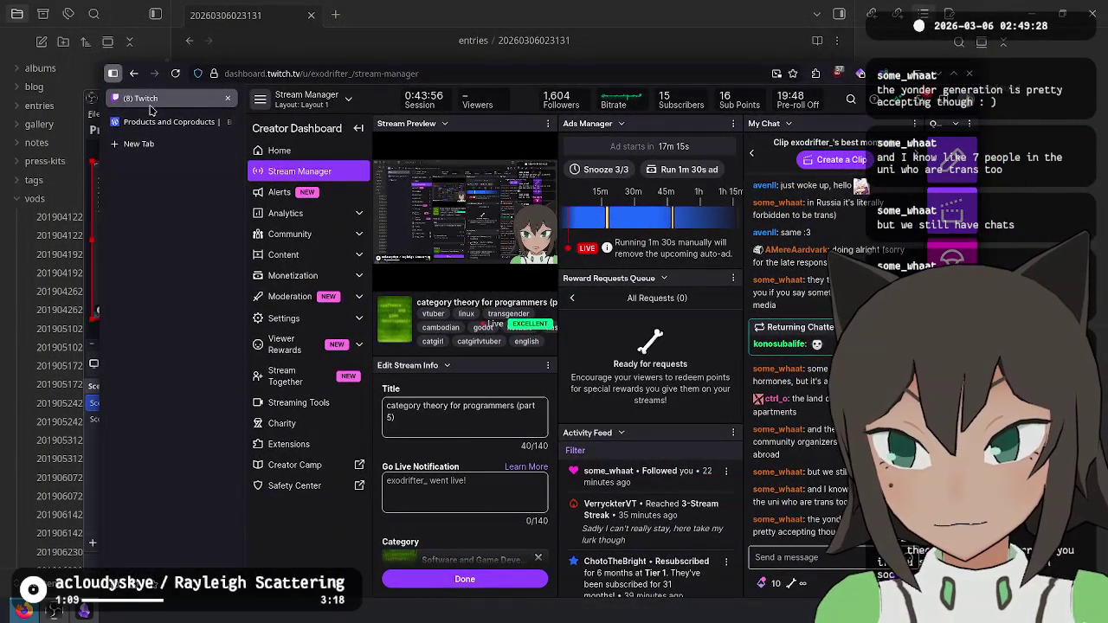
left_click(91, 147)
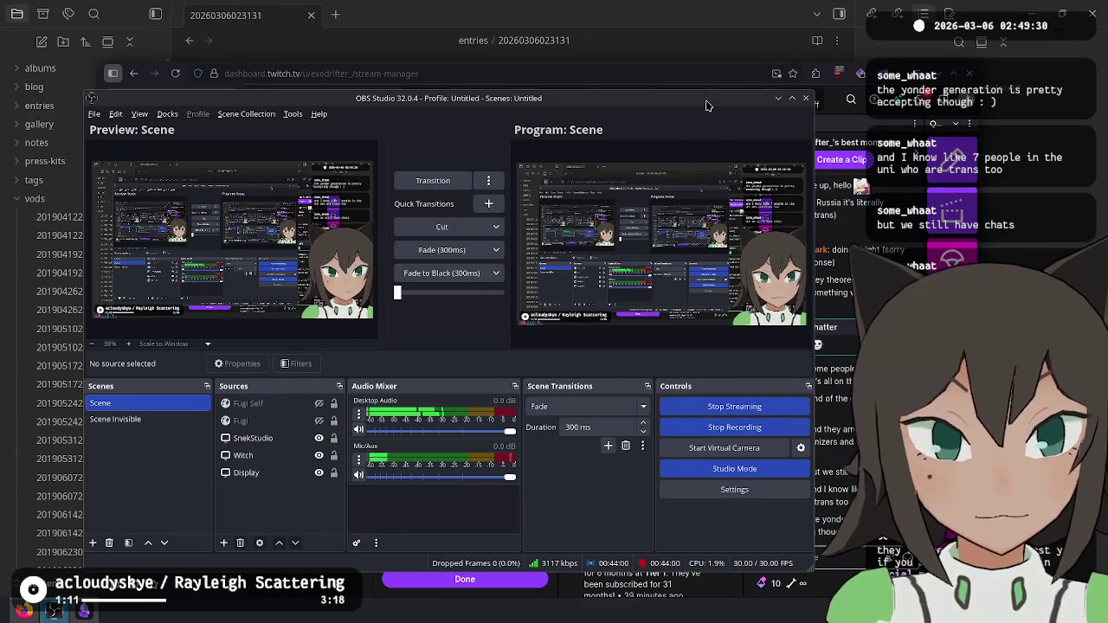
key("alt+Tab")
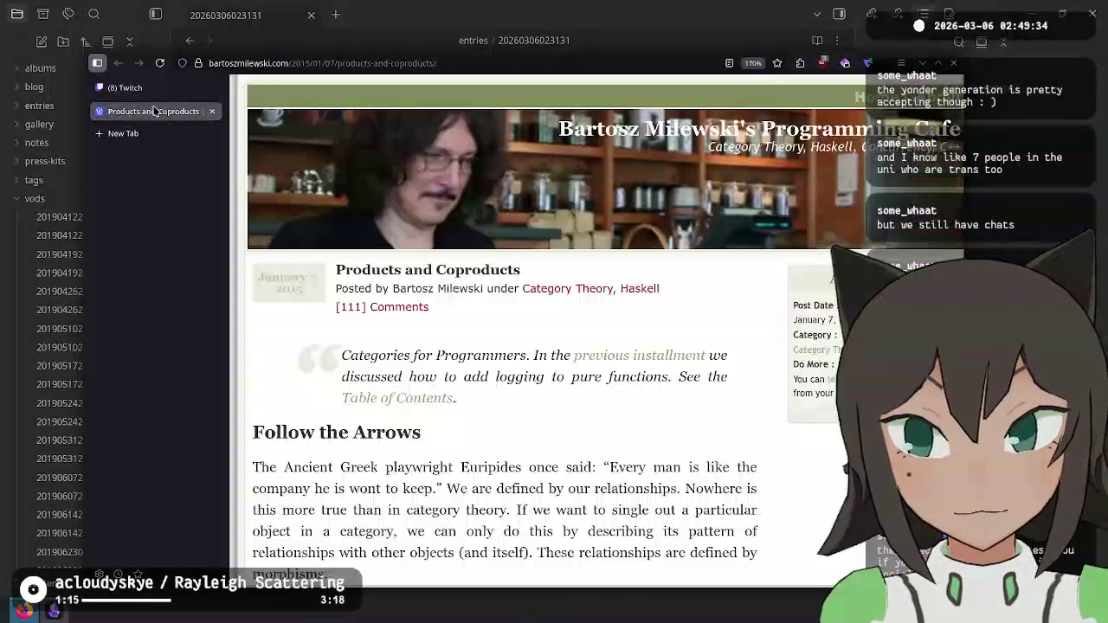
left_click(153, 111)
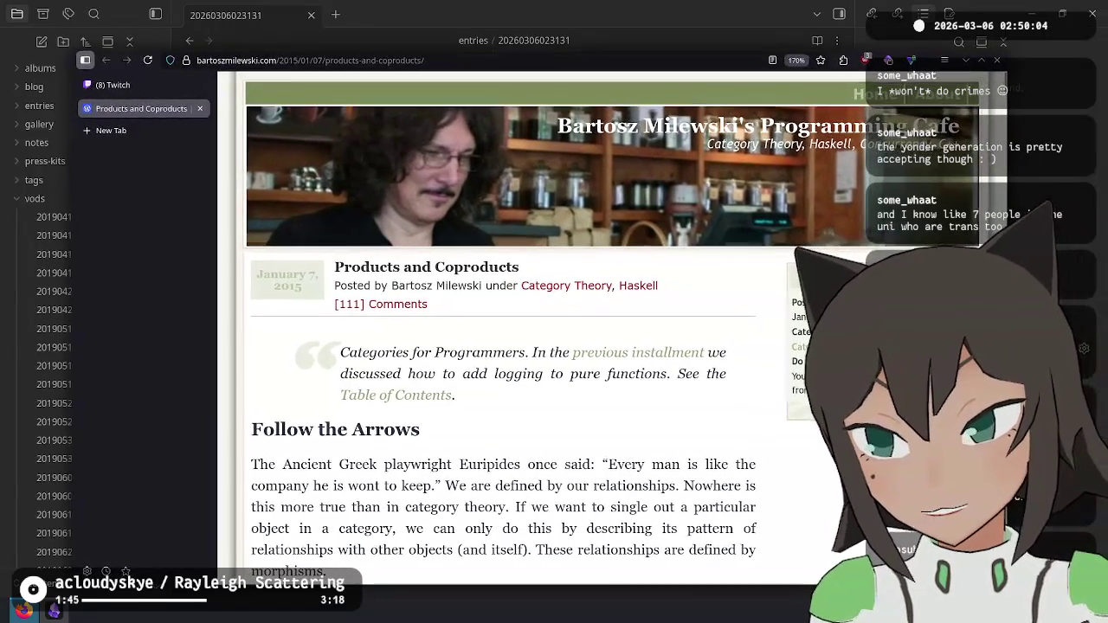
left_click_drag(435, 268, 455, 269)
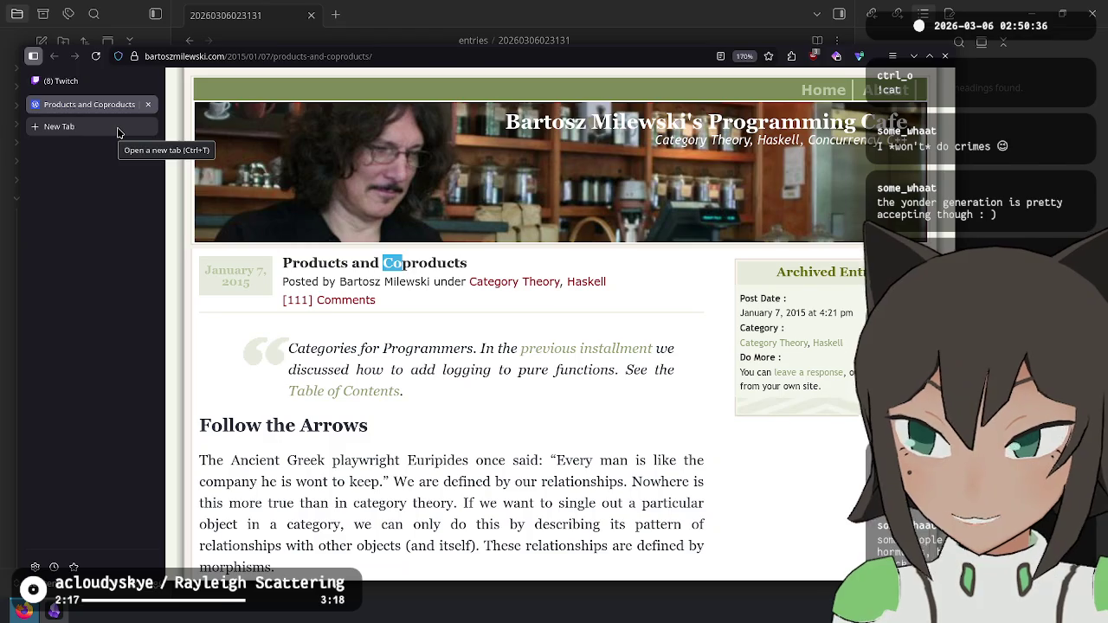
Step: Search DuckDuckGo for 'youtube 17 wrong things about category theory' and open the '27 Unhelpful Facts' video
left_click(118, 128)
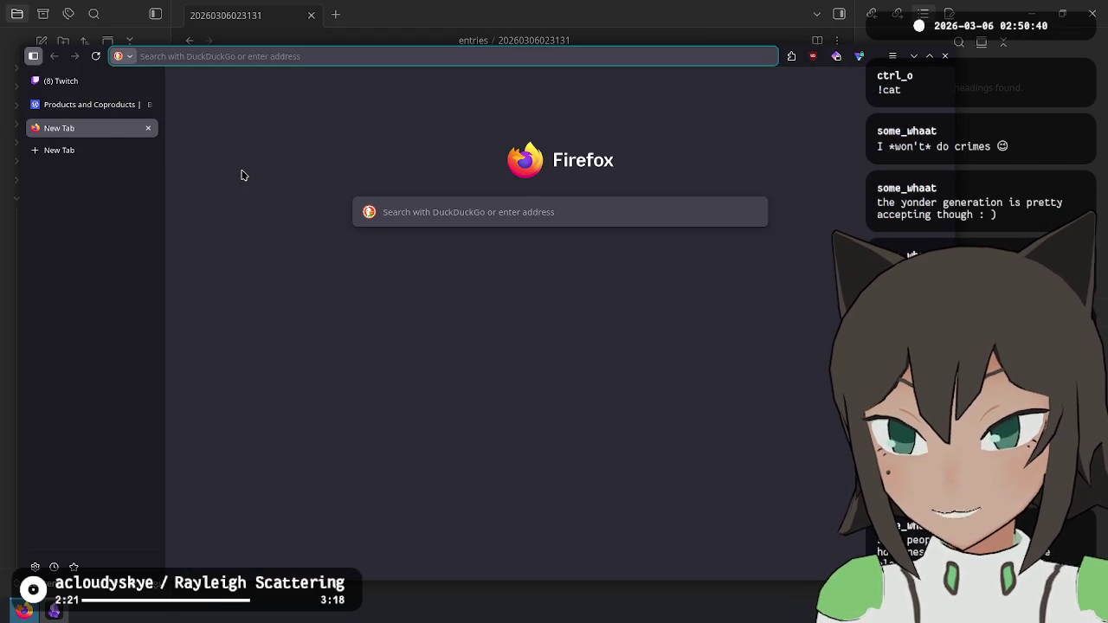
type("y")
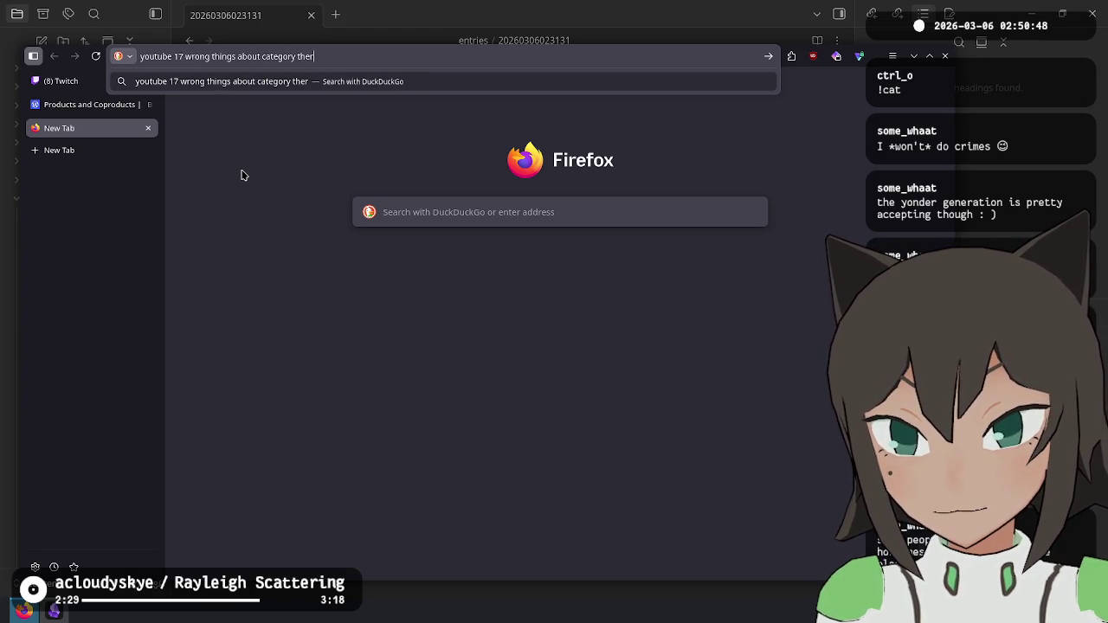
type("y")
key("Return")
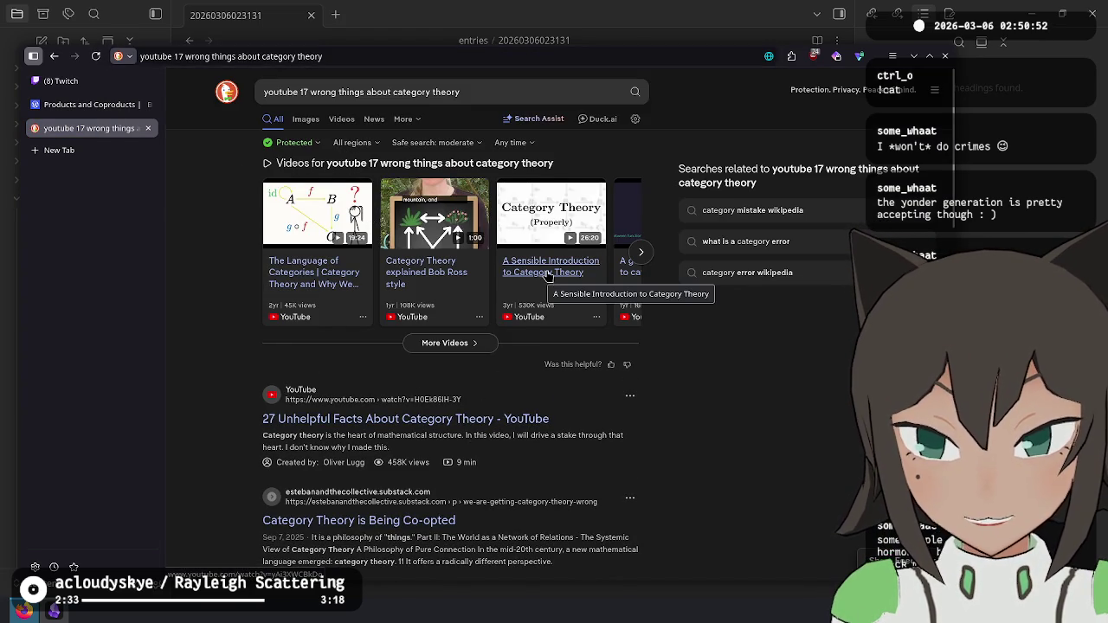
left_click(508, 424)
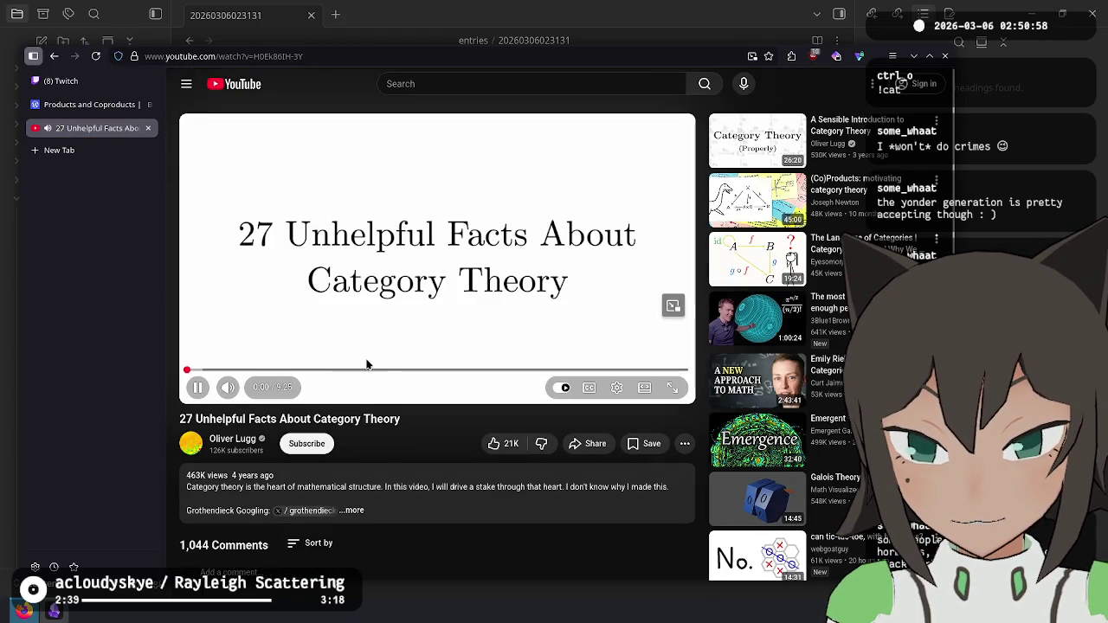
Step: Put the video in theater mode and jump ahead to the category diagram at 4:49
left_click(268, 294)
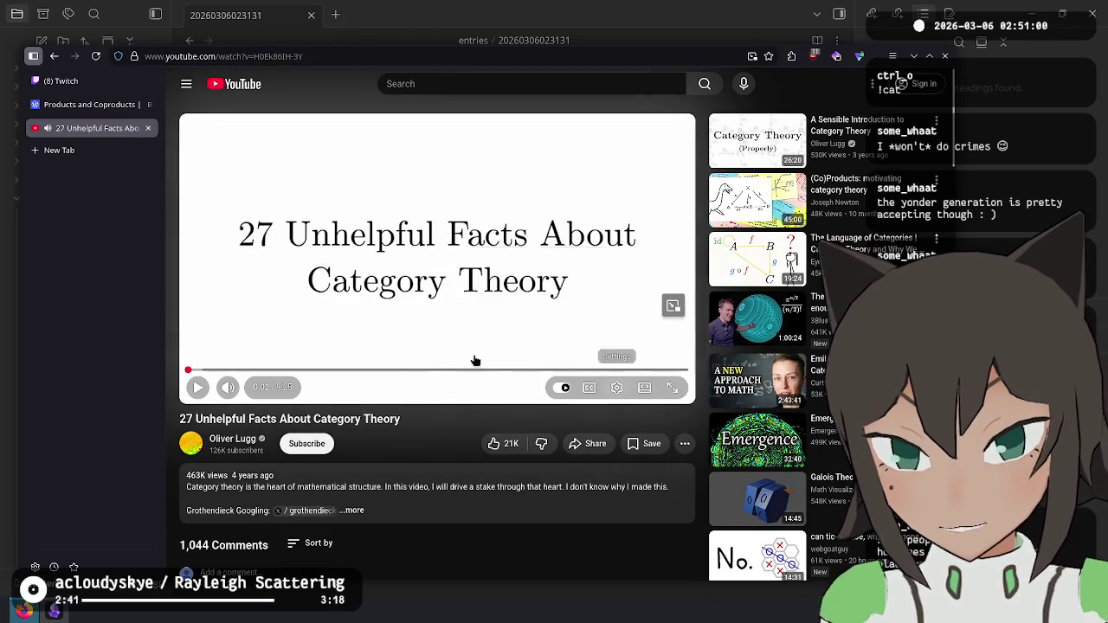
left_click(644, 387)
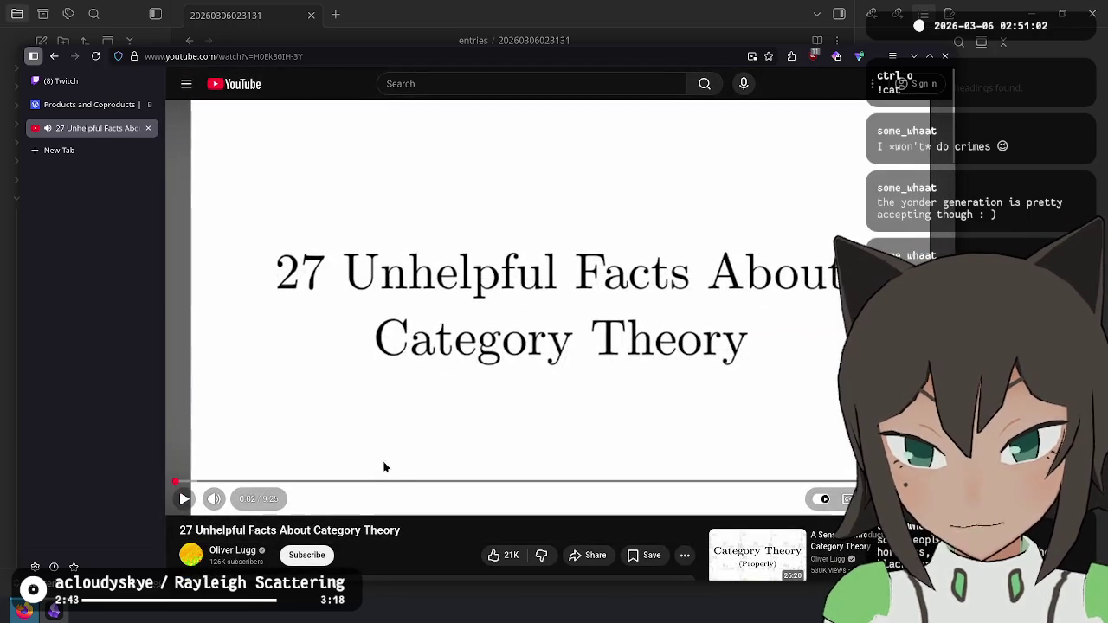
left_click(571, 482)
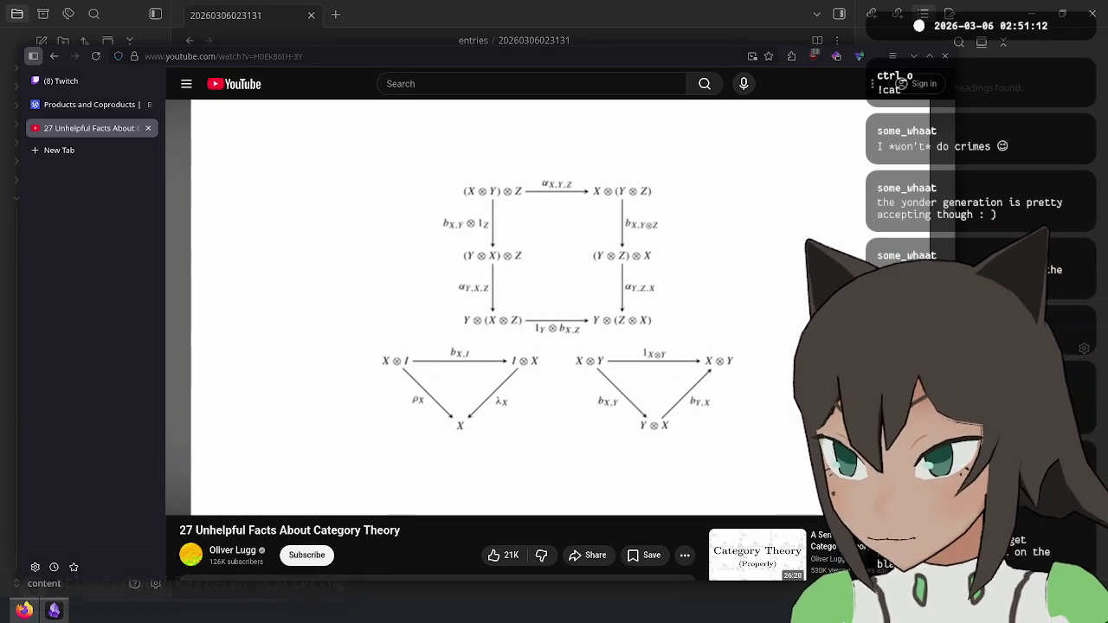
left_click(510, 285)
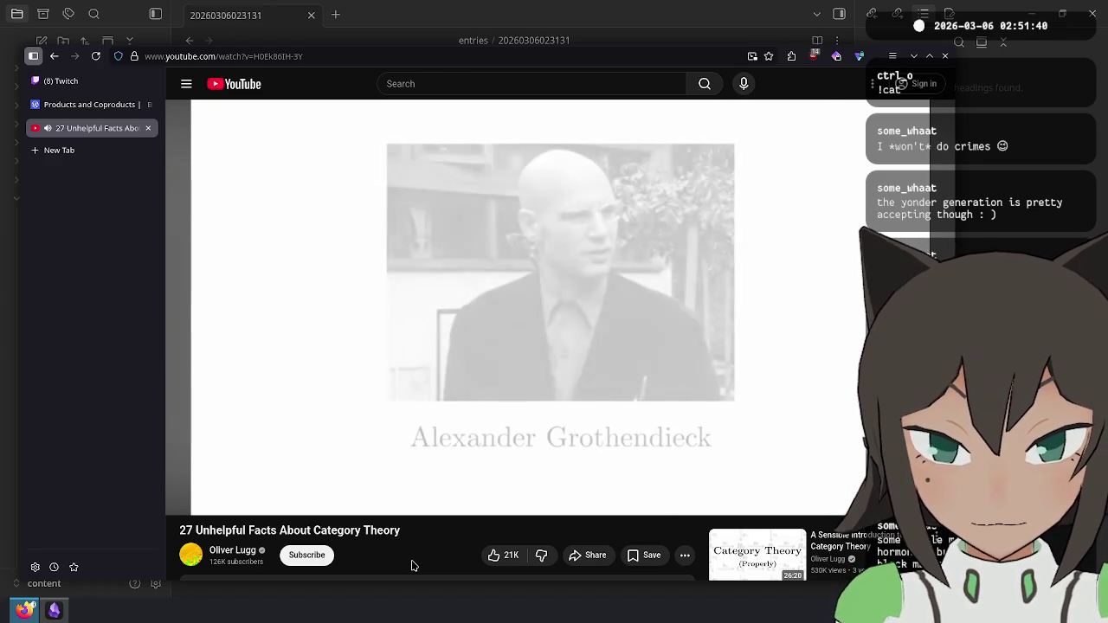
Step: Pause on the Grothendieck photo, then skip ahead and stop on the world-map scene at 7:23
key("space")
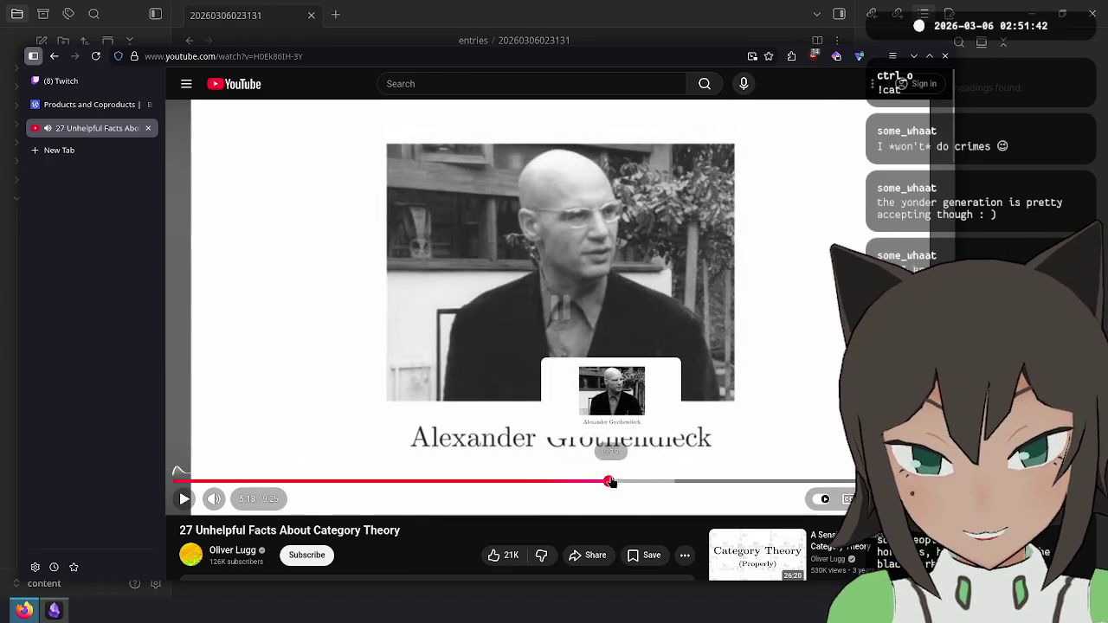
left_click(765, 482)
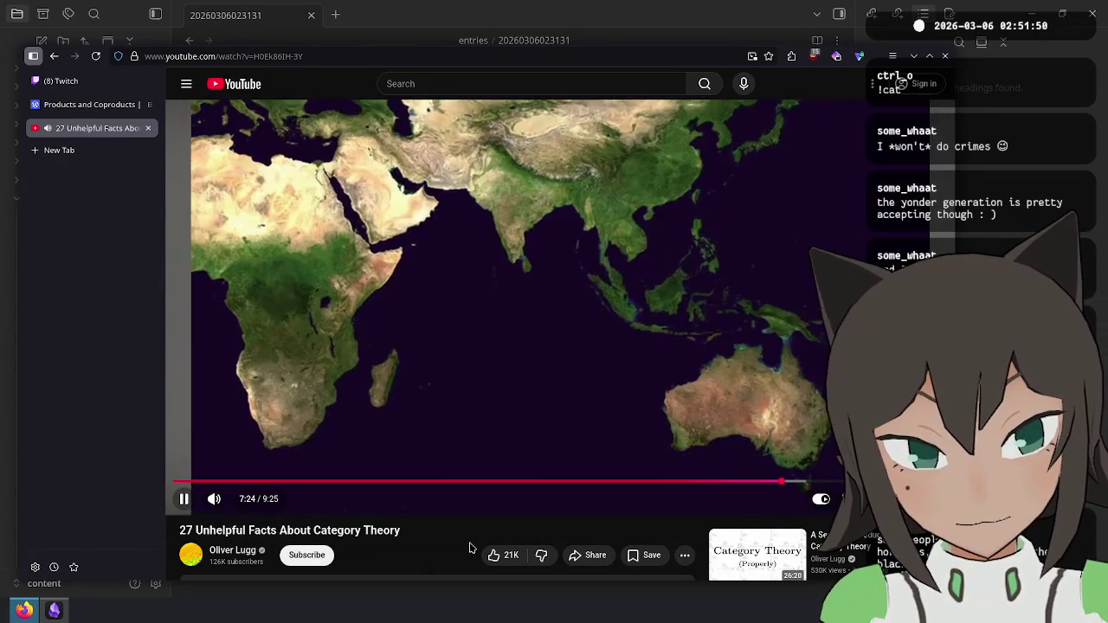
key("Left")
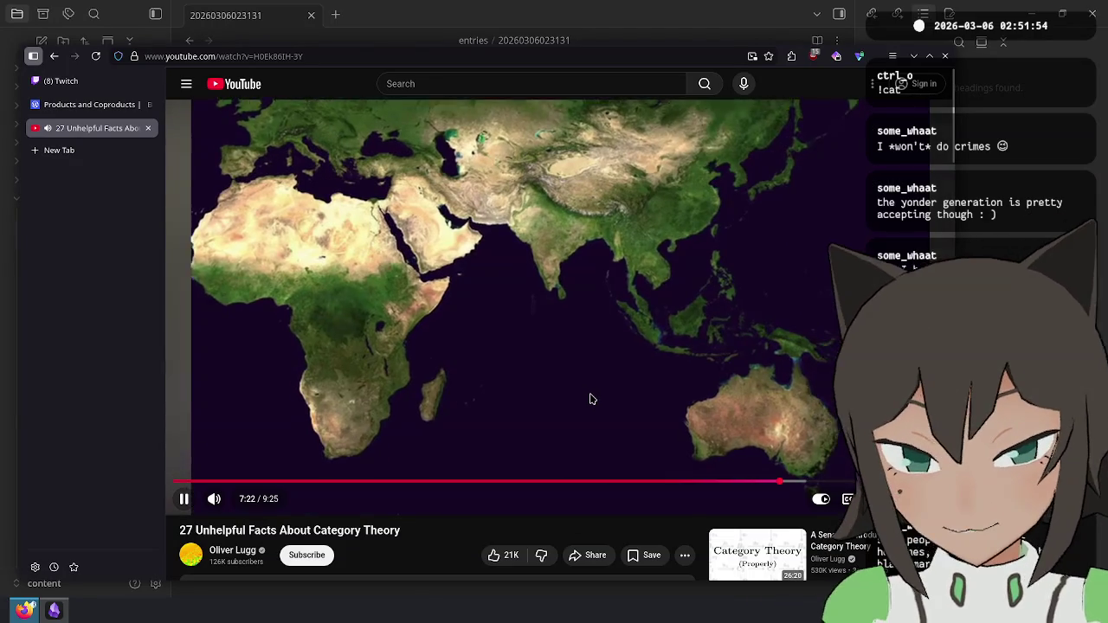
left_click(592, 399)
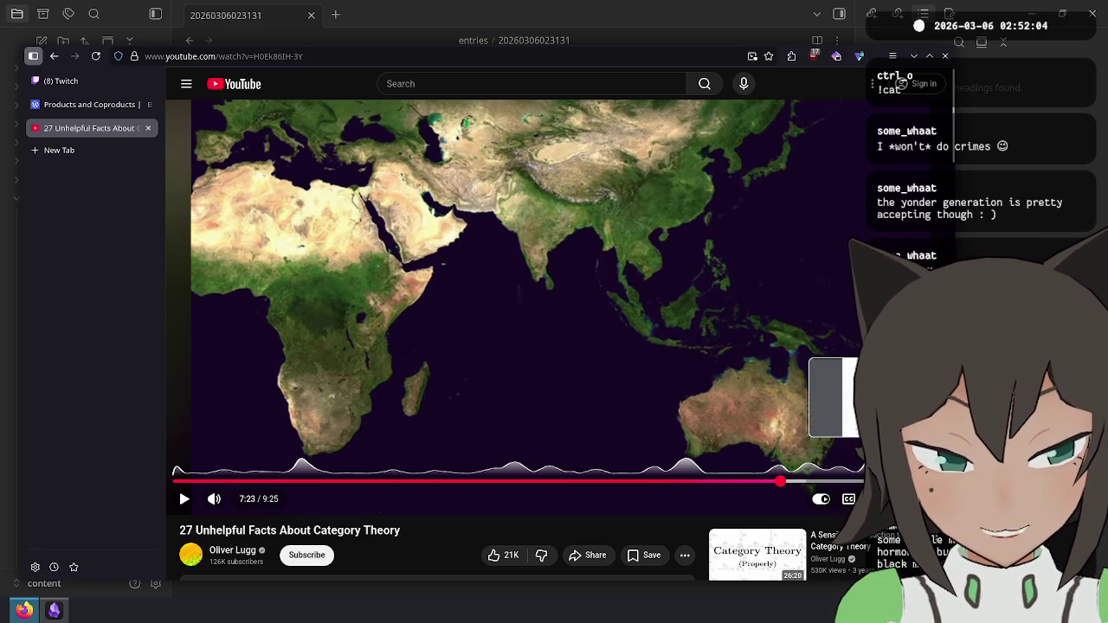
Step: Skip the video to around 9:20 and let it play to the end
left_click_drag(781, 481, 841, 481)
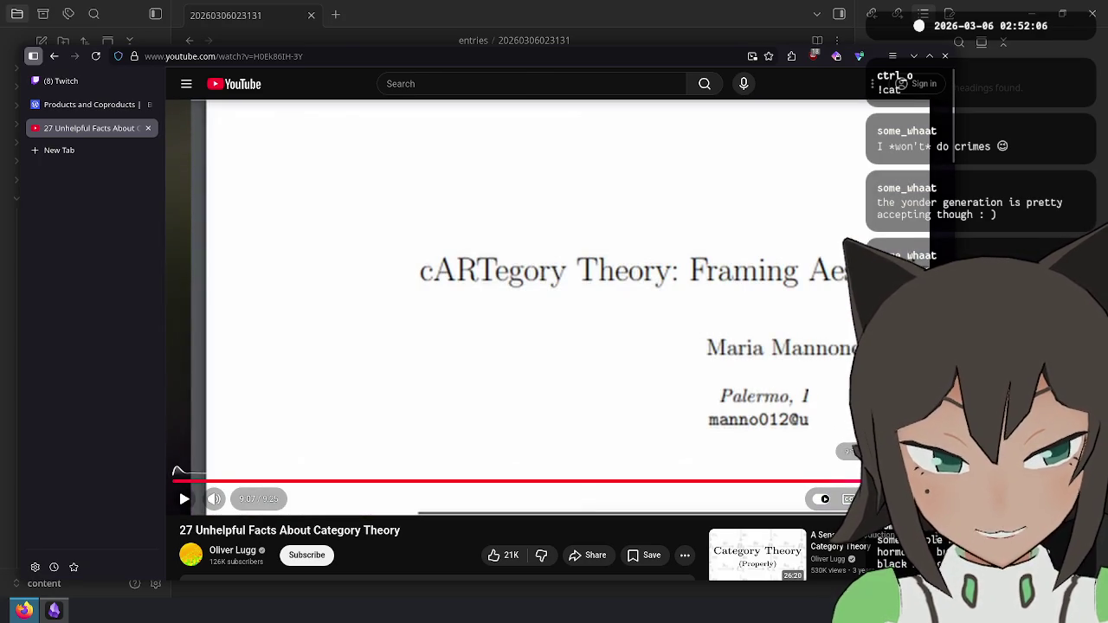
mouse_move(851, 481)
left_mouse_down()
mouse_move(863, 481)
mouse_move(818, 481)
mouse_move(612, 357)
left_mouse_up()
left_click(612, 358)
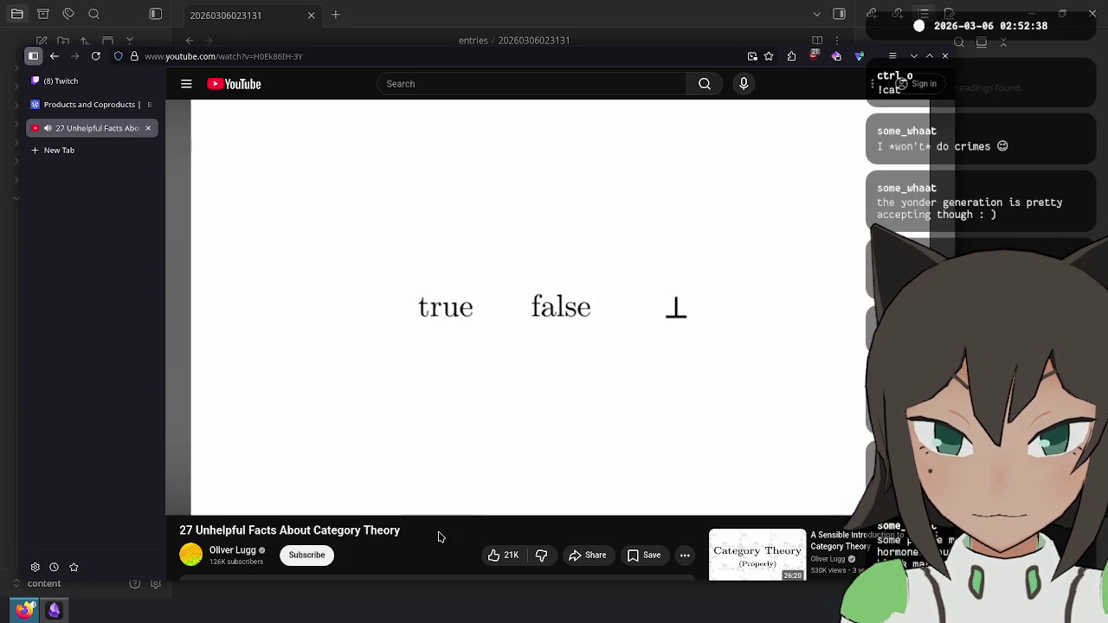
right_click(438, 538)
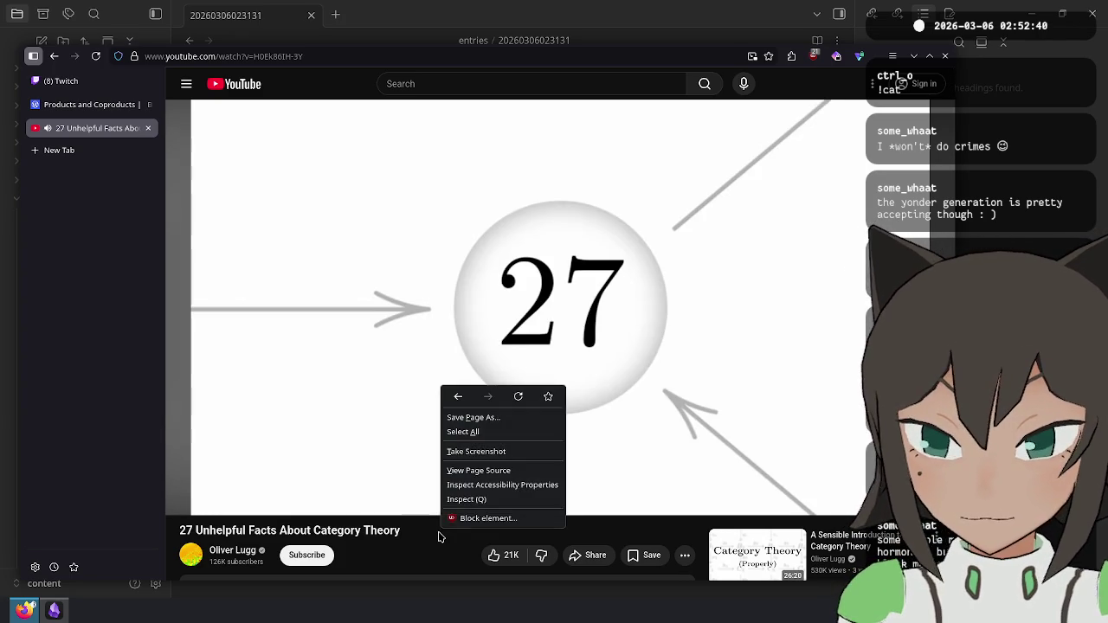
left_click(427, 537)
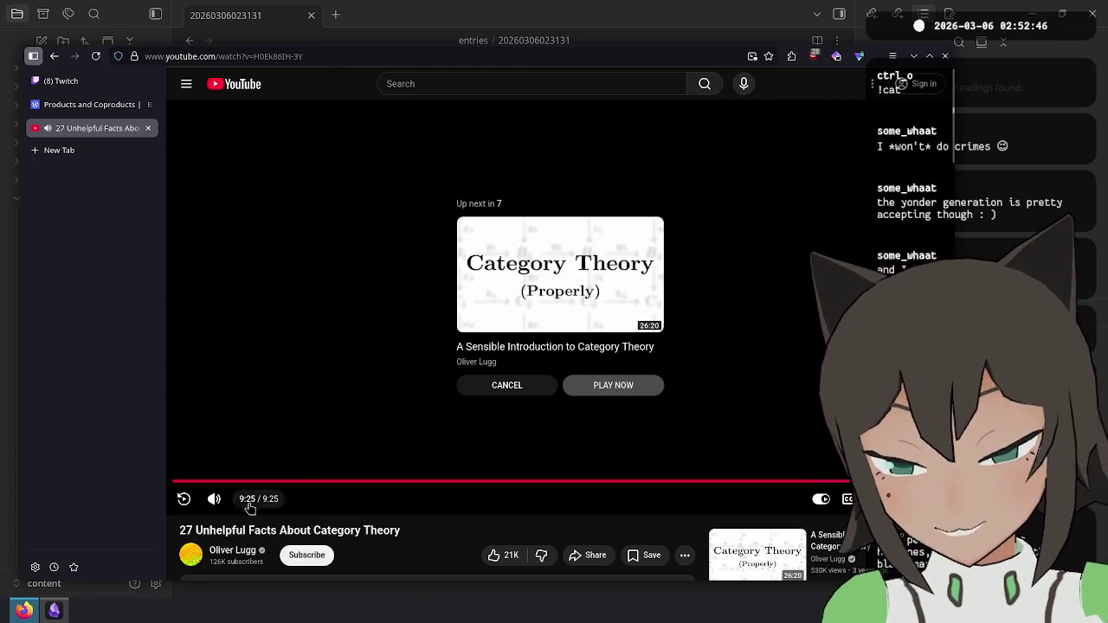
Step: Cancel the Up next autoplay and drag the video back toward the 2-Category slide
left_click(520, 389)
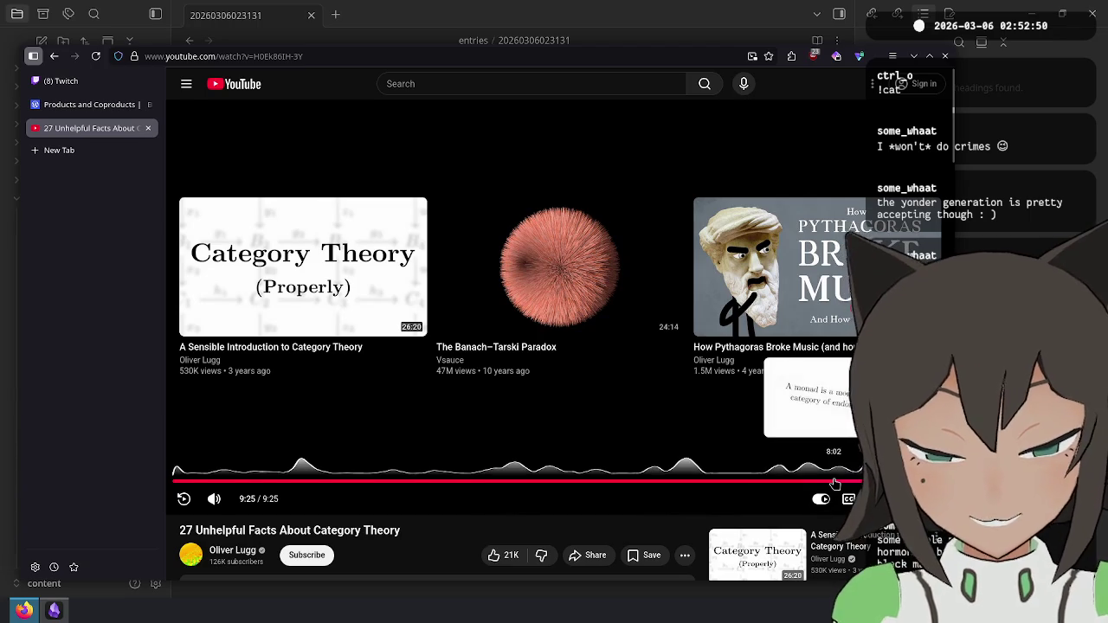
left_click(784, 482)
left_click_drag(784, 482, 604, 480)
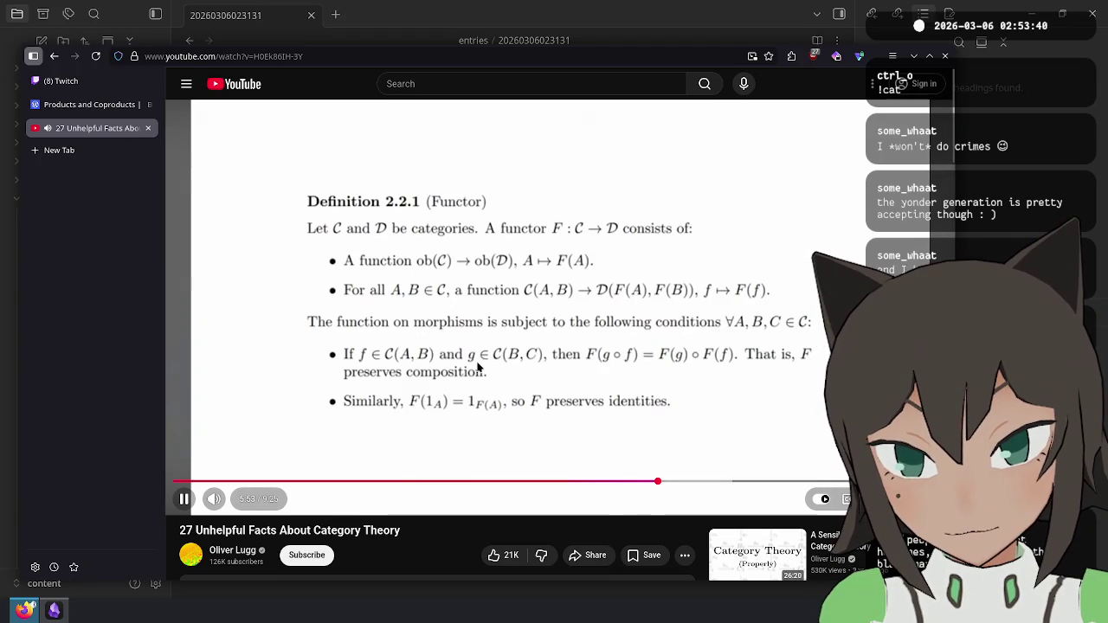
Step: Pause the YouTube video and close its tab
left_click(479, 367)
key("ctrl+w")
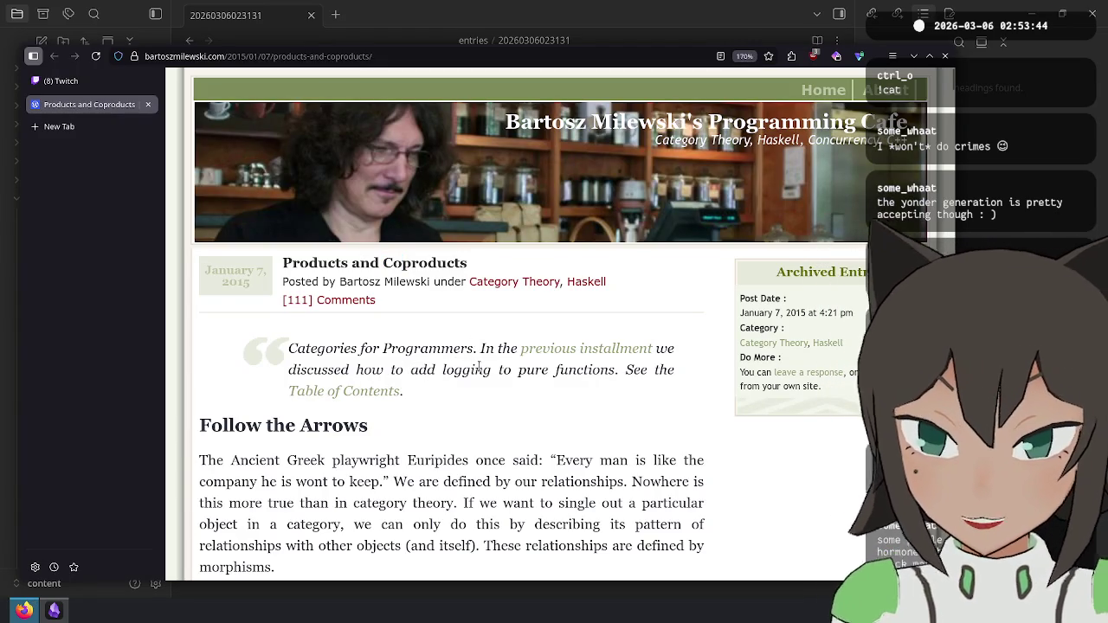
Step: Read through the article and select the sentence 'This process is reminiscent of the way we do web searches.'
scroll(478, 371, "down", 3)
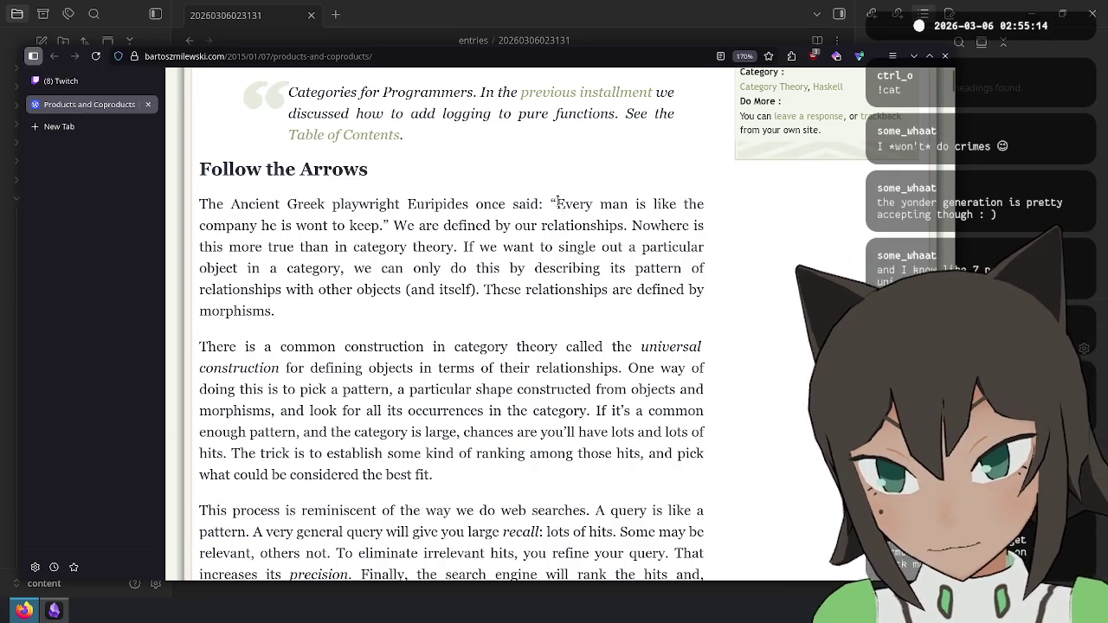
left_click_drag(557, 203, 379, 227)
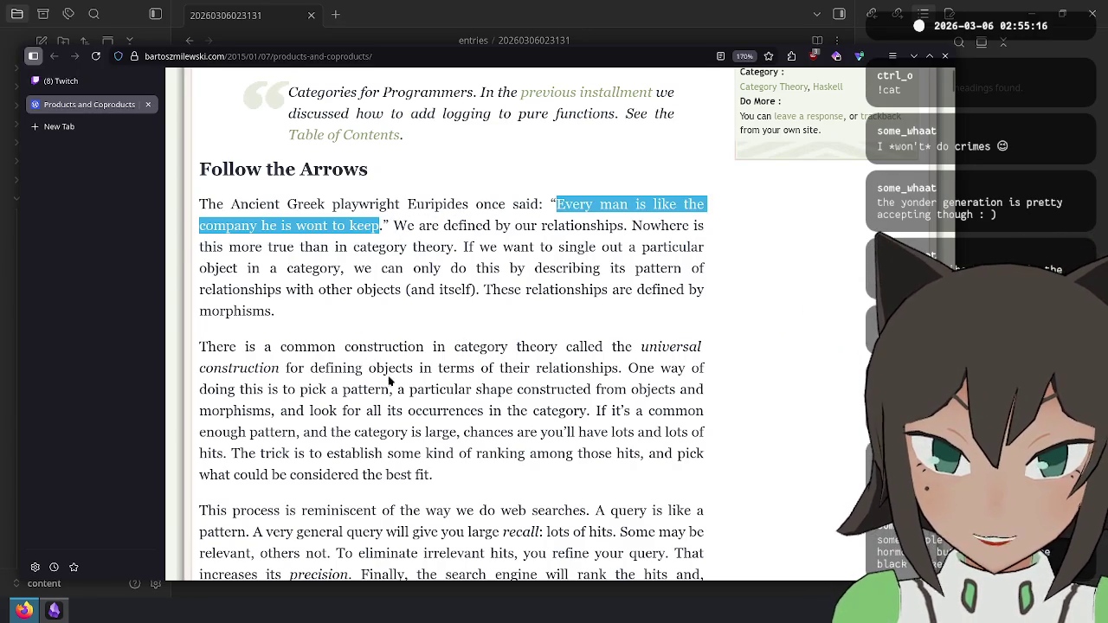
mouse_move(298, 371)
left_mouse_down()
mouse_move(312, 391)
mouse_move(582, 391)
mouse_move(654, 412)
mouse_move(422, 459)
mouse_move(446, 474)
left_mouse_up()
scroll(448, 322, "down", 3)
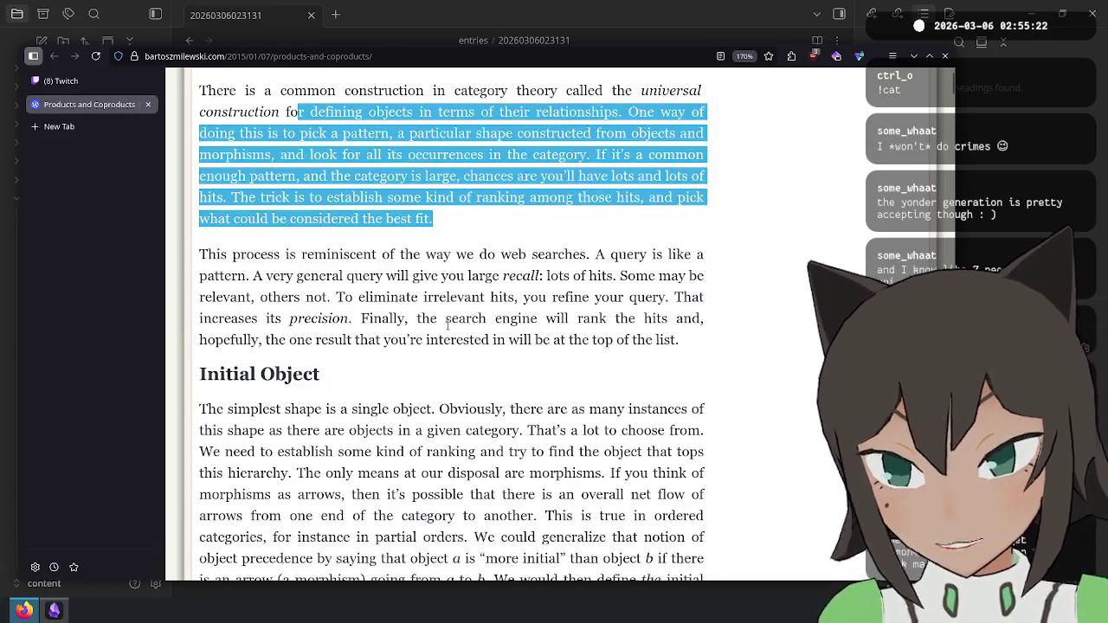
left_click(447, 322)
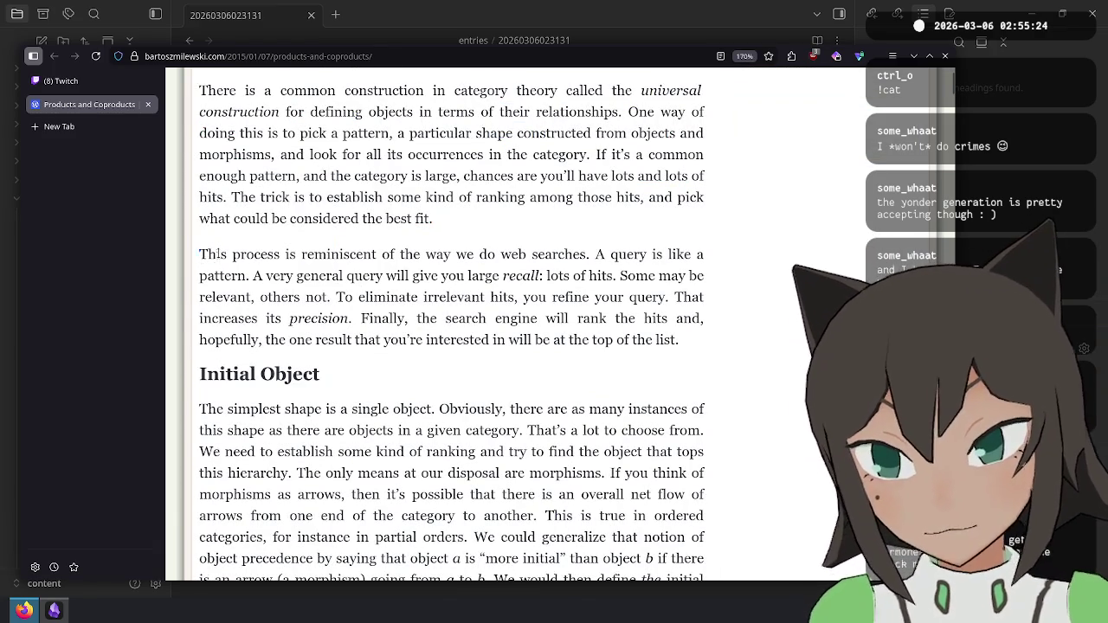
left_click_drag(201, 253, 603, 267)
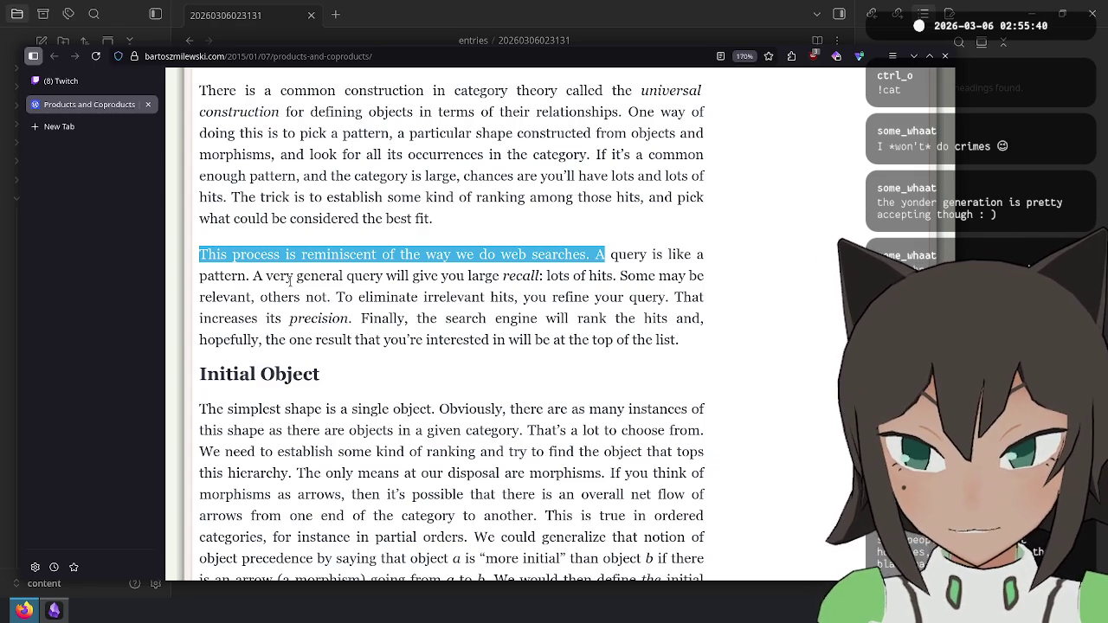
right_click(290, 278)
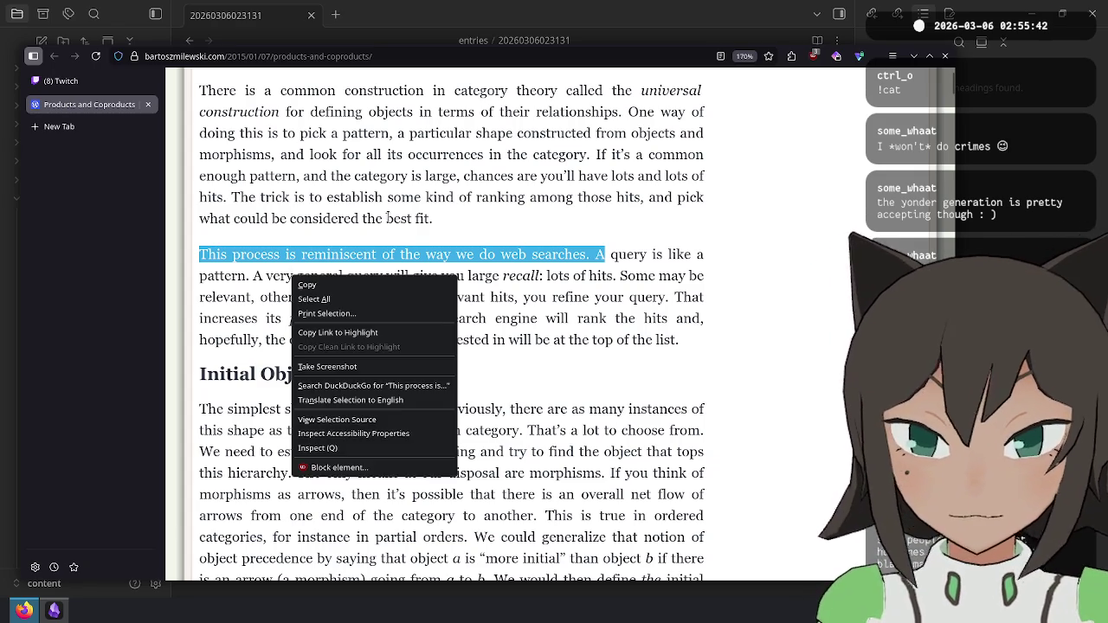
key("Escape")
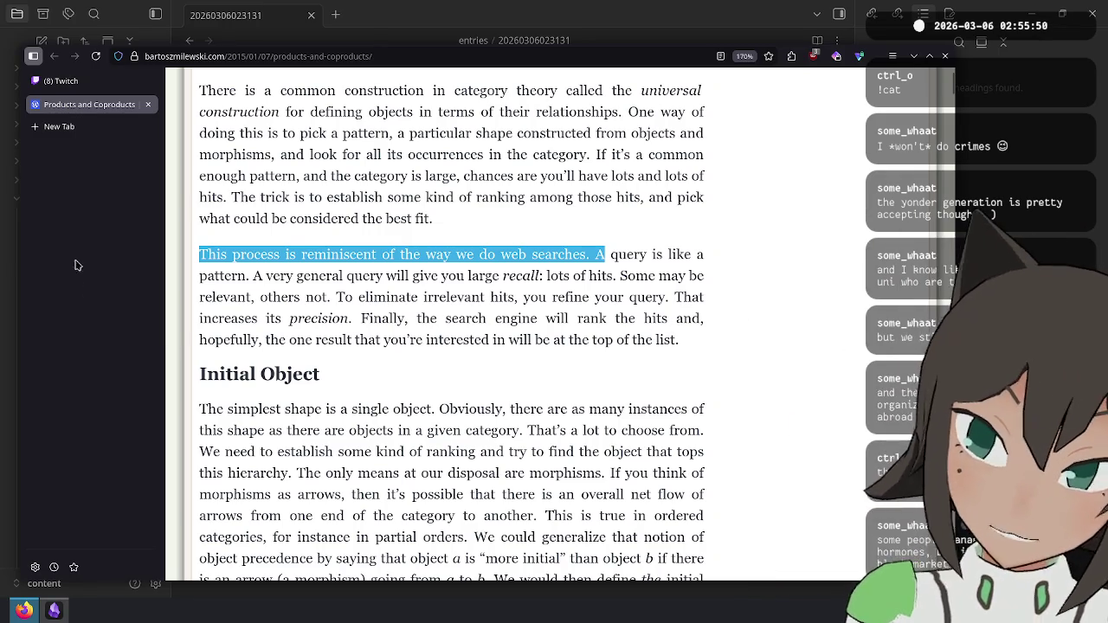
Step: Search 'hoogle' in a new tab and open the 'Haskell - Hoogle' result
key("ctrl+t")
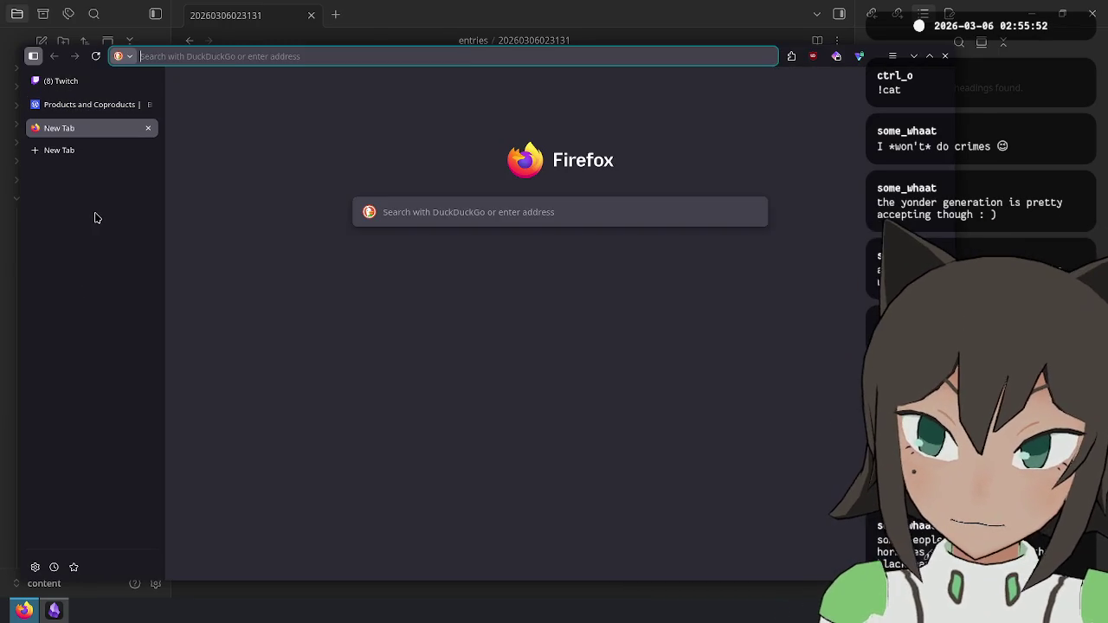
type("hoogle")
key("Return")
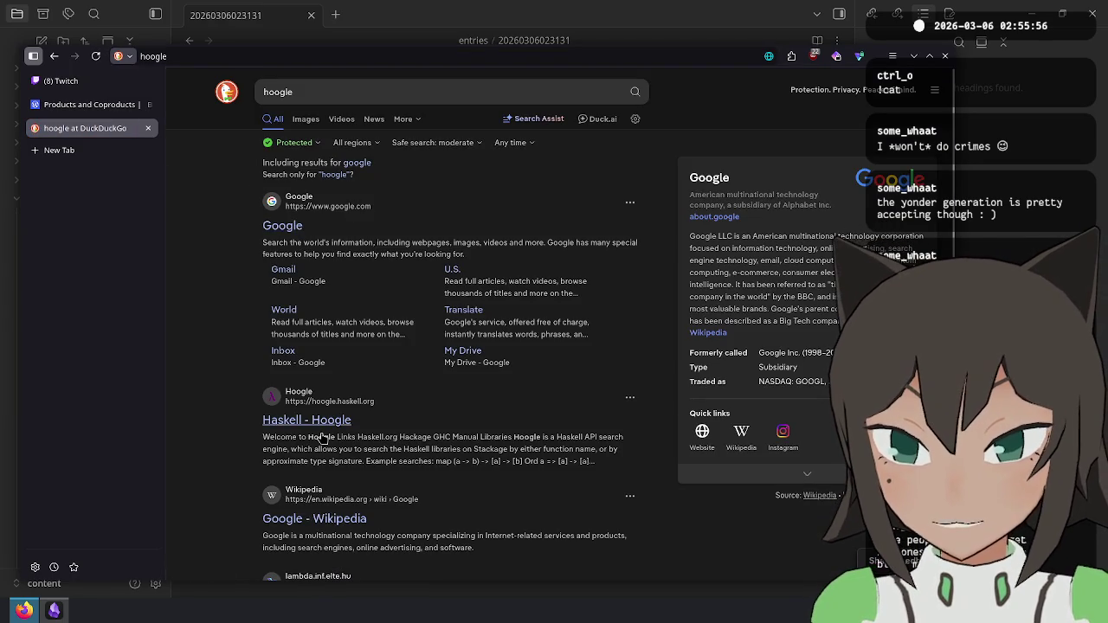
left_click(307, 420)
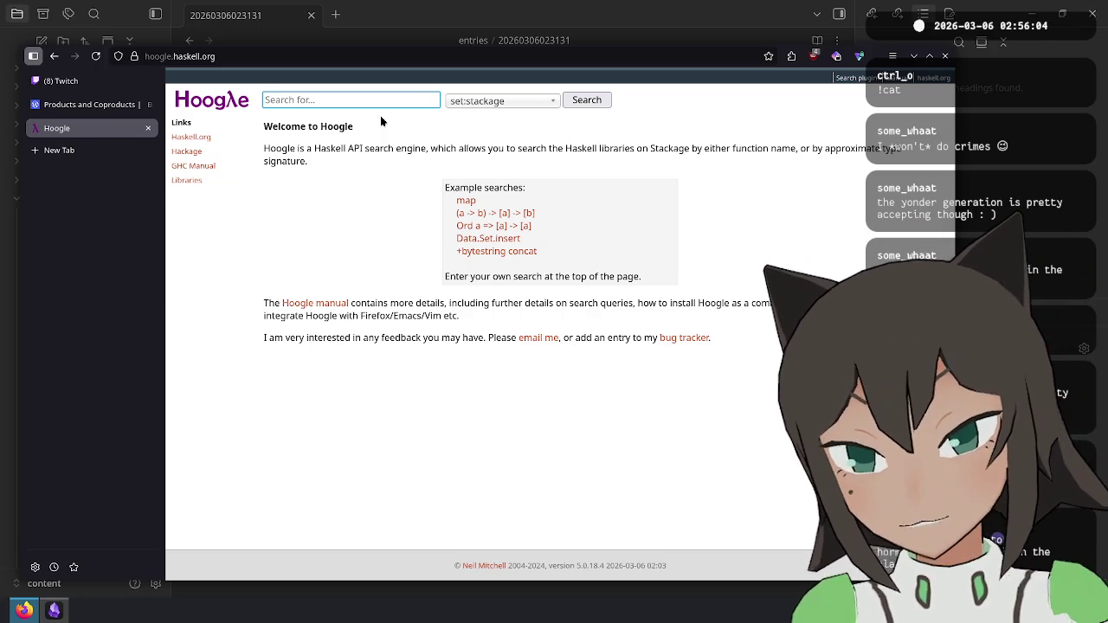
Step: Search Hoogle for '(a -> b) -> [a] -> [b]' and browse the results, topped by map
type("(a")
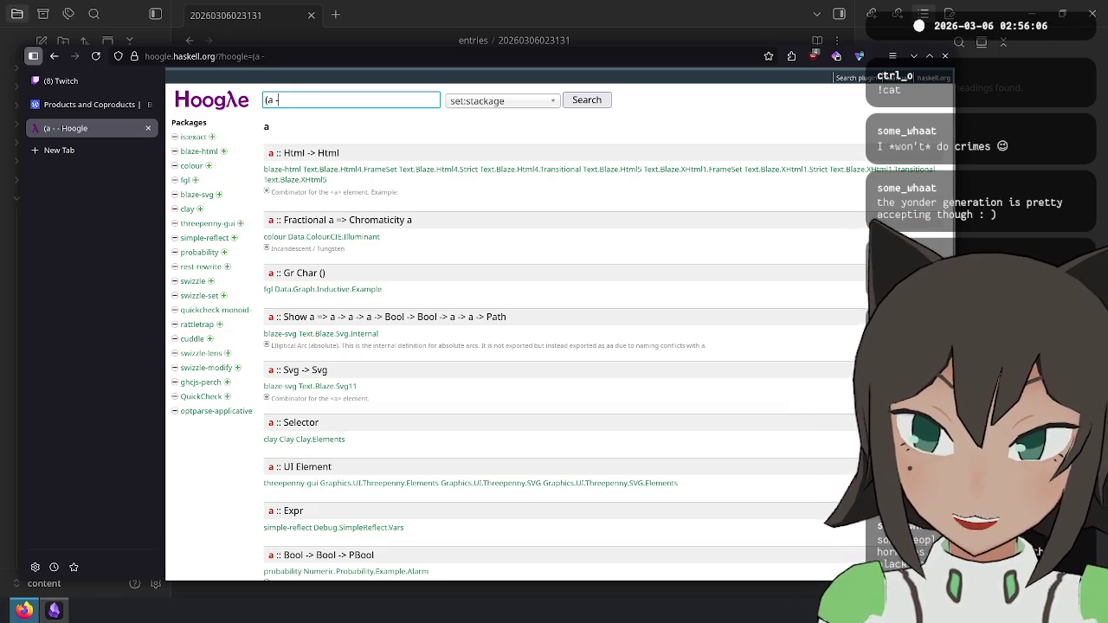
type(" -> b) -> [a")
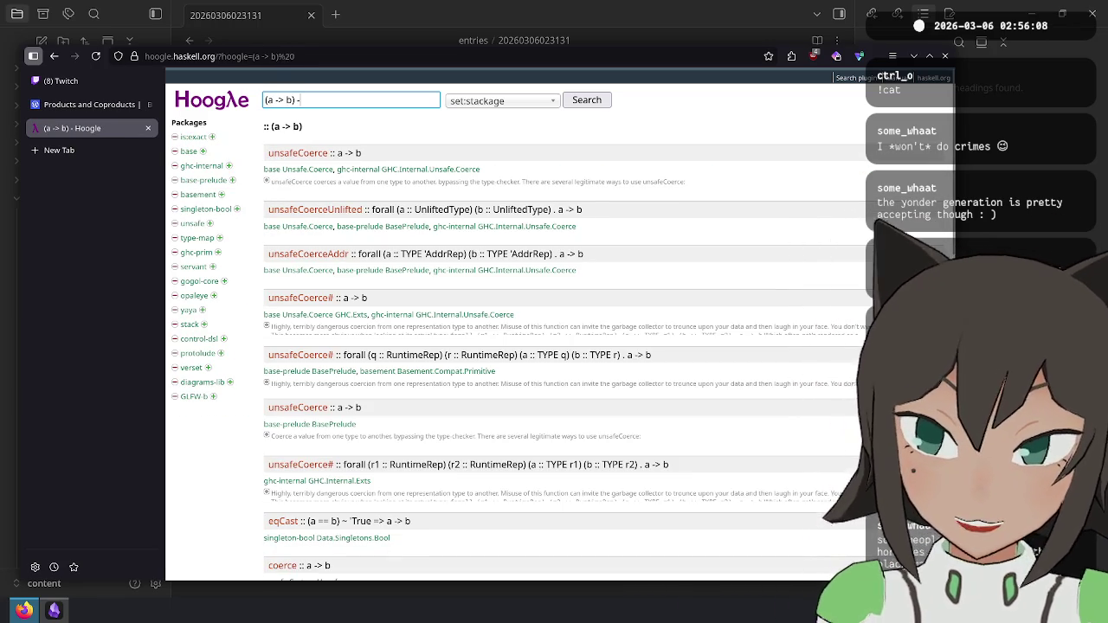
type("] -> [")
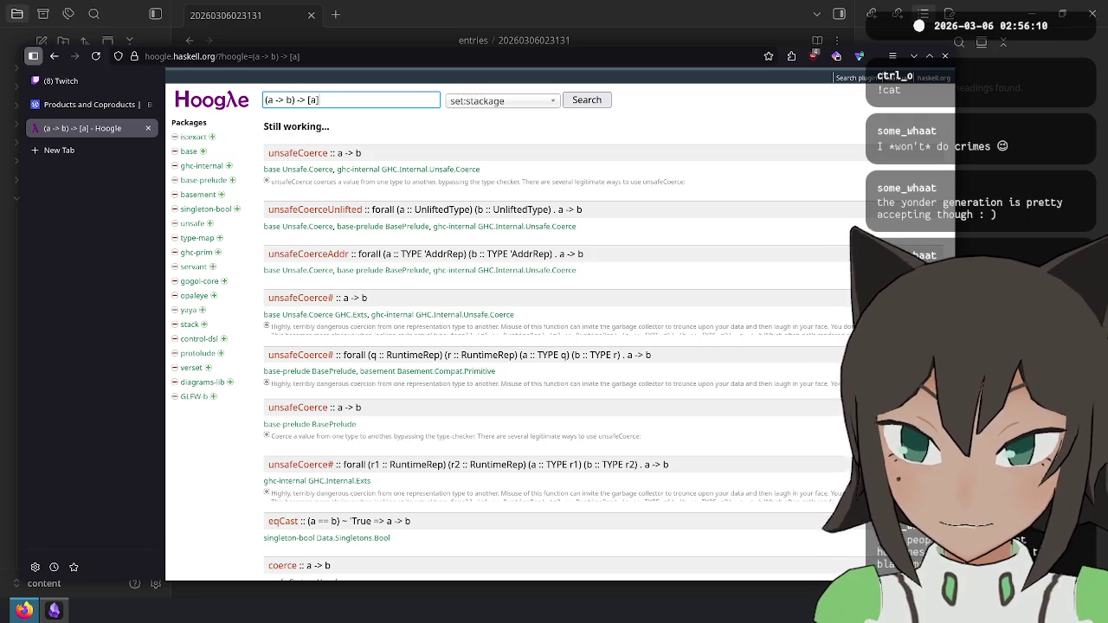
type("b]")
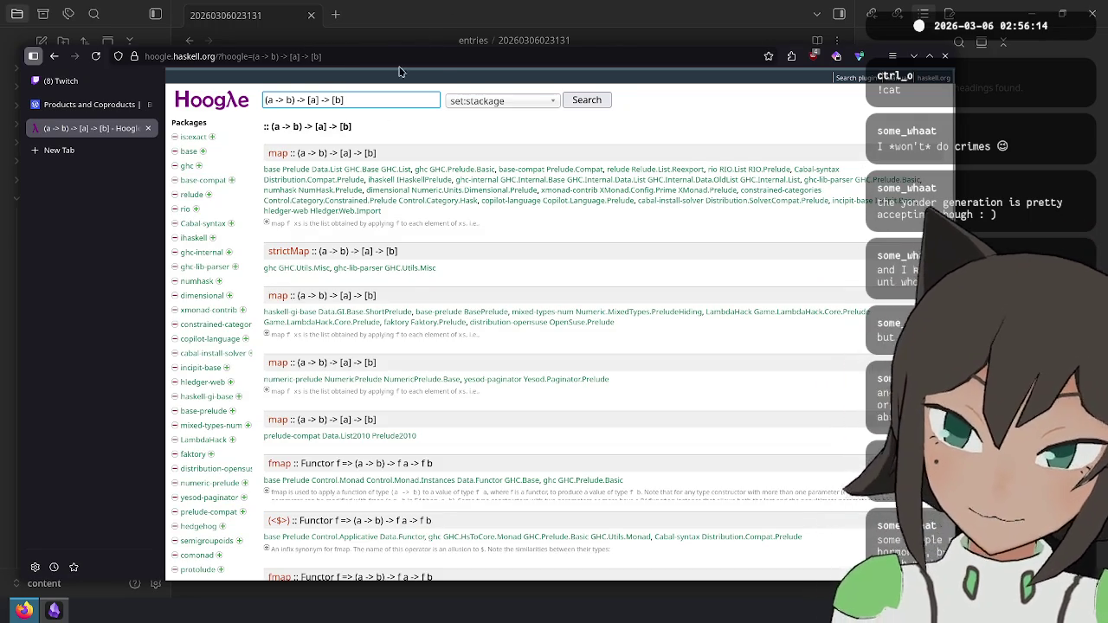
left_click(448, 122)
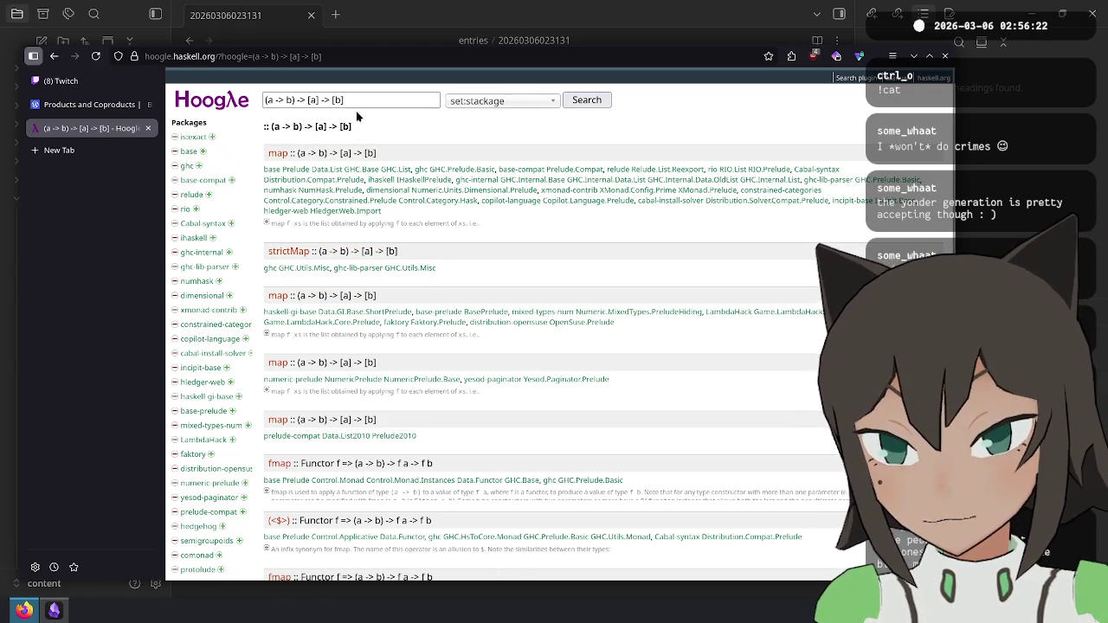
left_click_drag(358, 100, 264, 100)
left_click(421, 131)
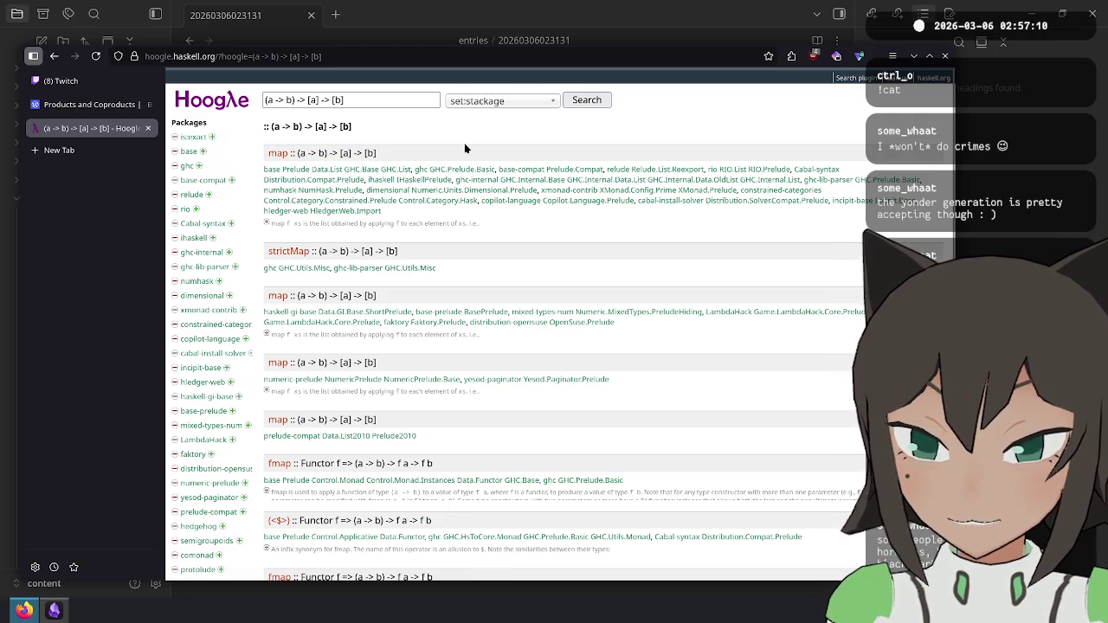
scroll(353, 208, "down", 3)
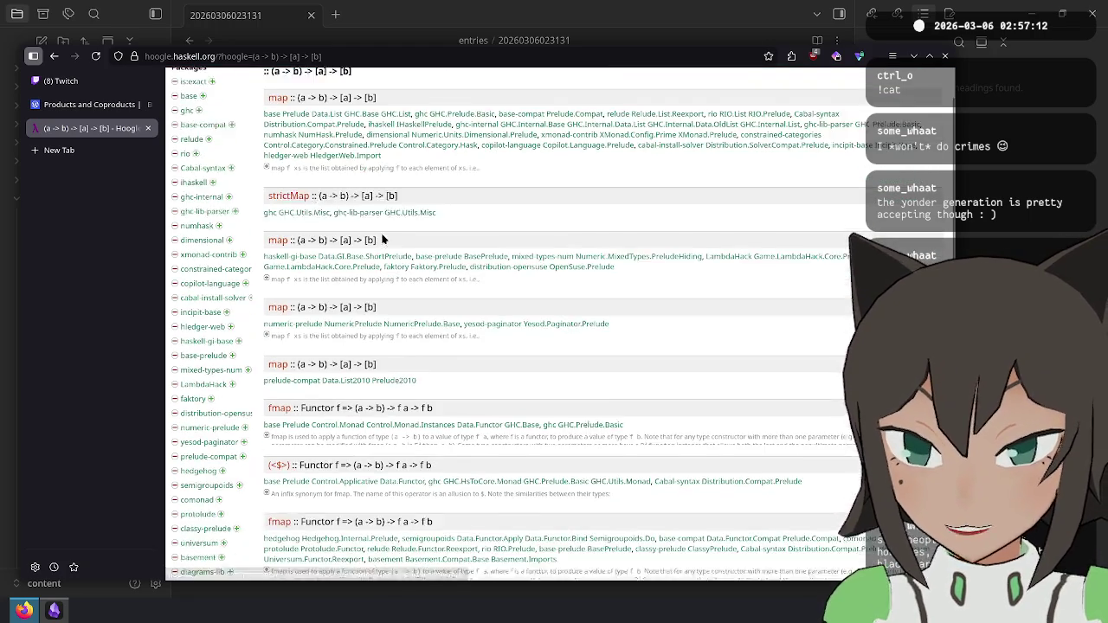
scroll(353, 250, "down", 2)
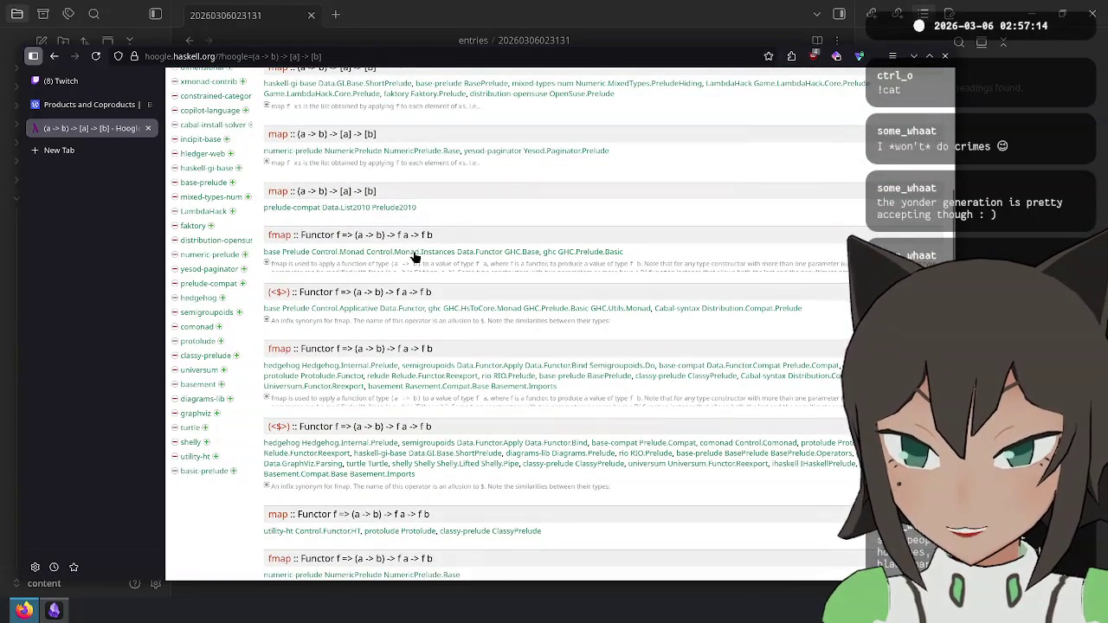
scroll(394, 344, "up", 3)
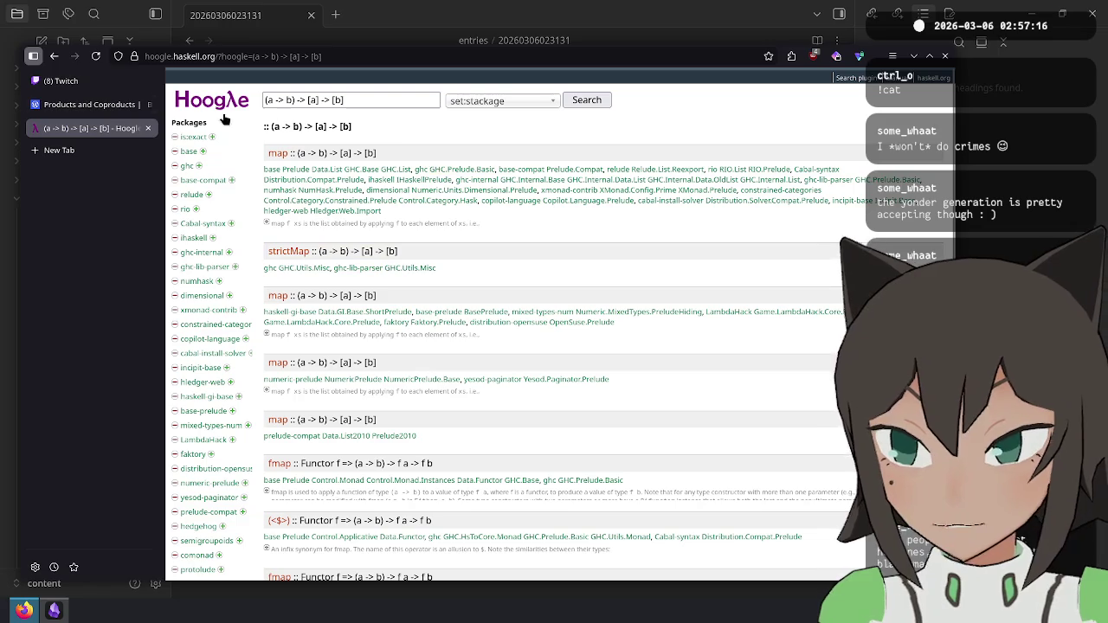
Step: Return to the Products and Coproducts article tab
left_click(95, 104)
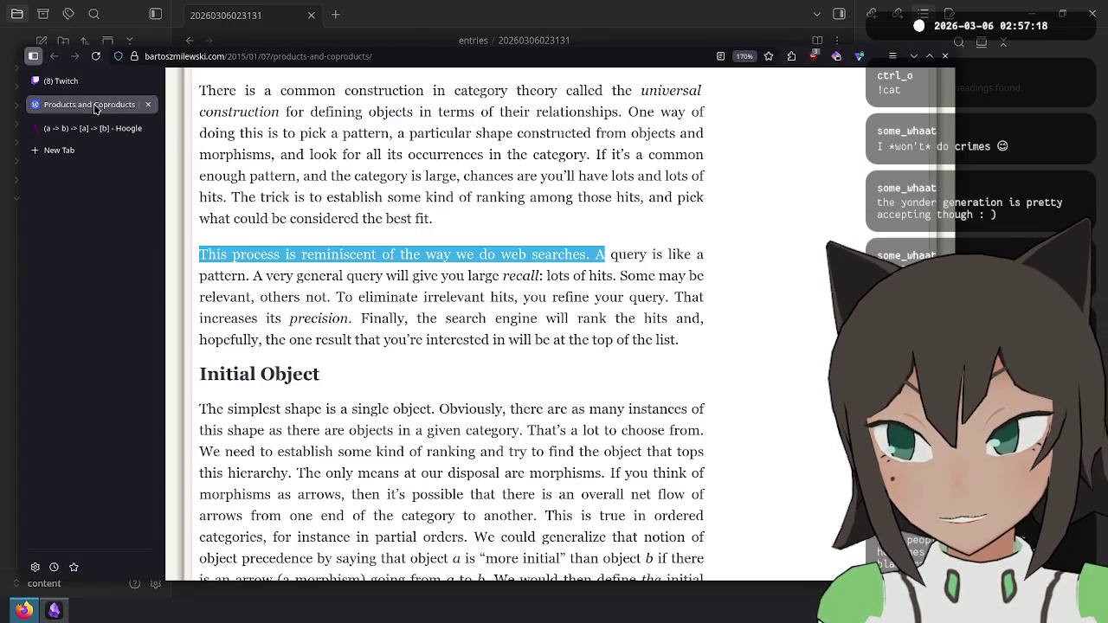
scroll(392, 256, "up", 3)
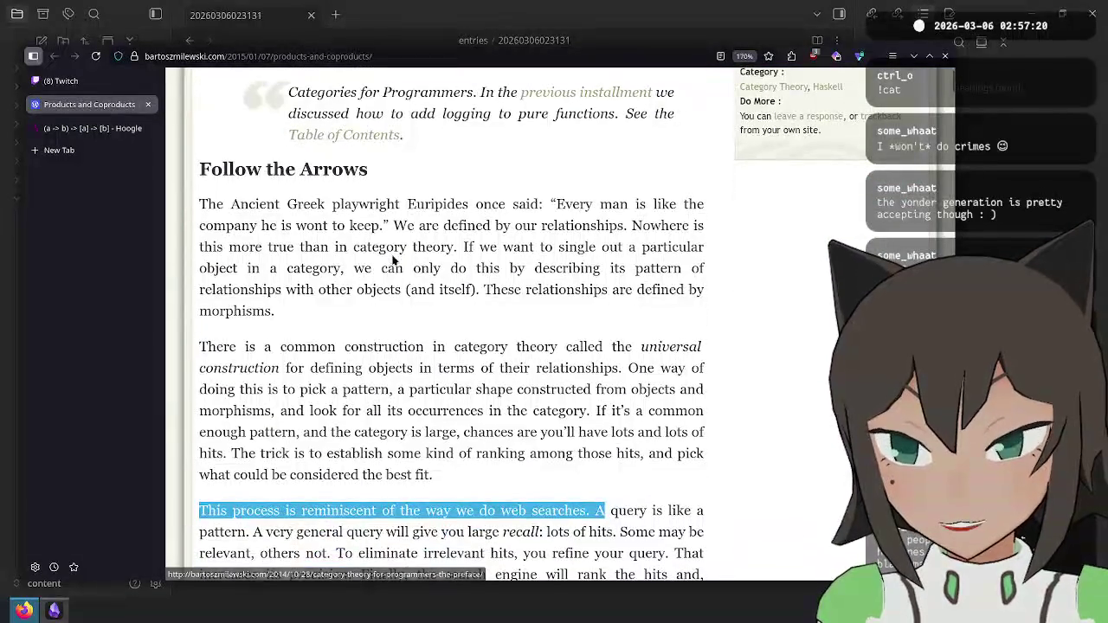
key("ctrl+l")
Step: In the reading note, add 'Follow the Arrows' with a sub-note likening it to finding functions by signature
key("alt+Tab")
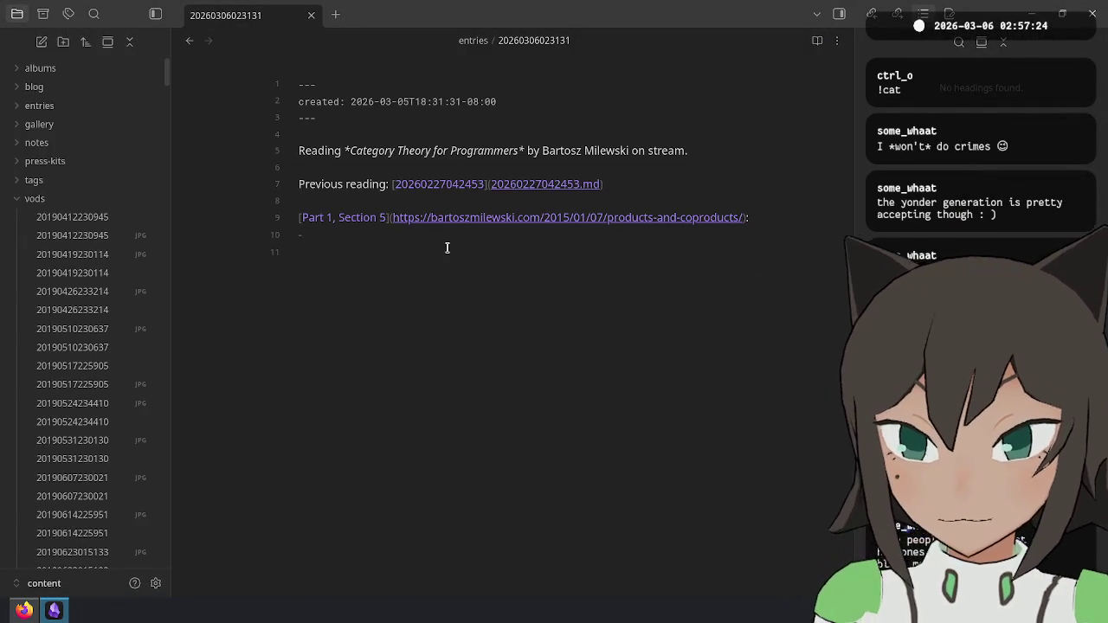
type("ow the Ar")
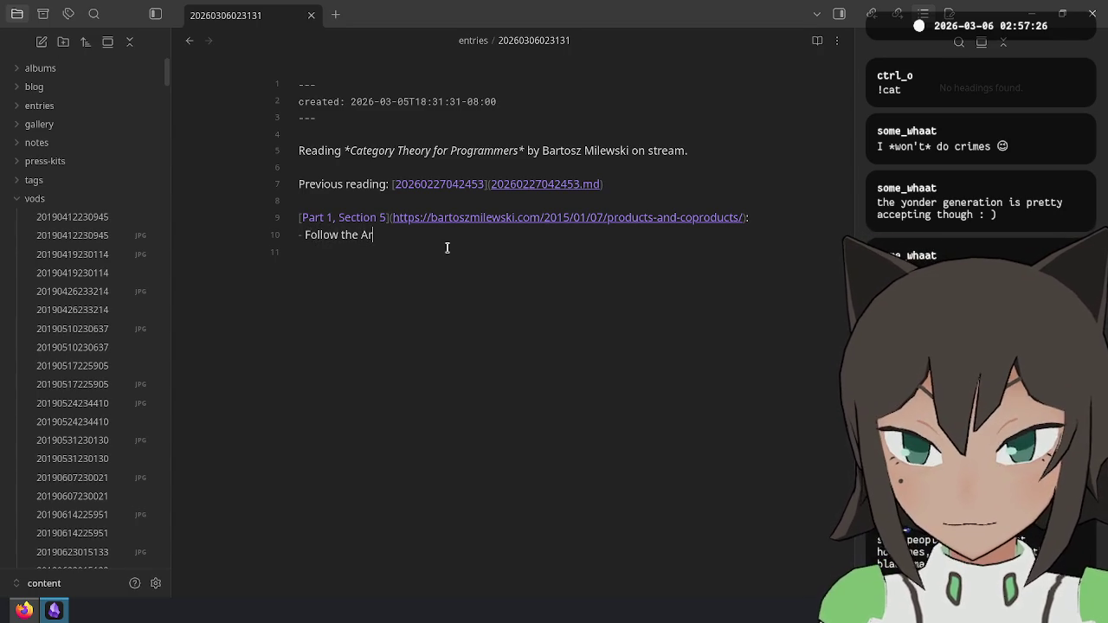
type("ow")
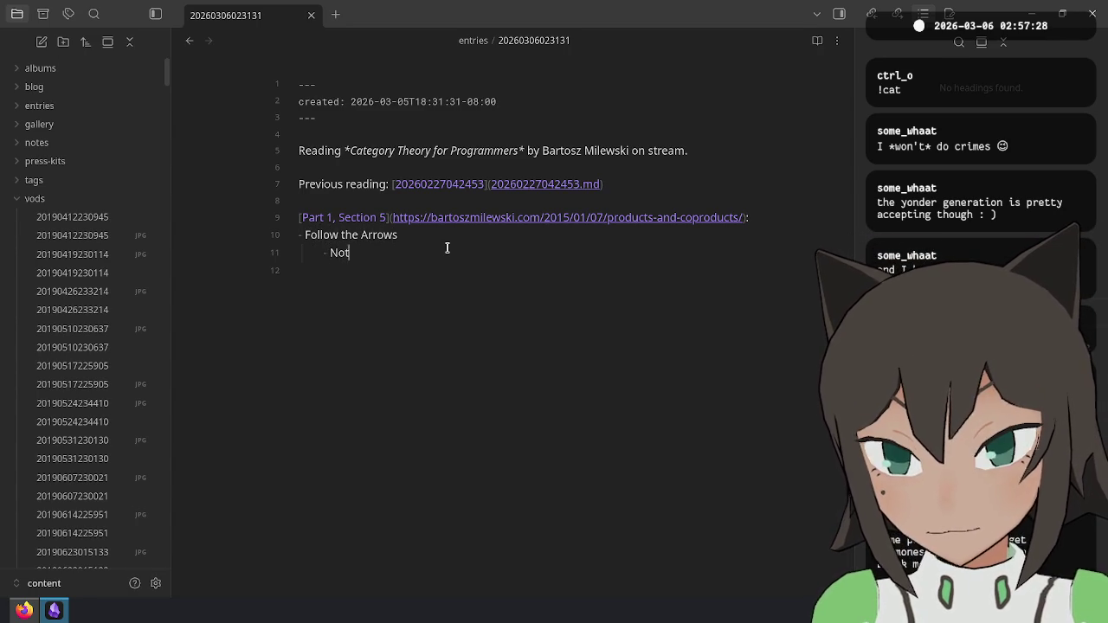
type(" sure where the author ")
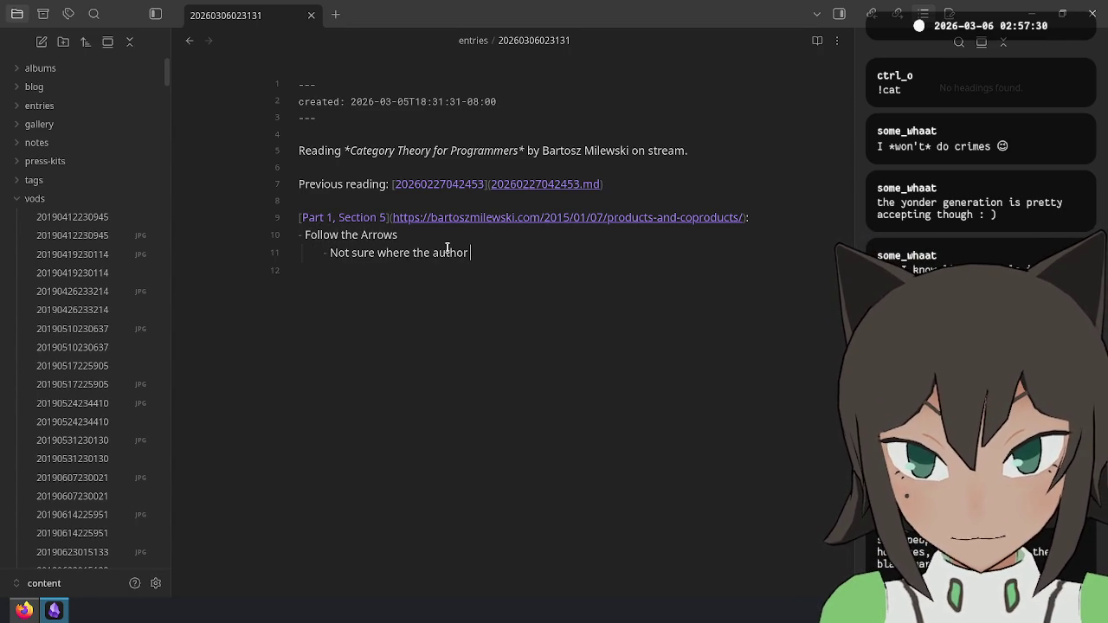
type("is going, but it")
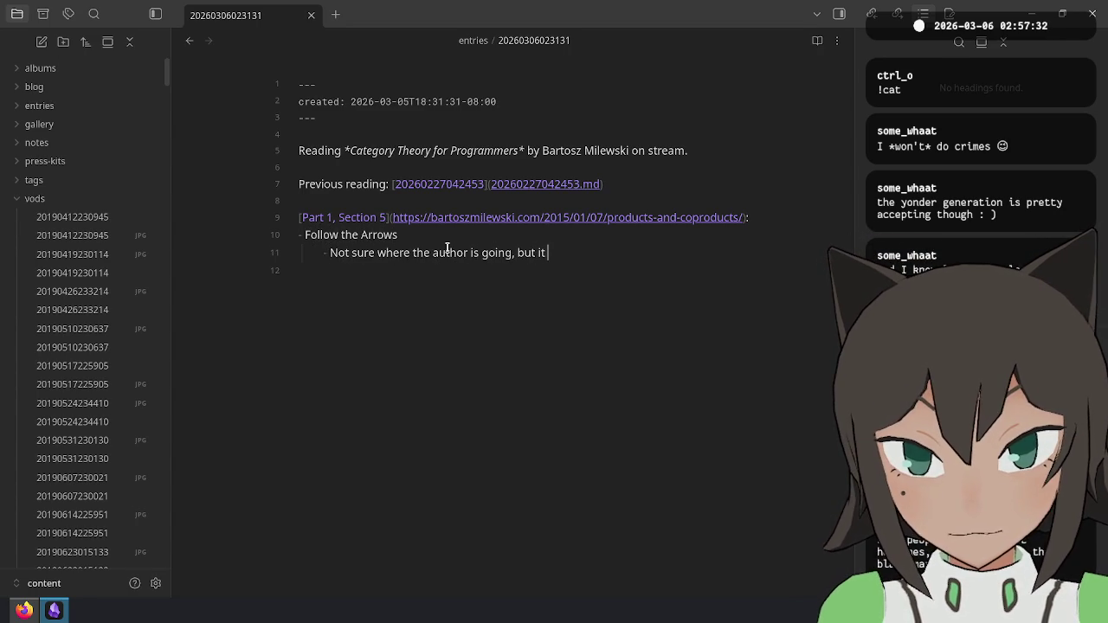
type("is reminding me")
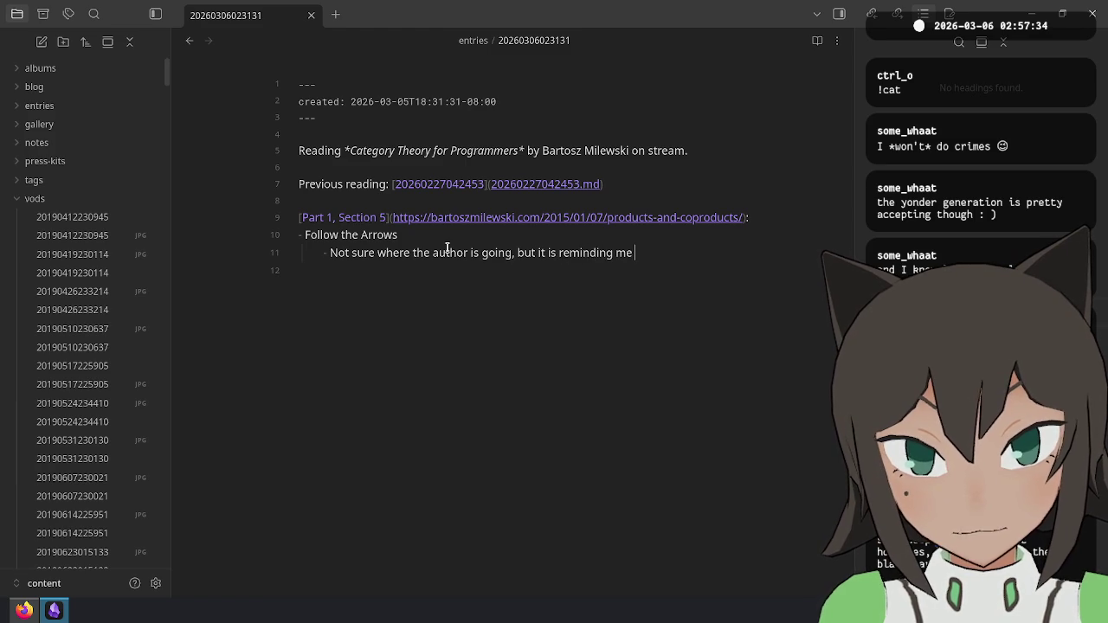
type(" of how you c")
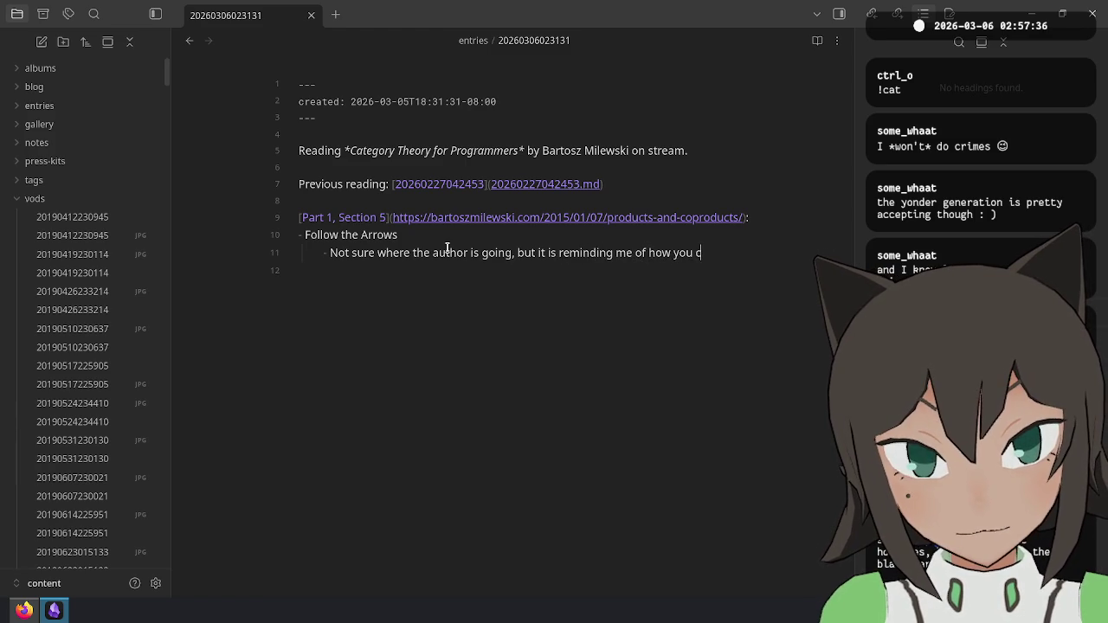
type("an function sign")
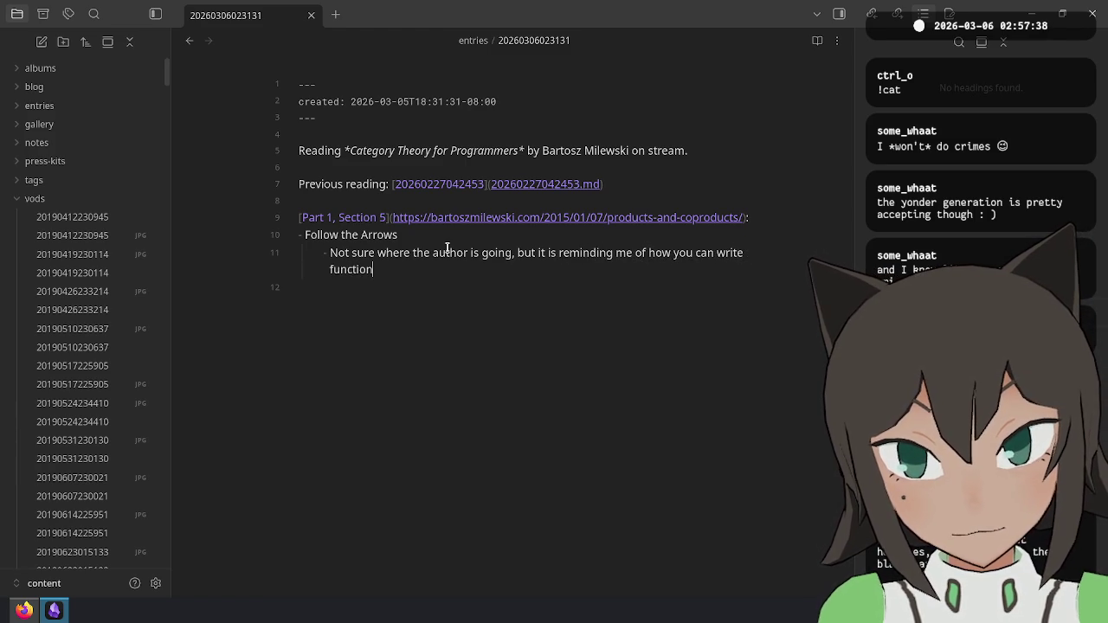
type("res f")
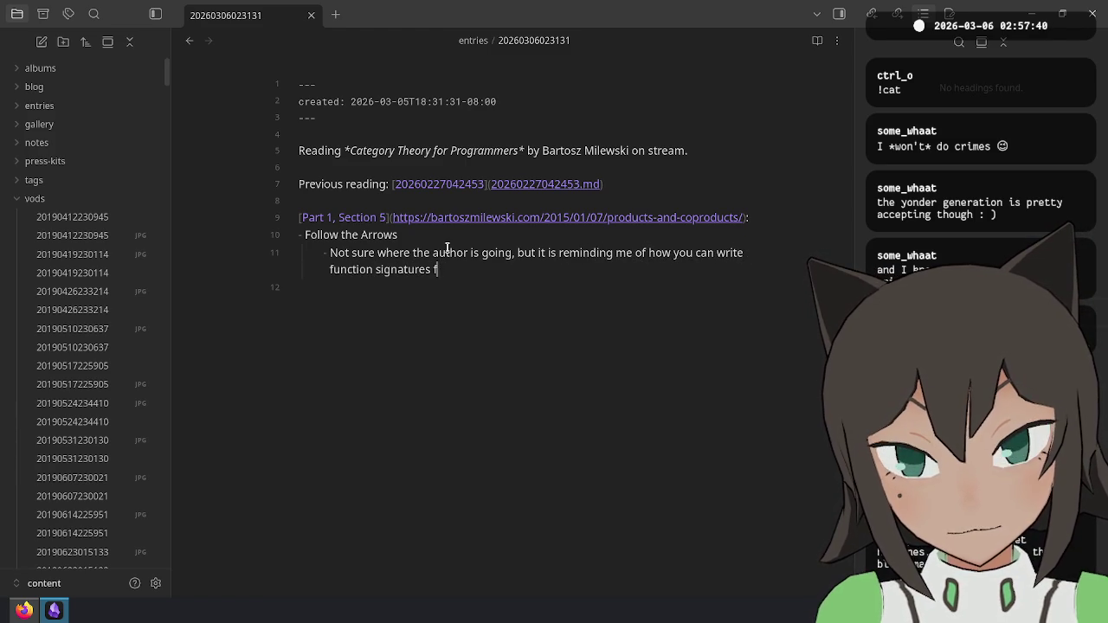
type("ind the function you want to")
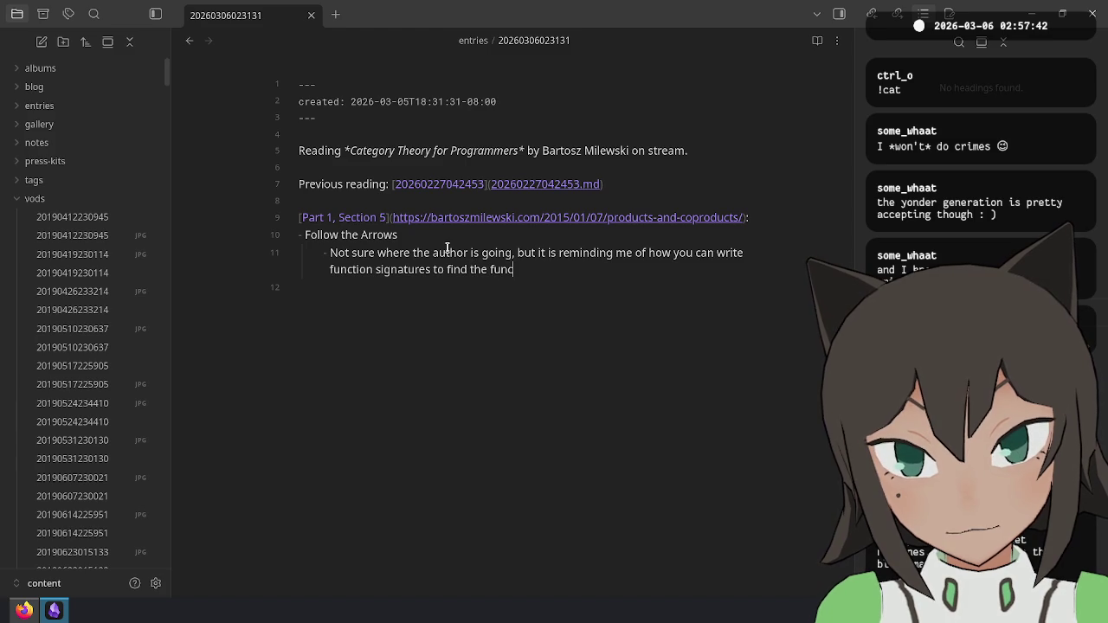
type(" use.")
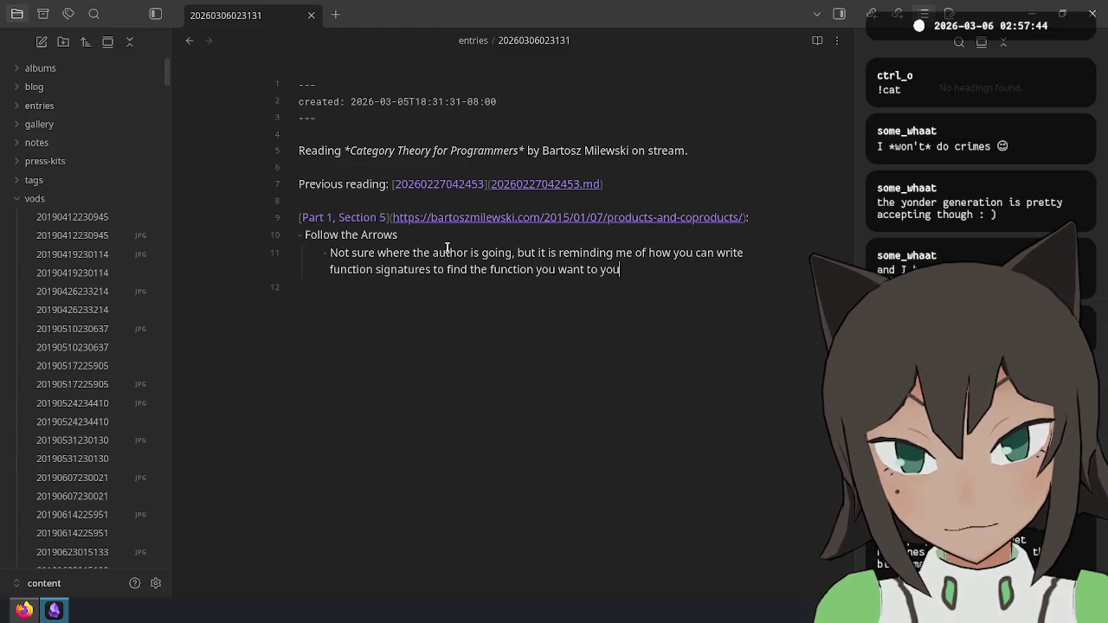
key("Return")
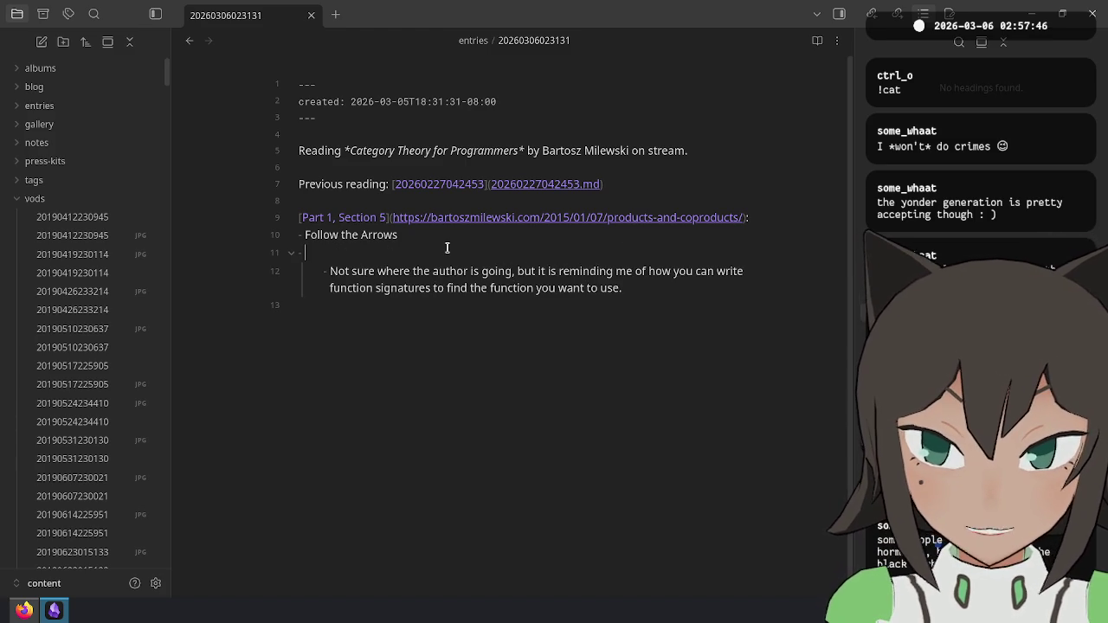
key("Tab")
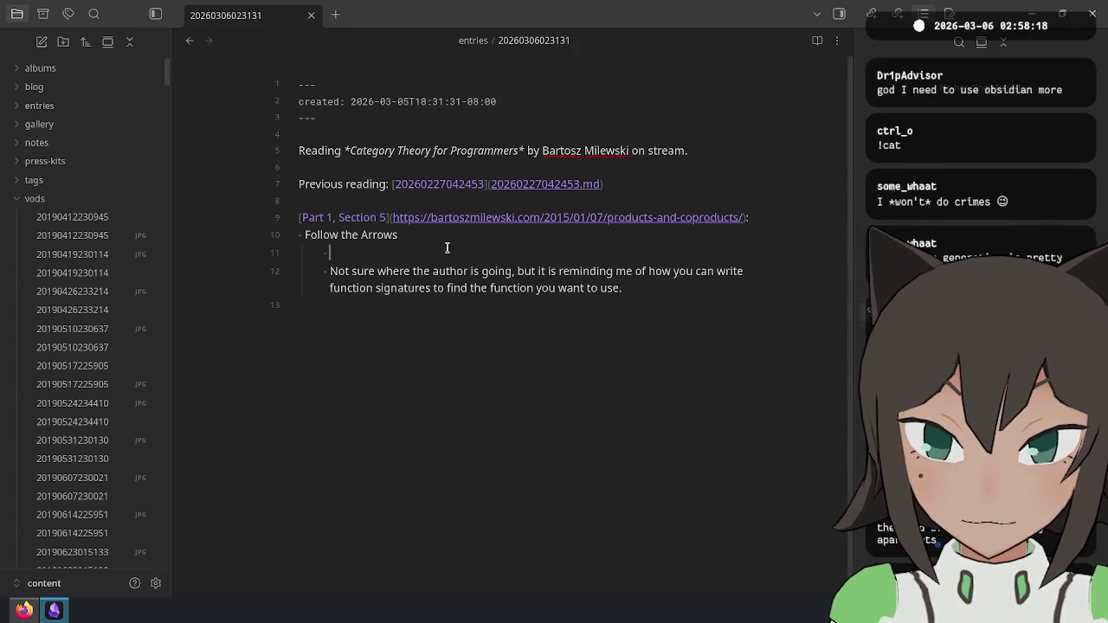
Step: Add the sub-note 'Category Theory is focused on morphisms instead of objects.' under Follow the Arrows
left_click(447, 247)
type("o")
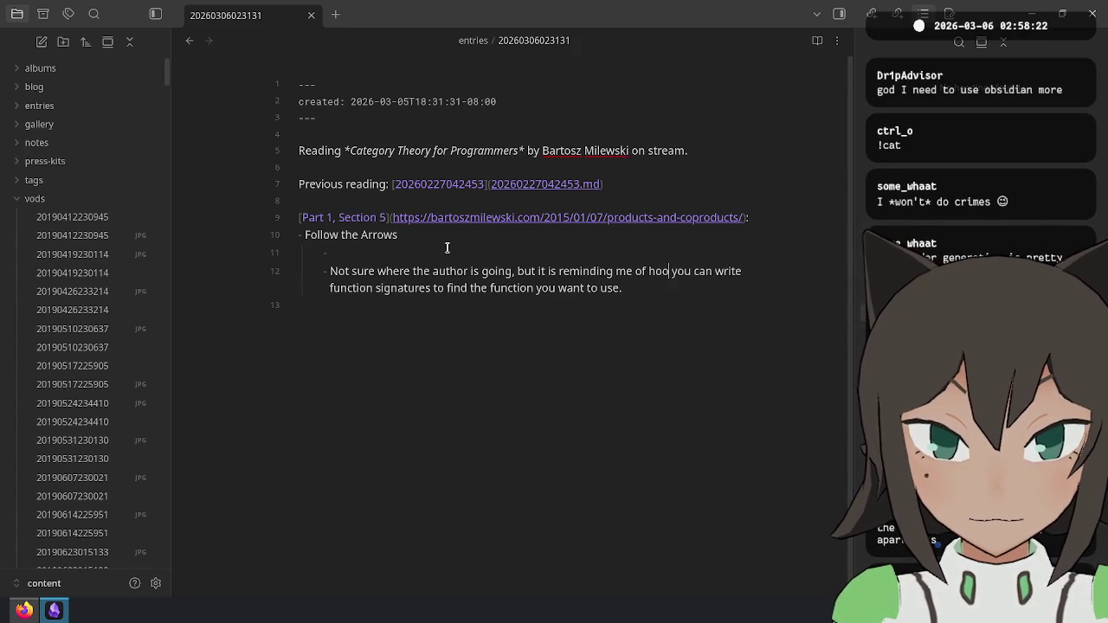
key("BackSpace")
key("BackSpace")
key("BackSpace")
type("Hoogle, where")
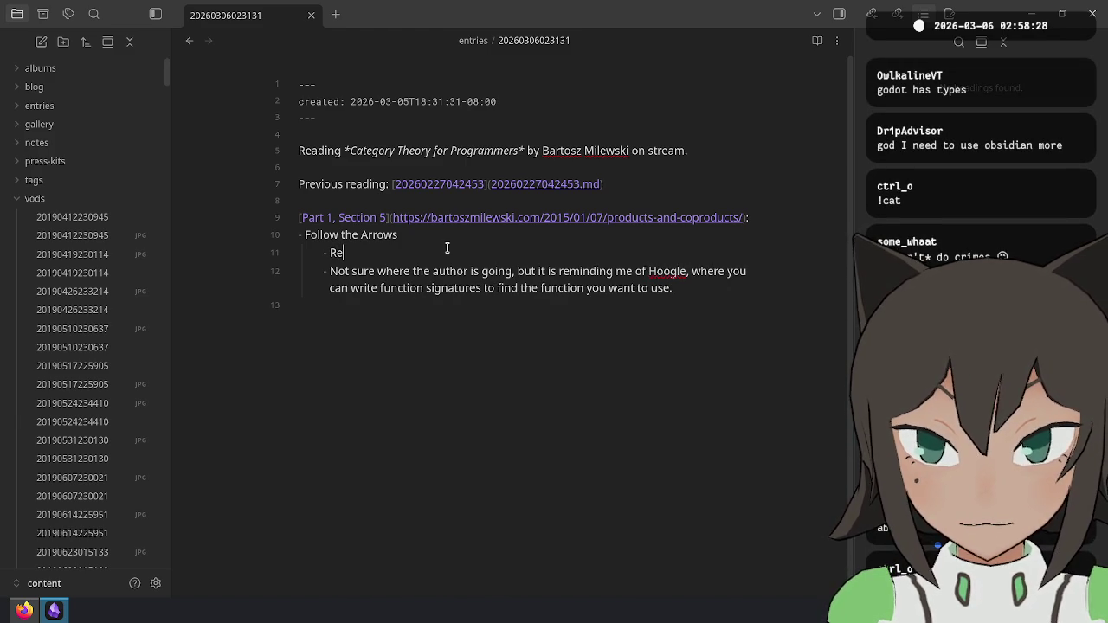
type("minding myself t")
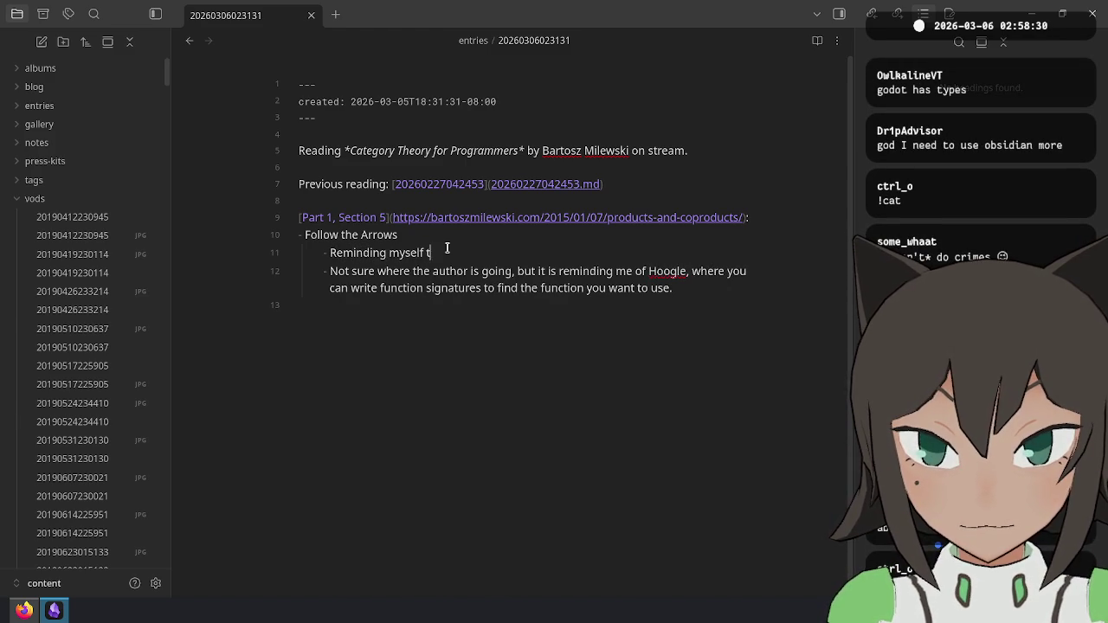
type("hat Category")
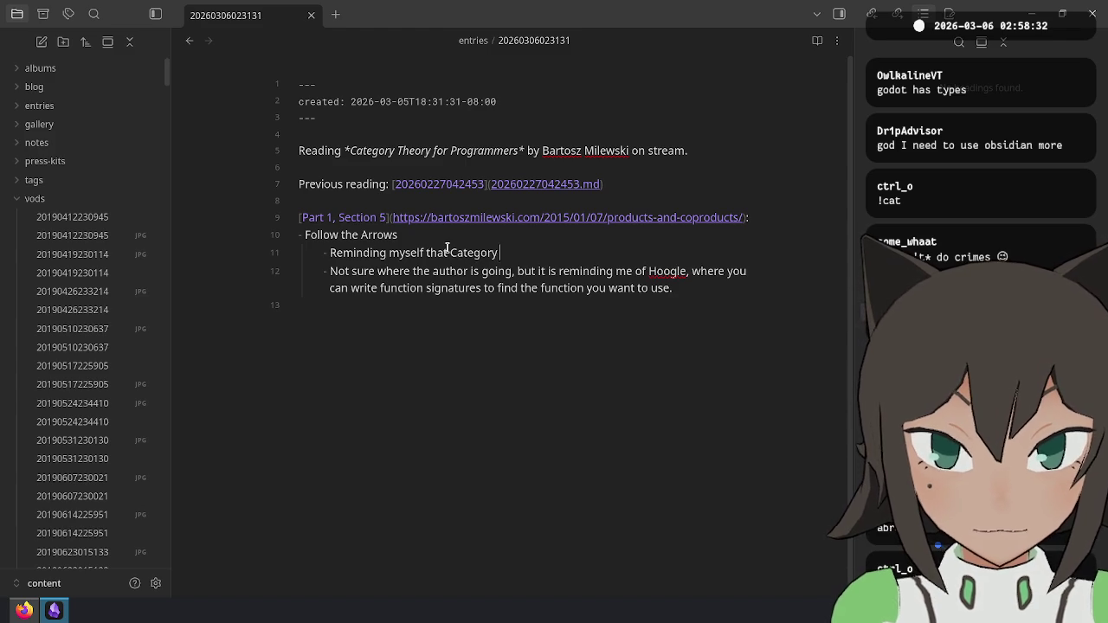
type(" Theory is fo")
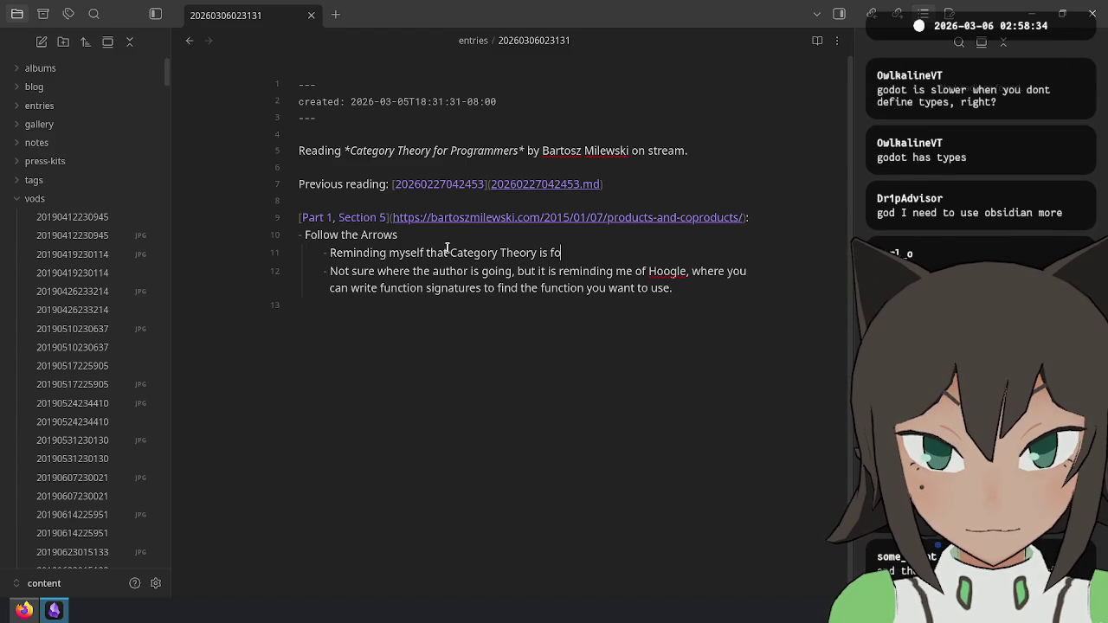
type("cused on")
key("BackSpace")
key("BackSpace")
key("BackSpace")
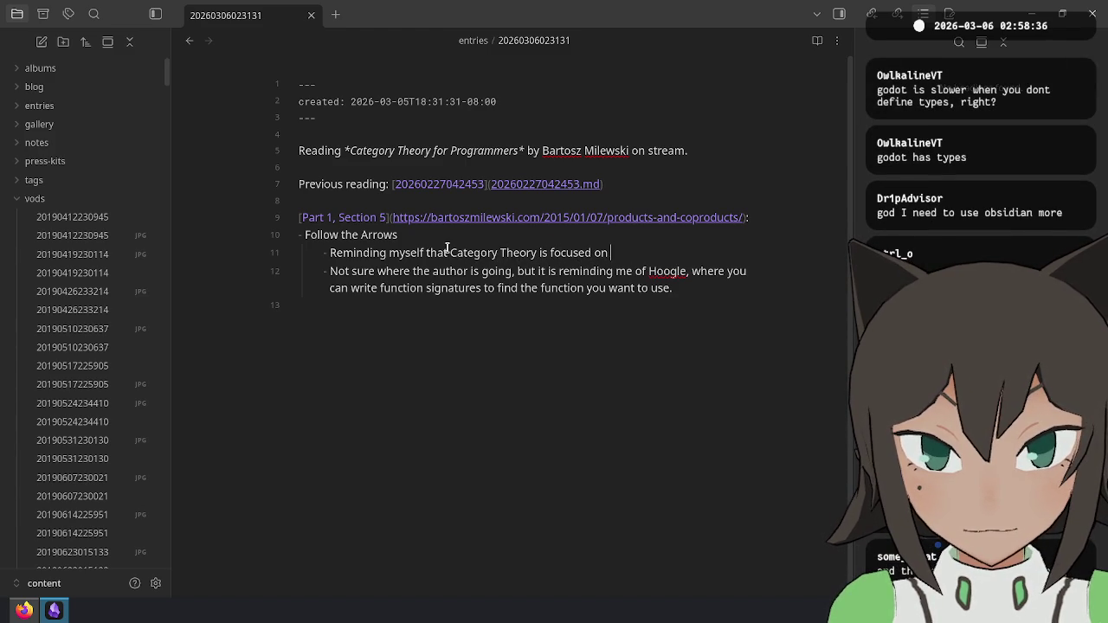
type("morphisms instead of objects.")
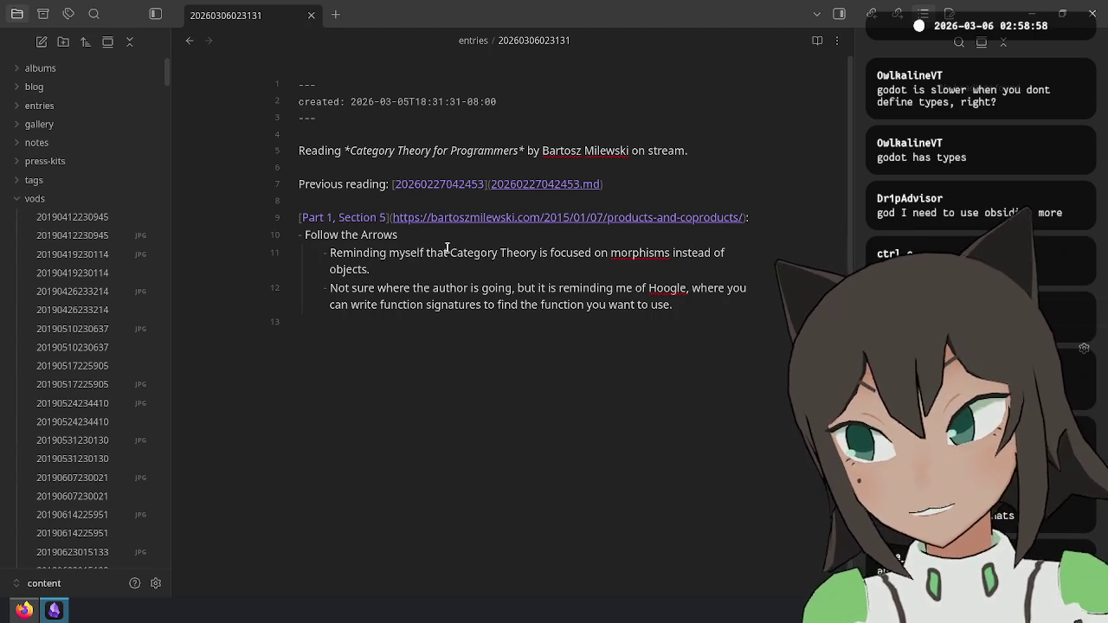
left_click(439, 390)
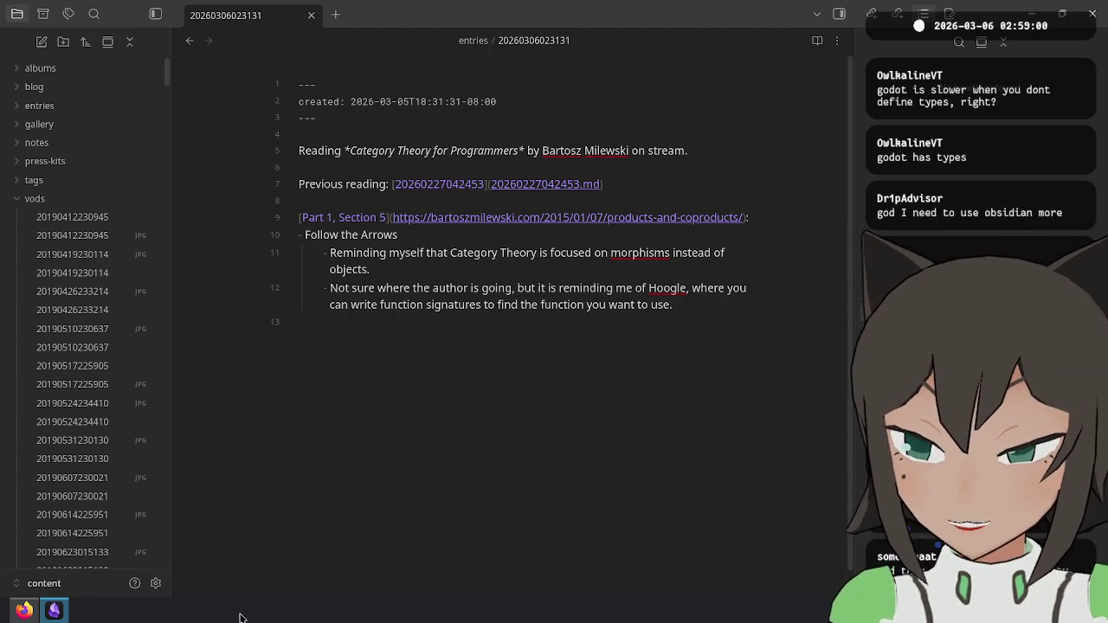
Step: Launch Godot Engine from the application launcher to load the chat overlay project
key("super")
type("godot")
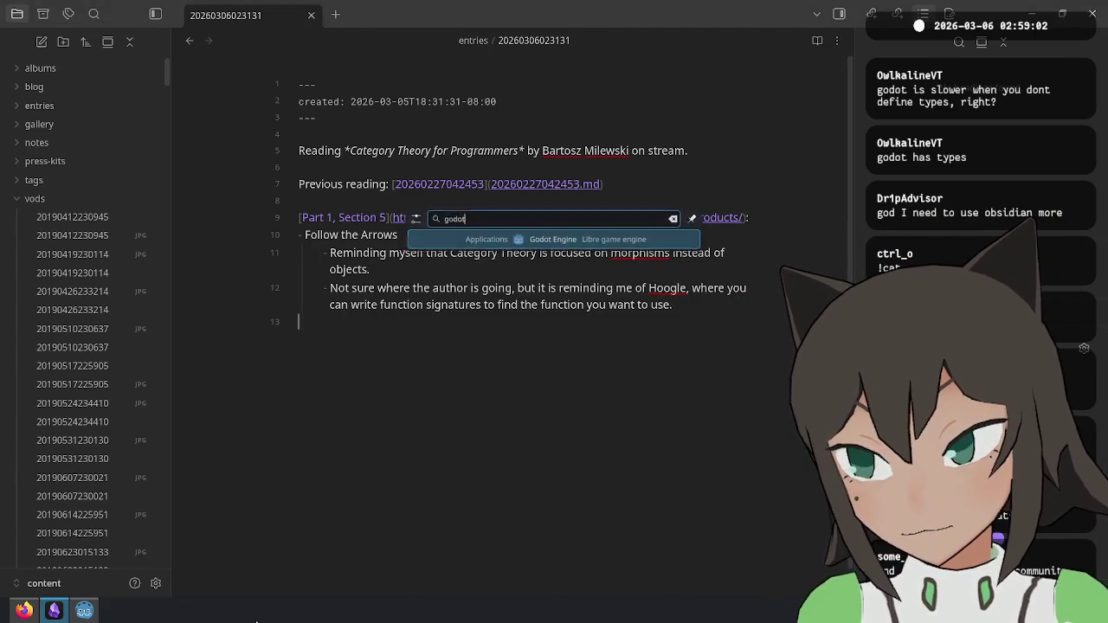
key("Return")
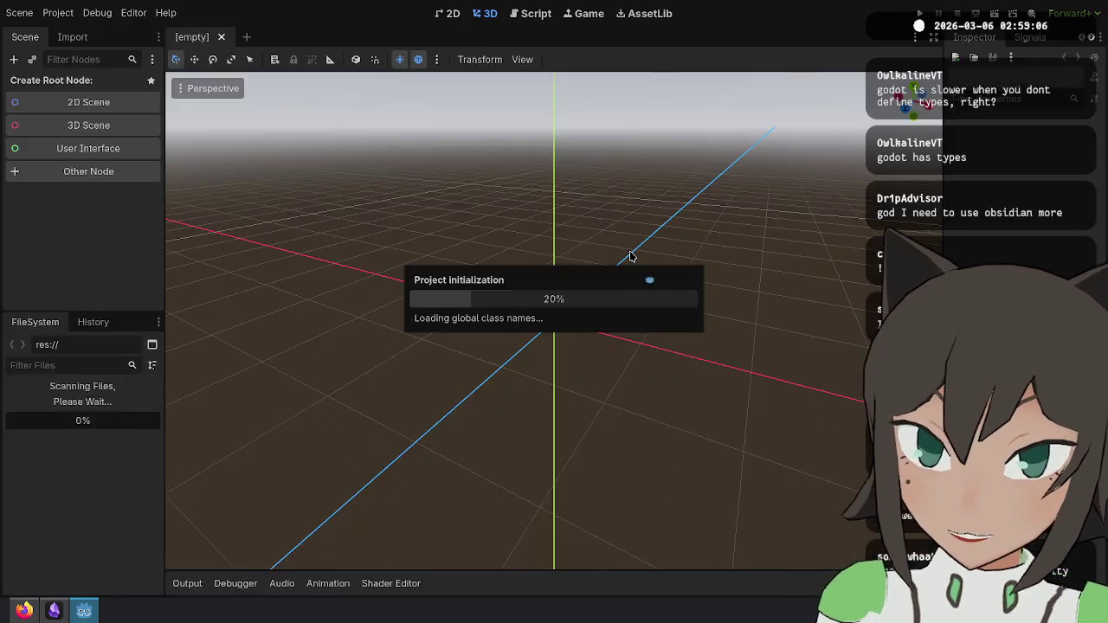
Step: In the chat_log script, open and cancel Quick Open, then bring up Search Help
left_click(759, 217)
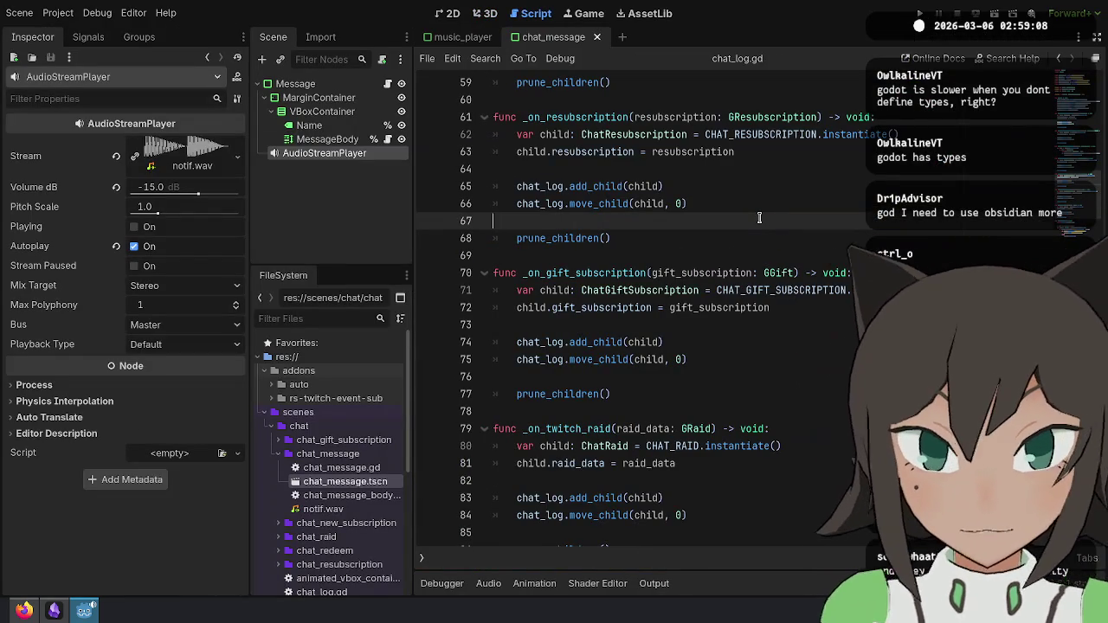
key("shift+alt+o")
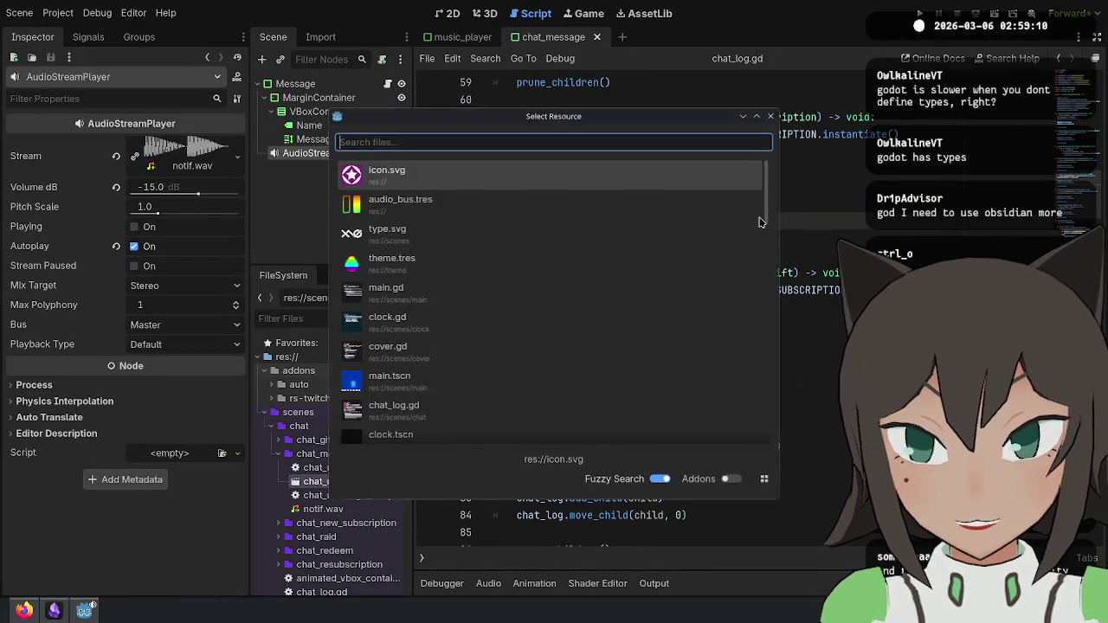
key("Escape")
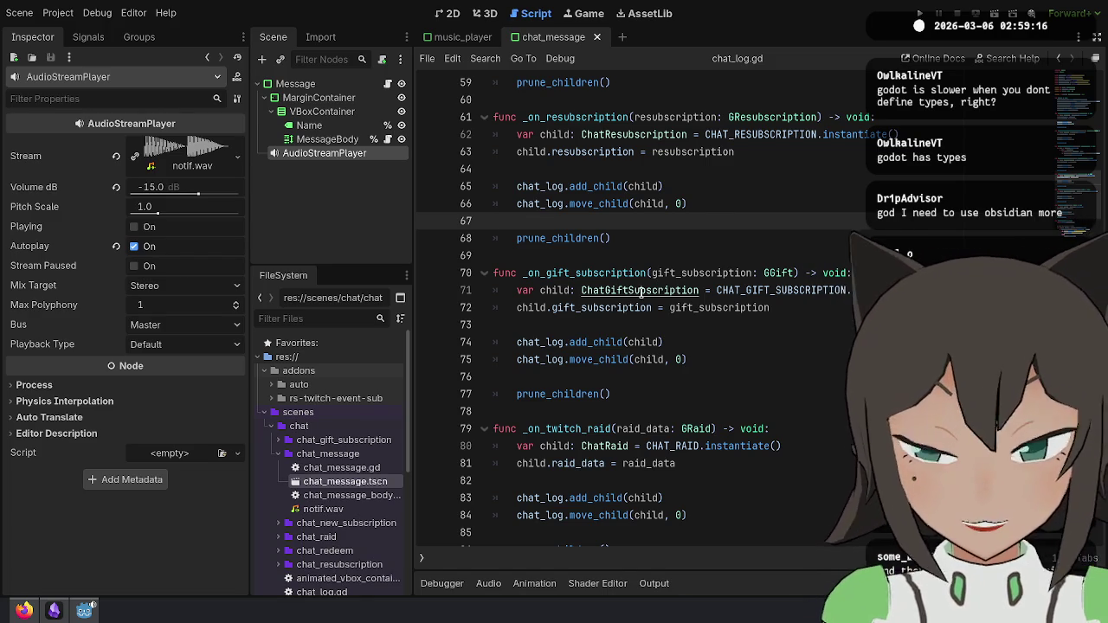
left_click(1007, 58)
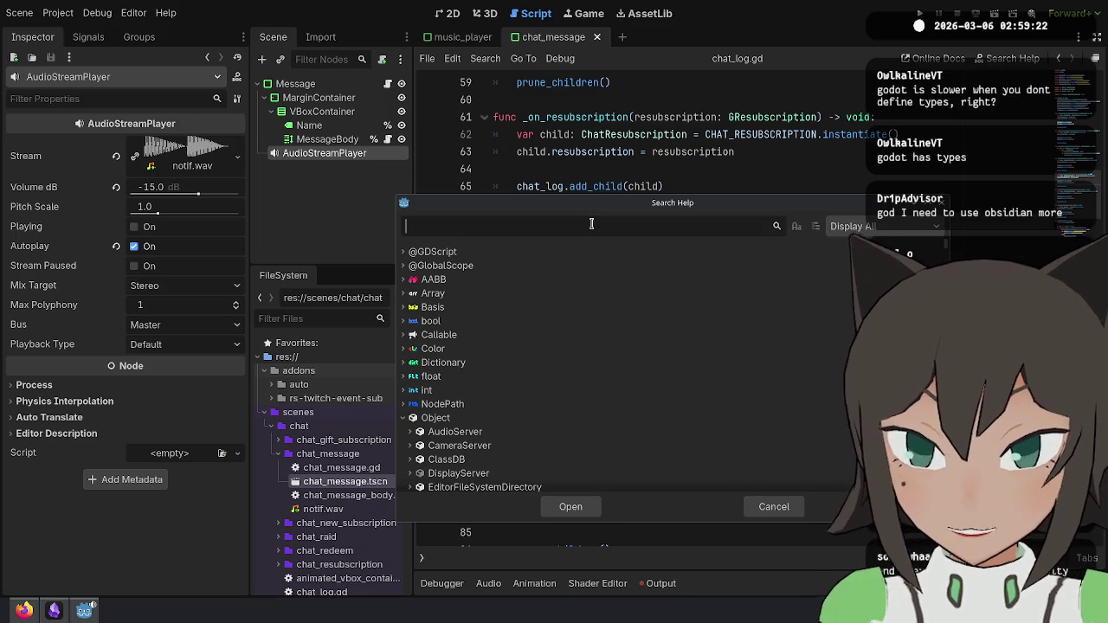
Step: Search the class documentation for 'float' and 'float int', then clear the search
type("float ->")
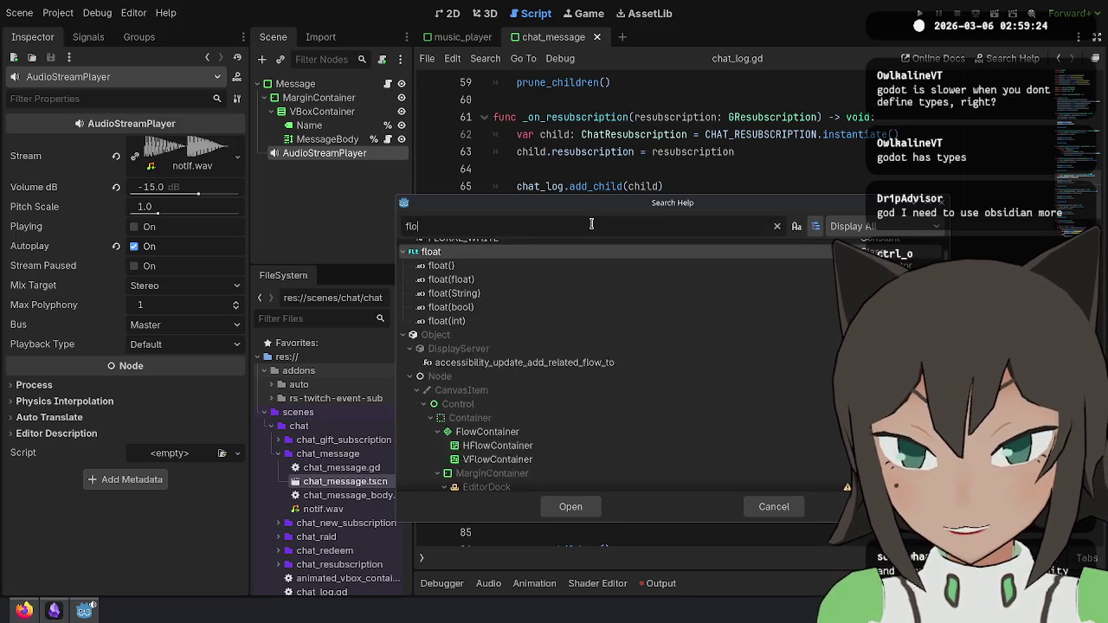
key("BackSpace")
key("BackSpace")
key("BackSpace")
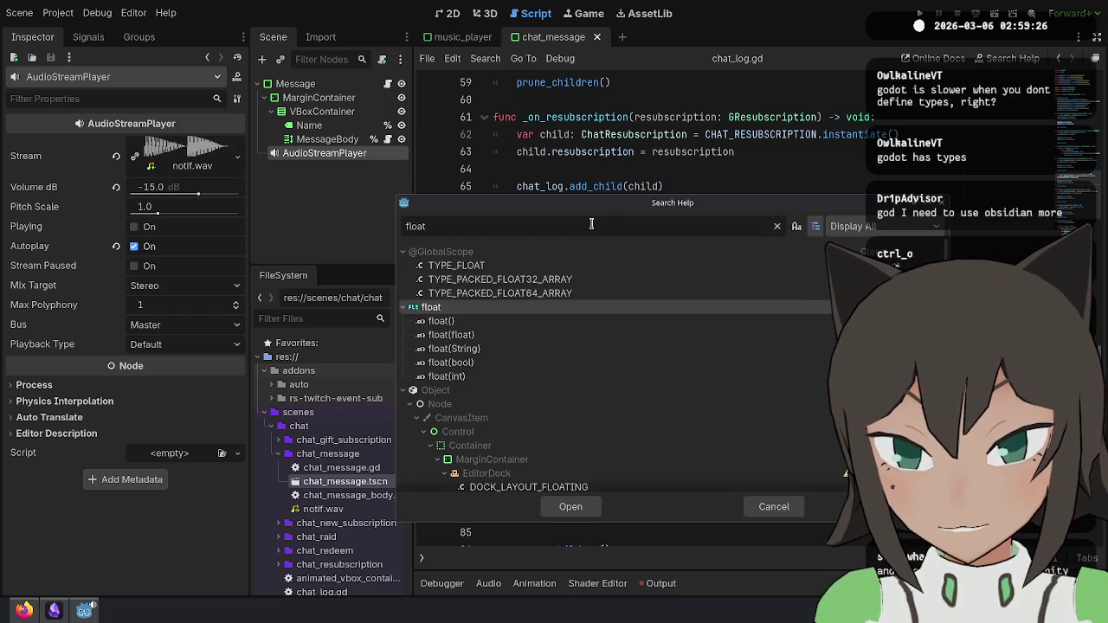
type(" int")
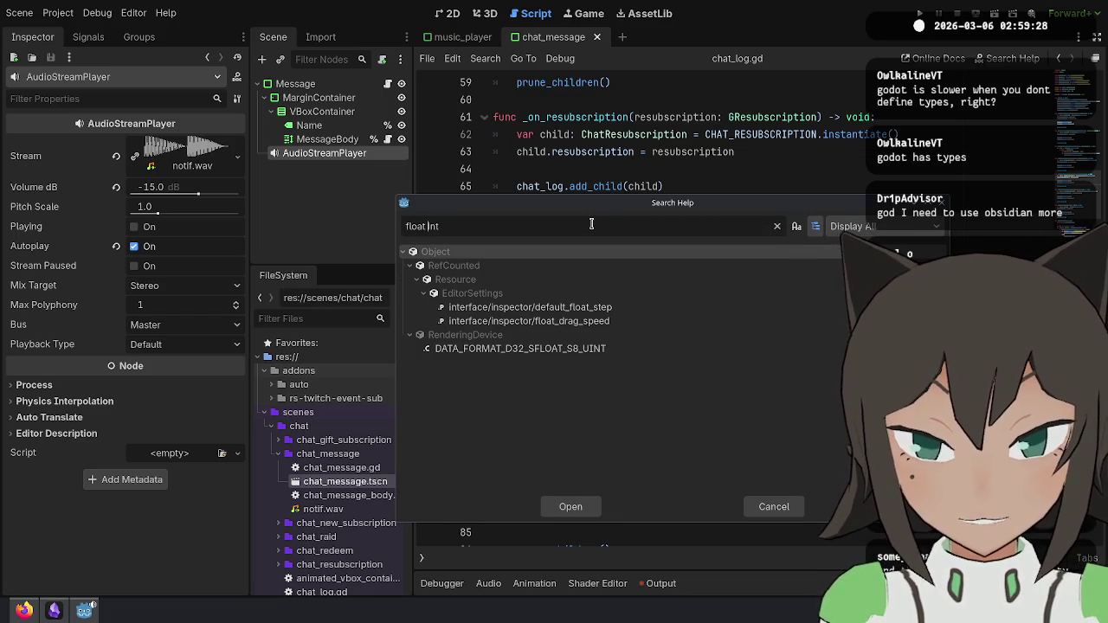
key("BackSpace")
type(",")
key("Left")
key("BackSpace")
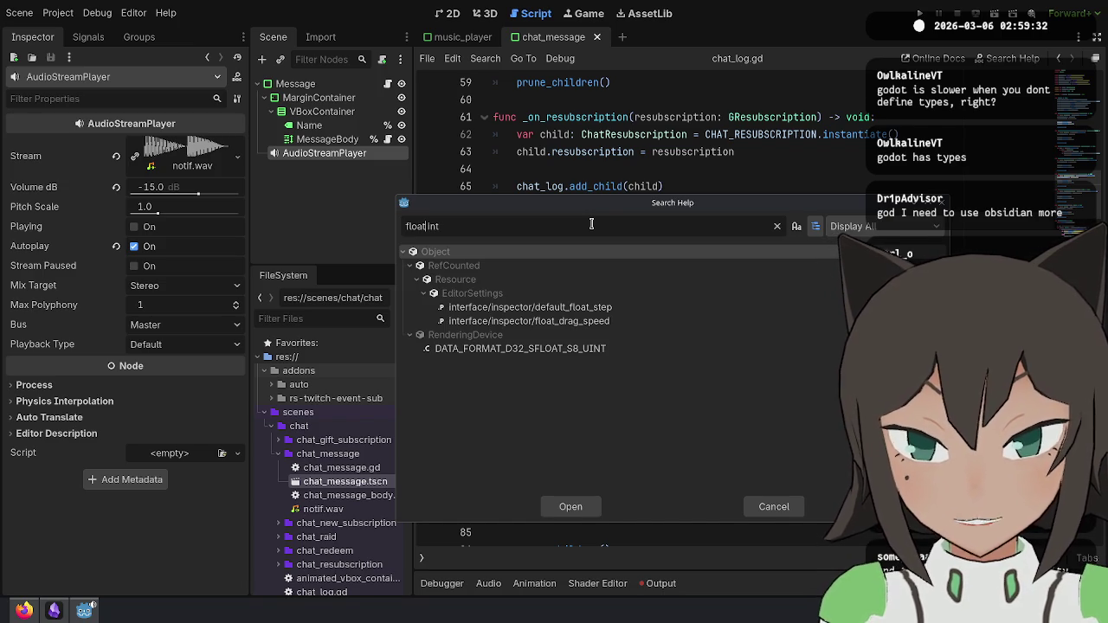
key("Delete")
key("Delete")
key("Delete")
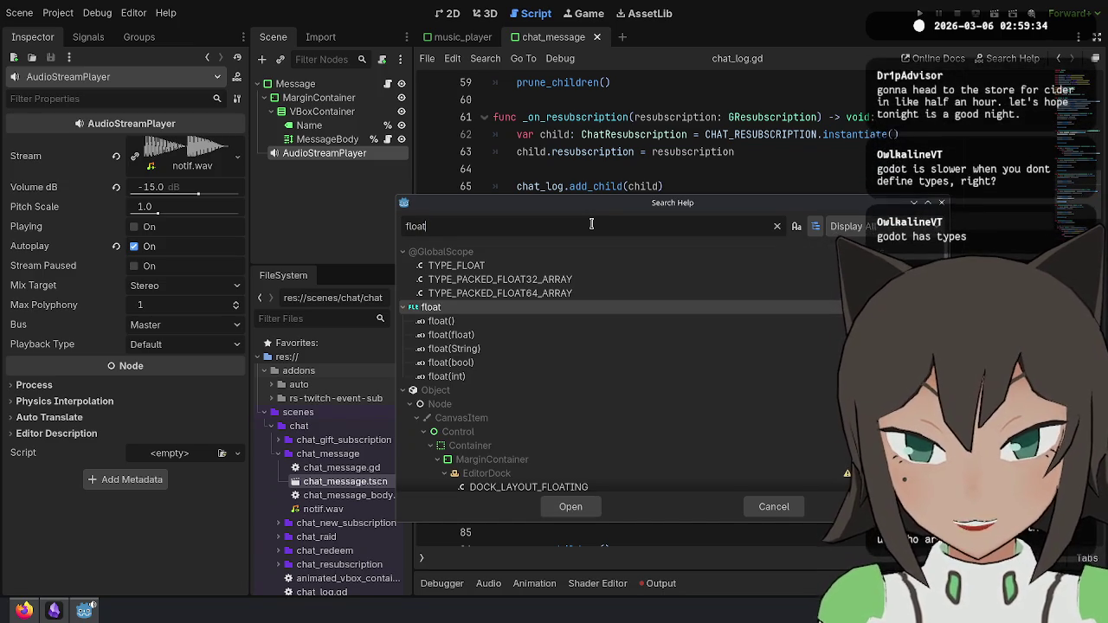
key("ctrl+a")
key("BackSpace")
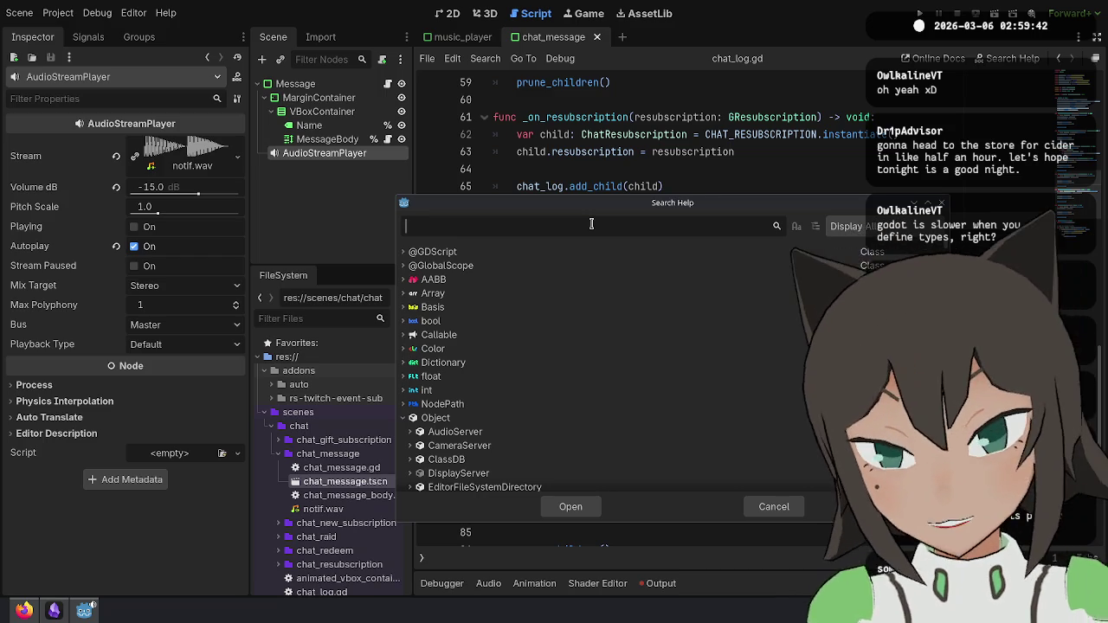
Step: Search the documentation for 'floor', then clear it and close Search Help
type("floor")
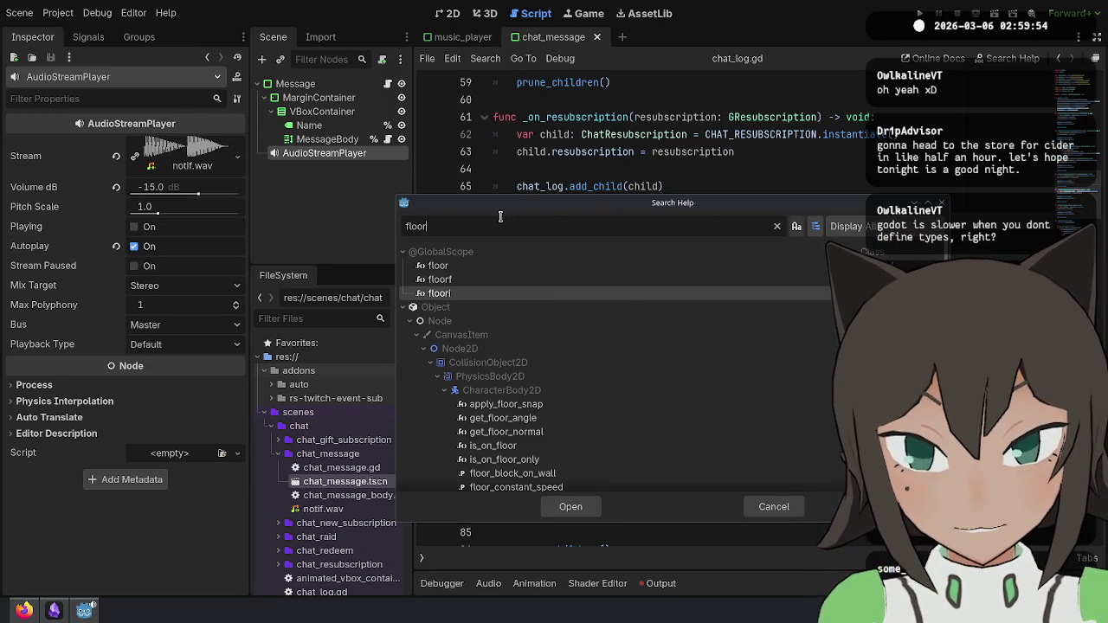
double_click(528, 227)
key("BackSpace")
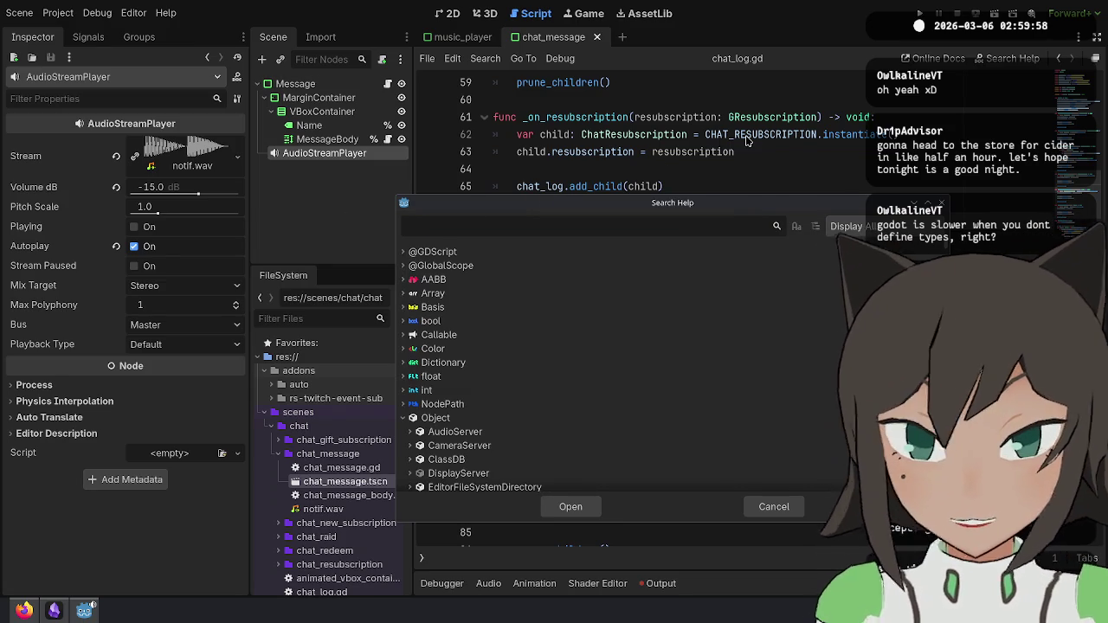
key("Escape")
Step: Switch to the music_player script with the caret on line 11
double_click(789, 118)
scroll(785, 178, "up", 3)
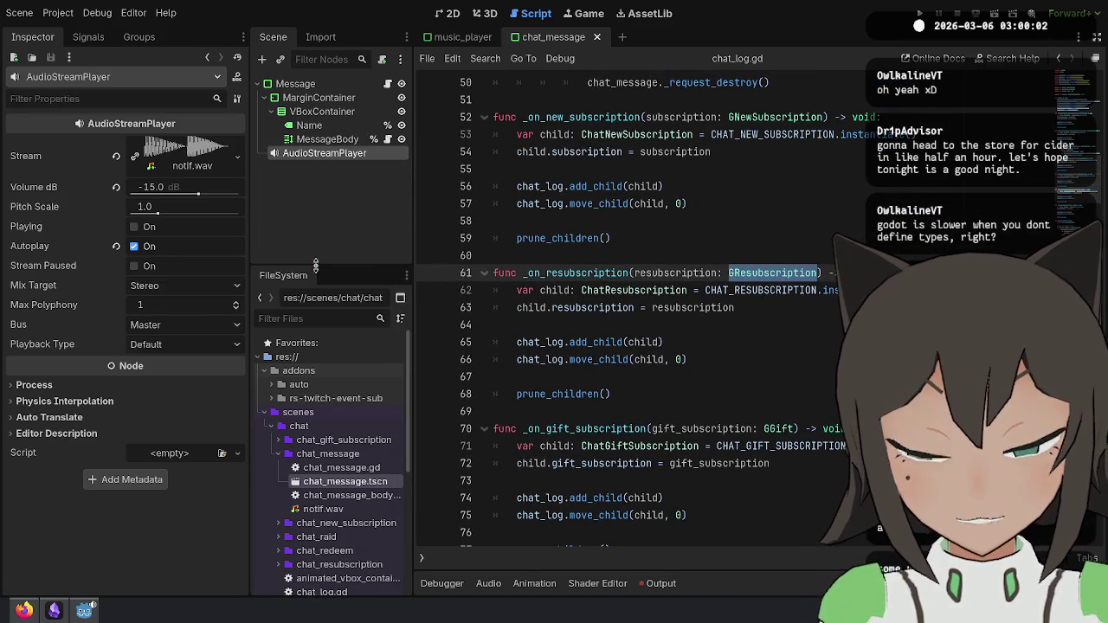
left_click(456, 36)
left_click(717, 255)
left_click(605, 376)
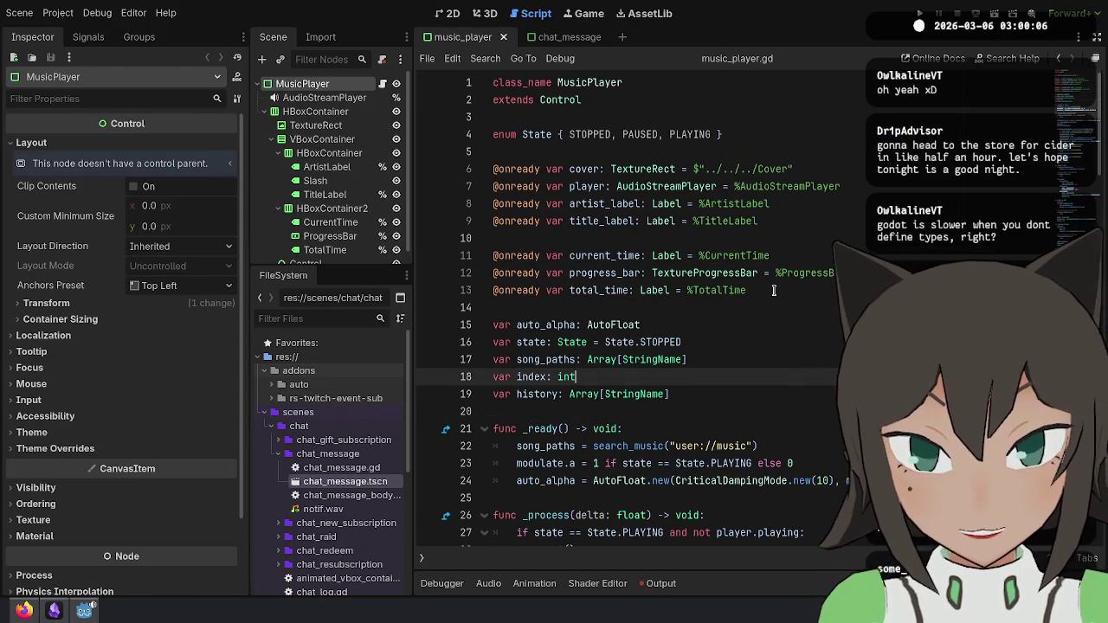
left_click(773, 290)
left_click(770, 220)
left_click(658, 308)
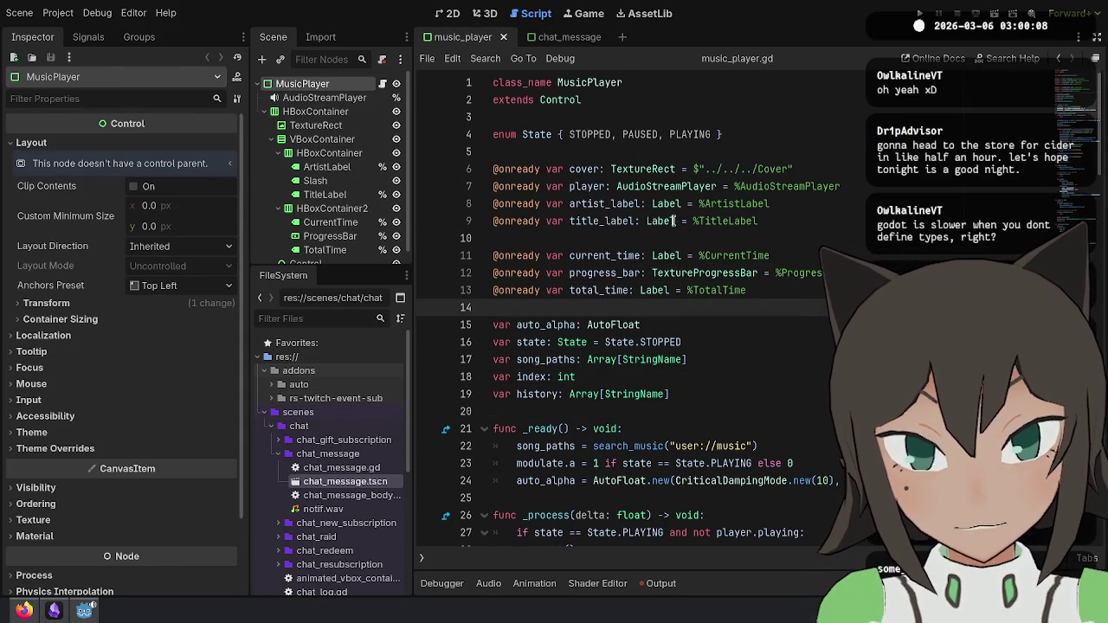
scroll(307, 195, "down", 1)
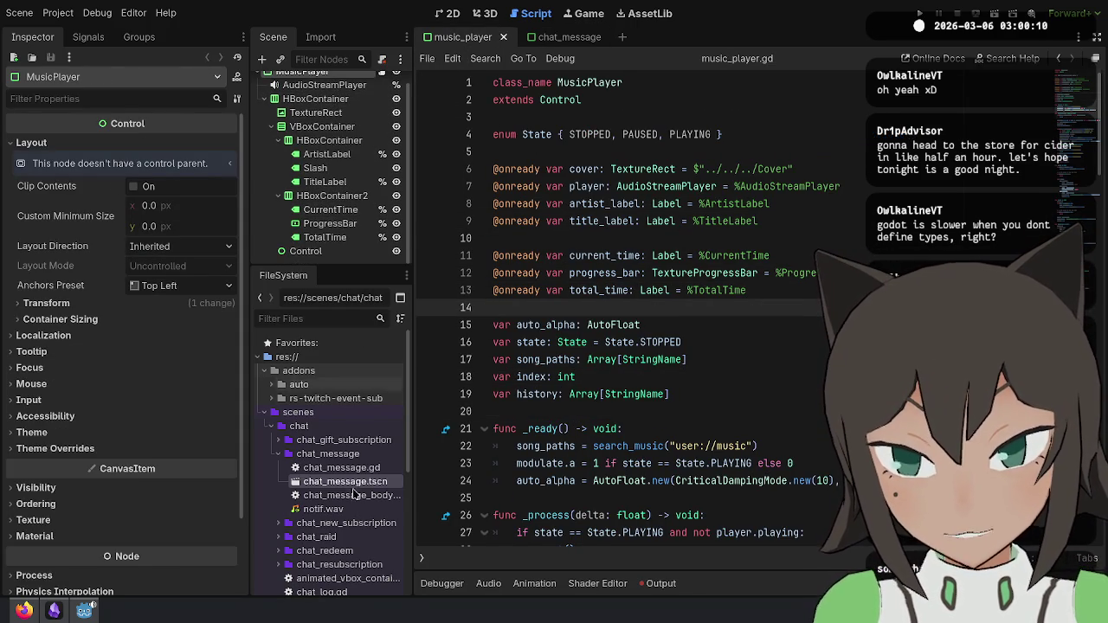
scroll(355, 140, "up", 1)
scroll(286, 510, "down", 5)
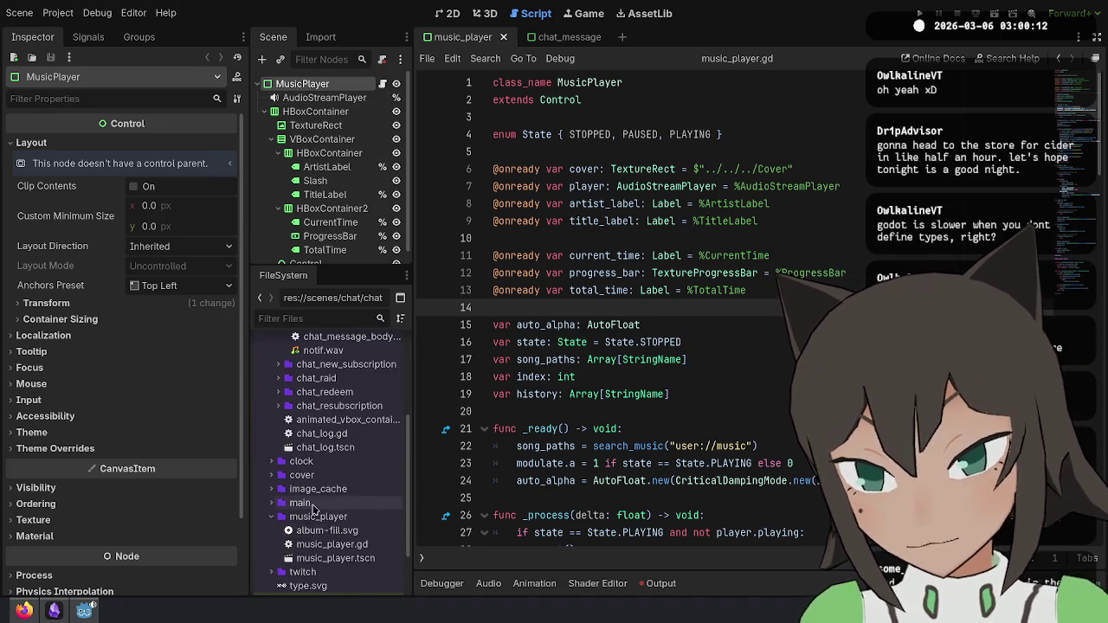
left_click(274, 503)
double_click(317, 530)
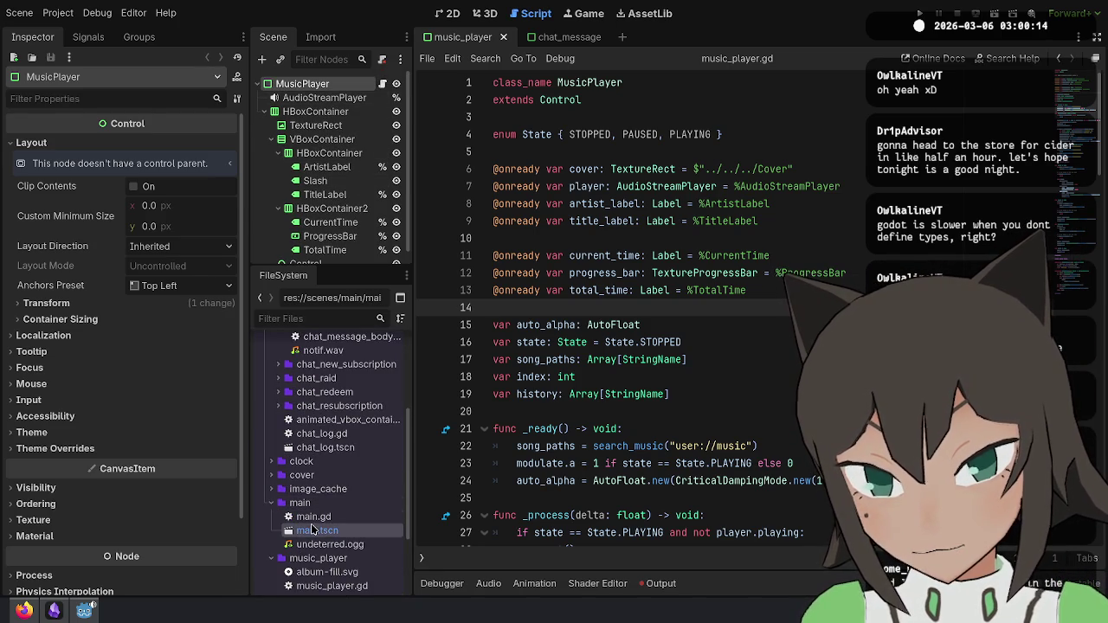
left_click(773, 310)
left_click(665, 290)
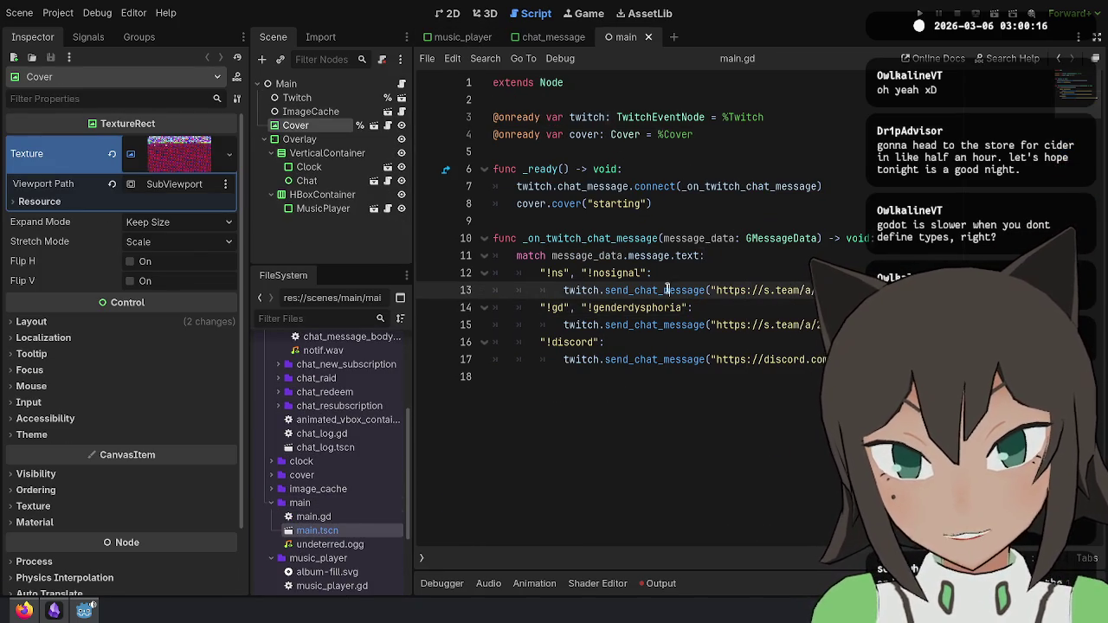
left_click(389, 111)
key("Down")
key("Down")
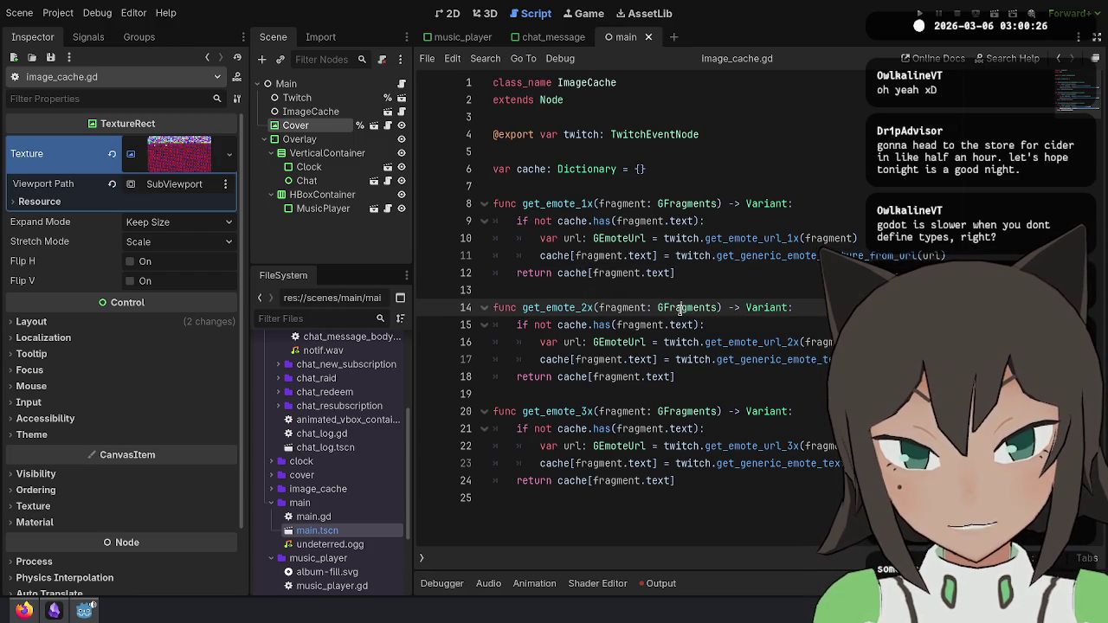
double_click(681, 307)
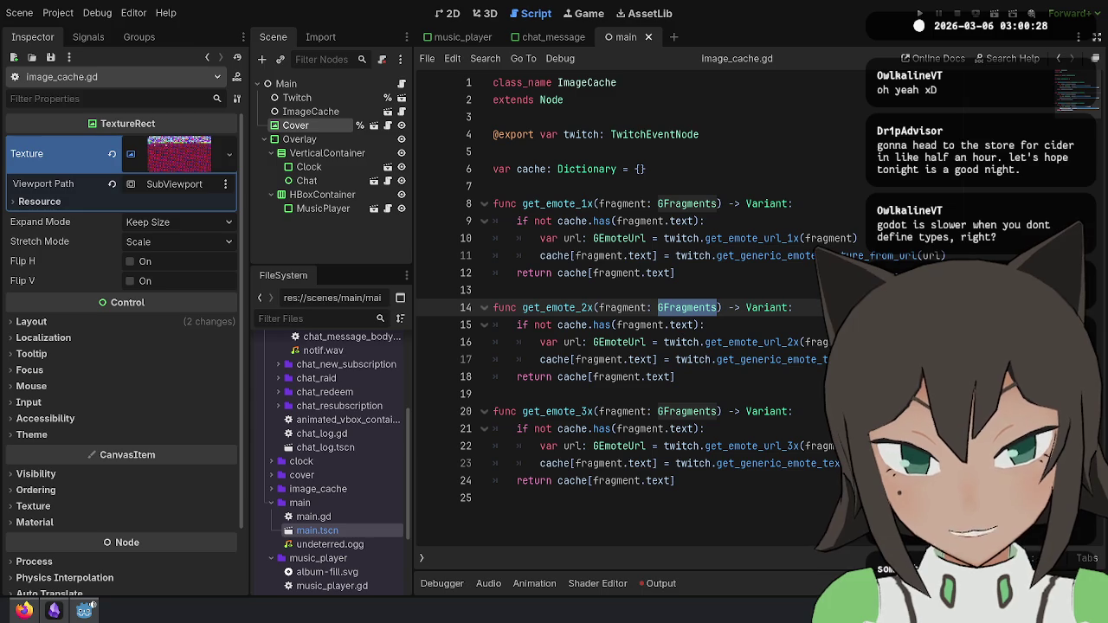
double_click(813, 357)
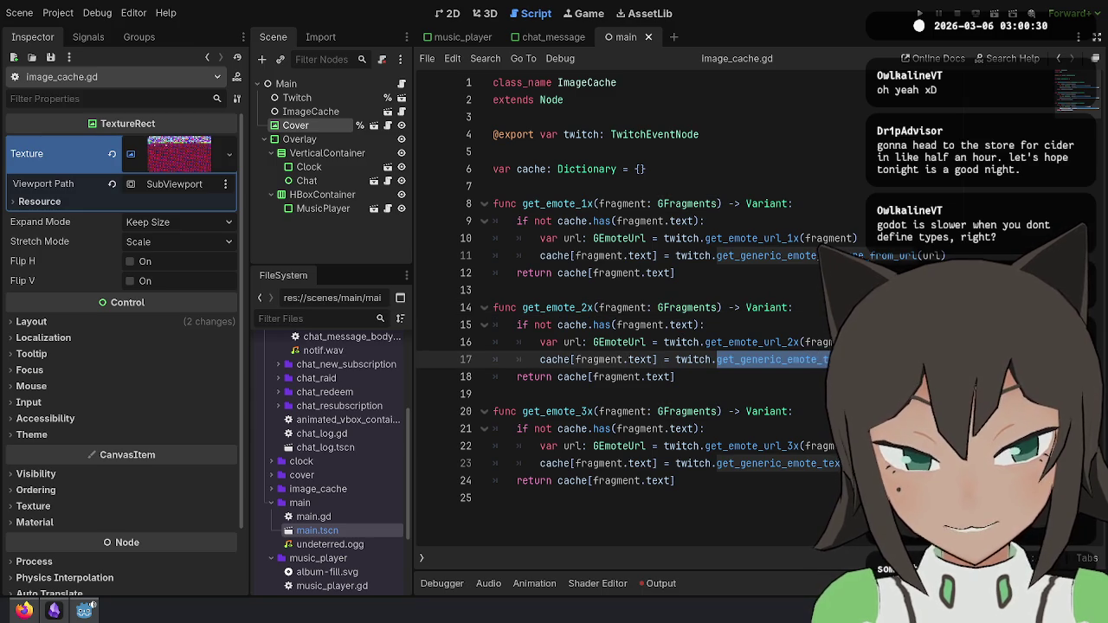
left_click(661, 360)
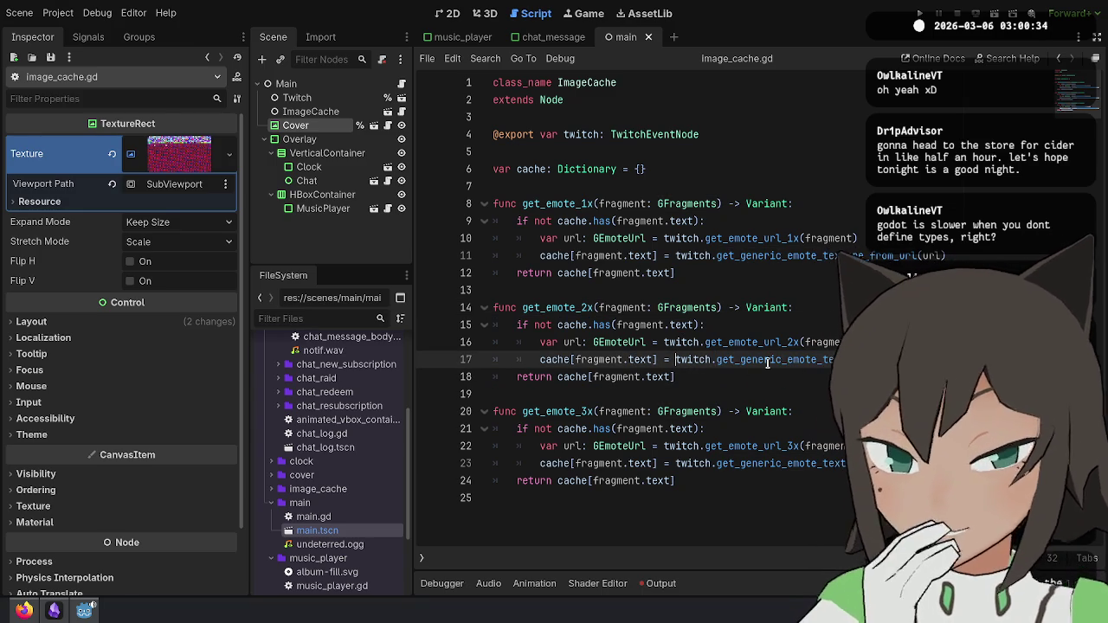
double_click(767, 359)
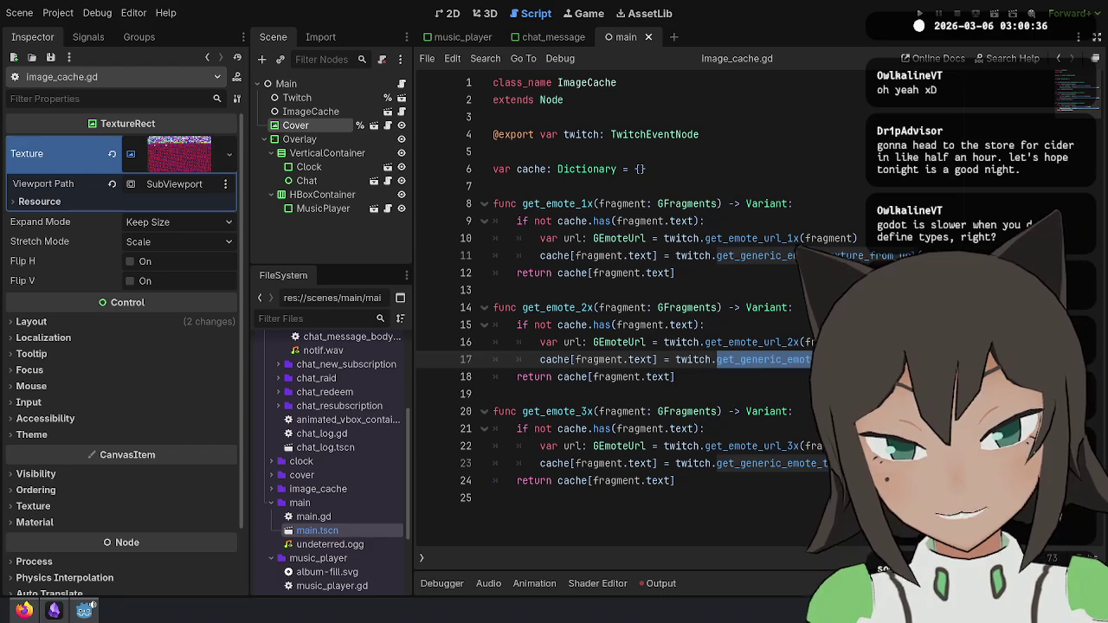
left_click(775, 375)
left_click(710, 340)
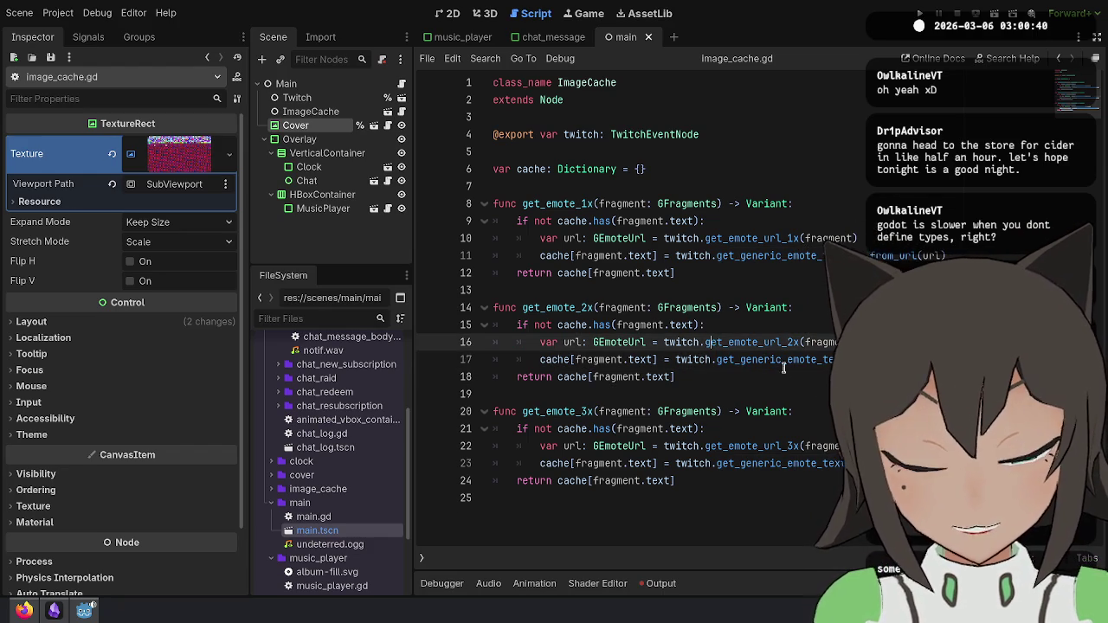
double_click(703, 309)
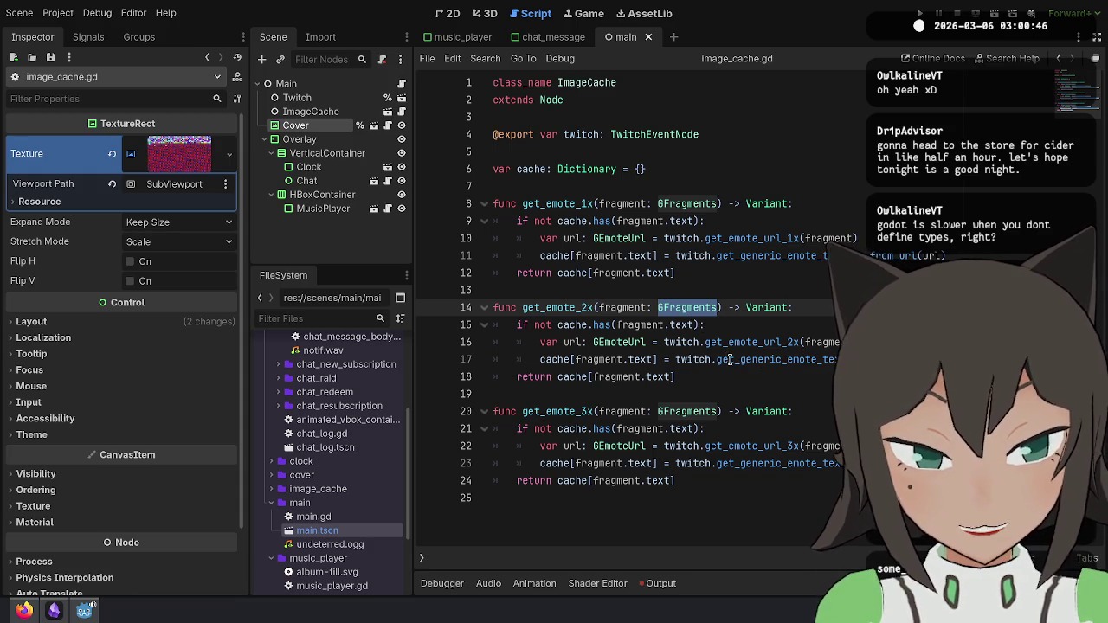
double_click(729, 359)
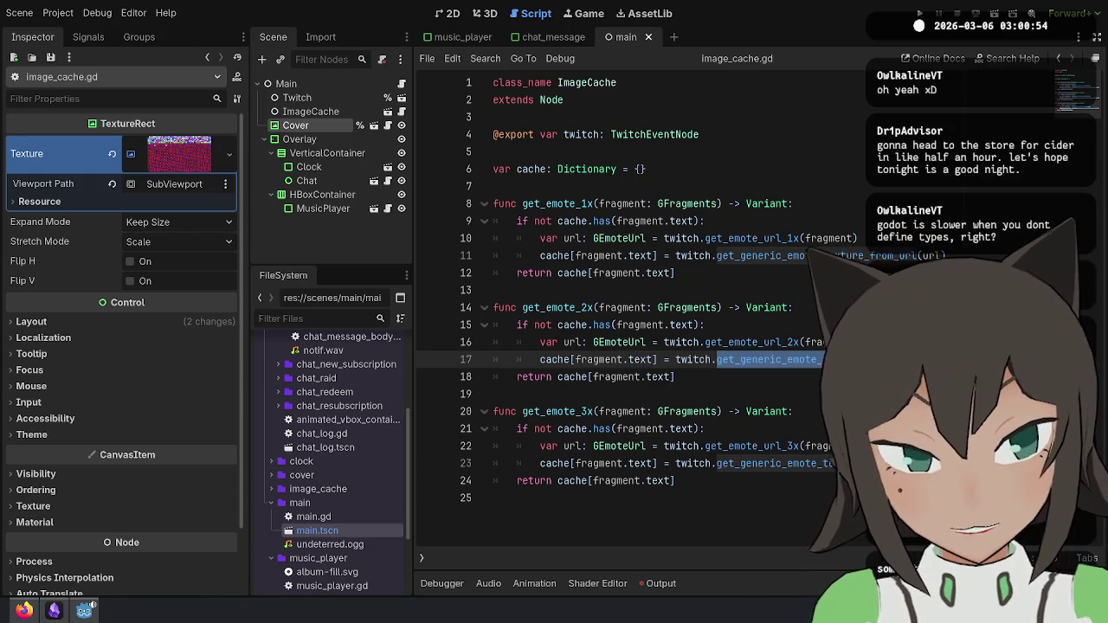
double_click(753, 342)
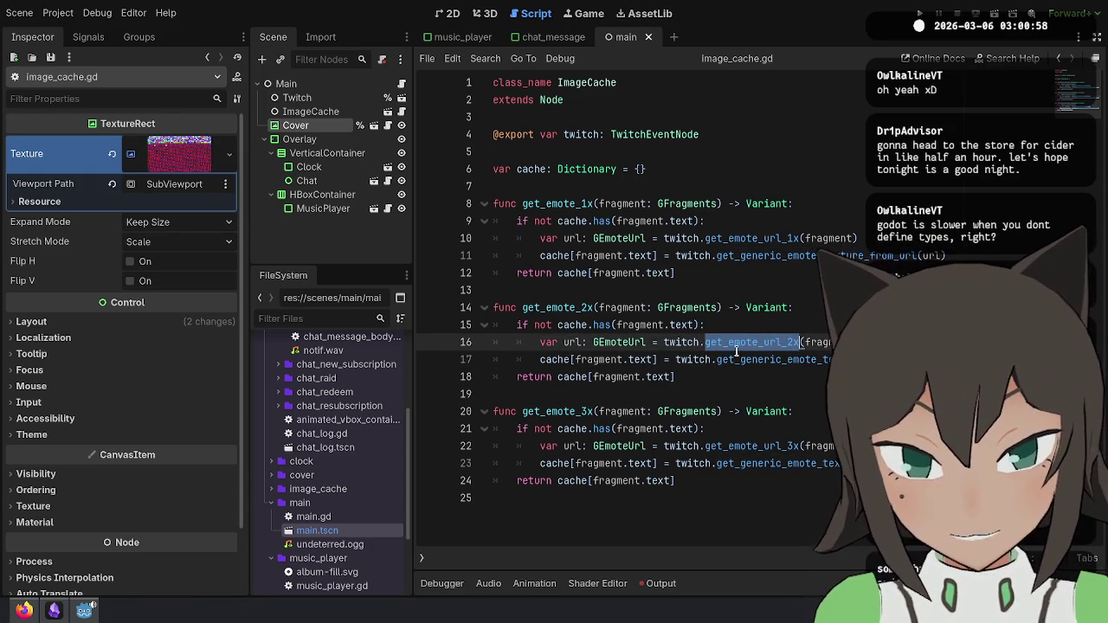
left_click(832, 378)
left_click(801, 240)
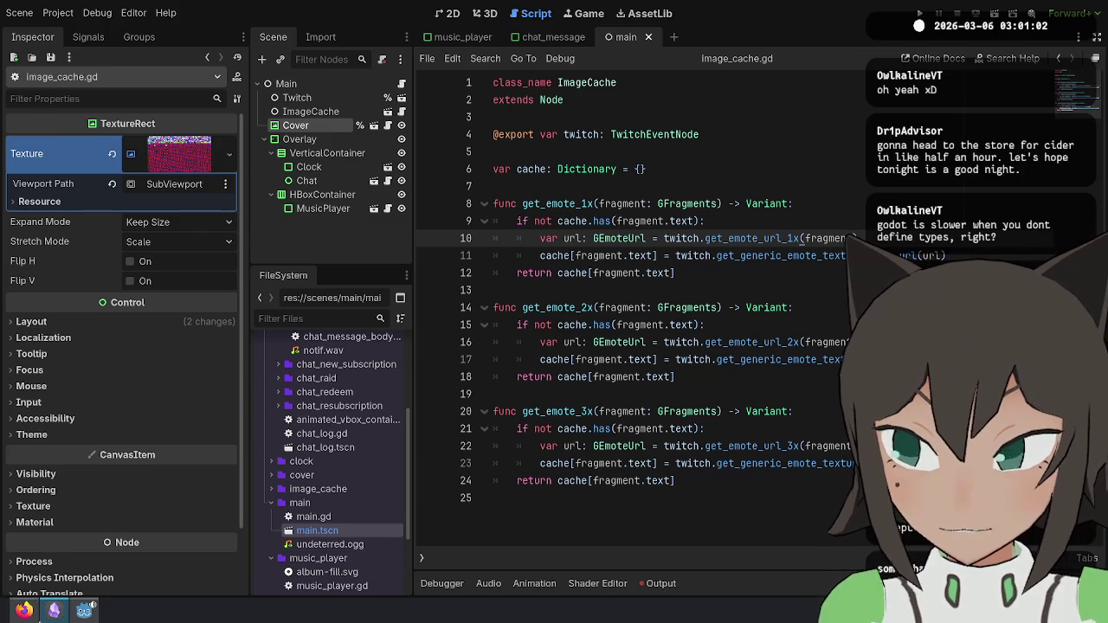
mouse_move(24, 611)
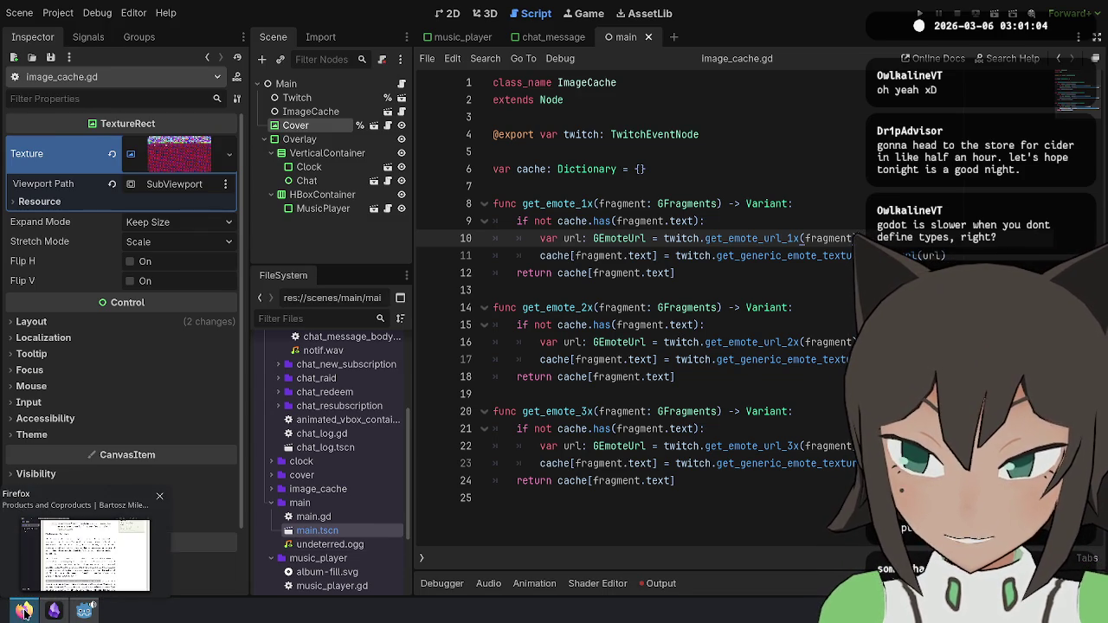
right_click(100, 613)
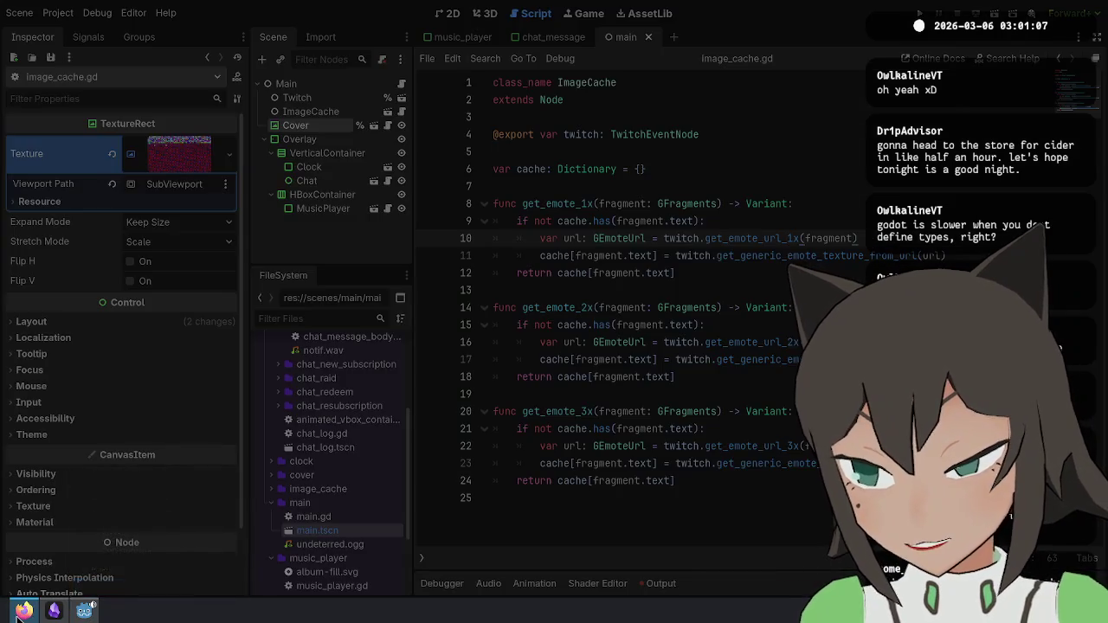
Step: Close Godot and scroll the Firefox article to its Initial Object section
left_click(24, 610)
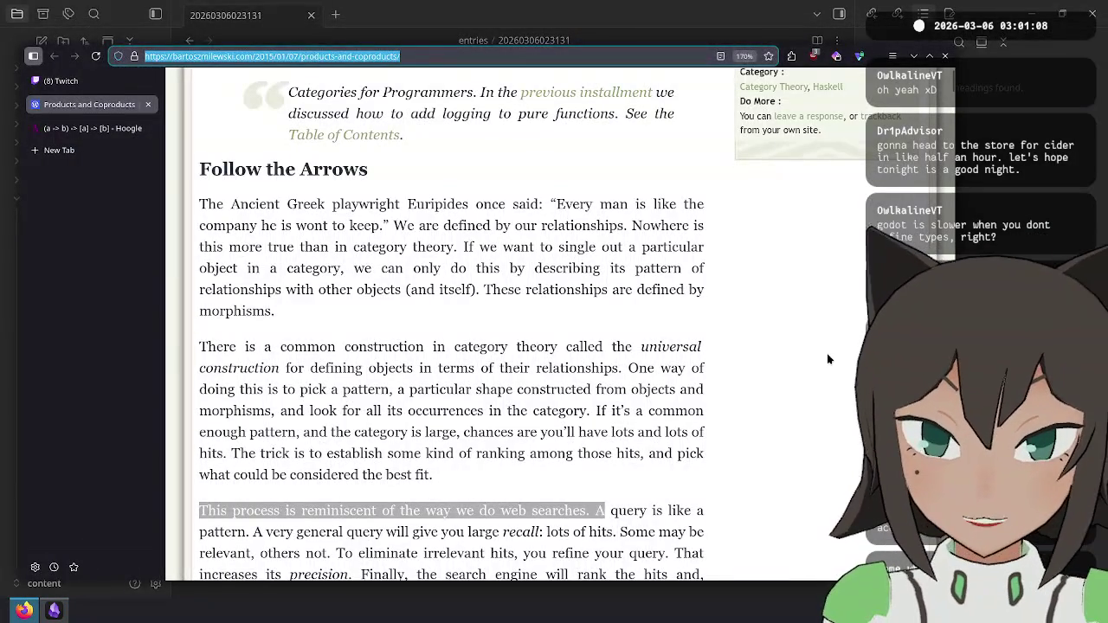
left_click(827, 356)
scroll(828, 356, "up", 3)
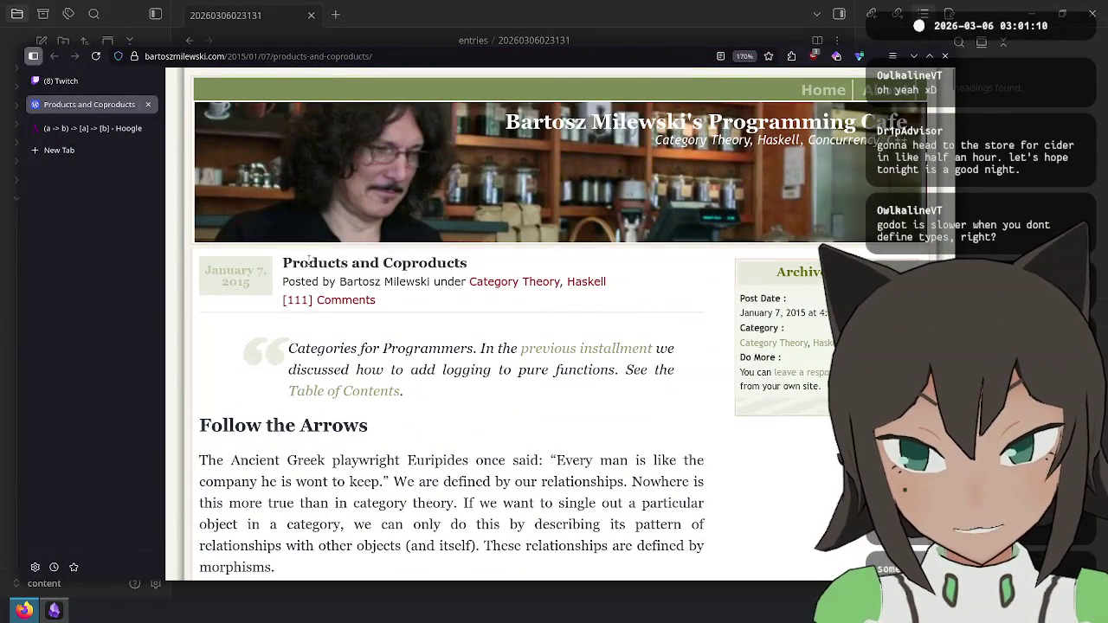
double_click(308, 262)
left_click(284, 263)
left_click_drag(285, 263, 504, 269)
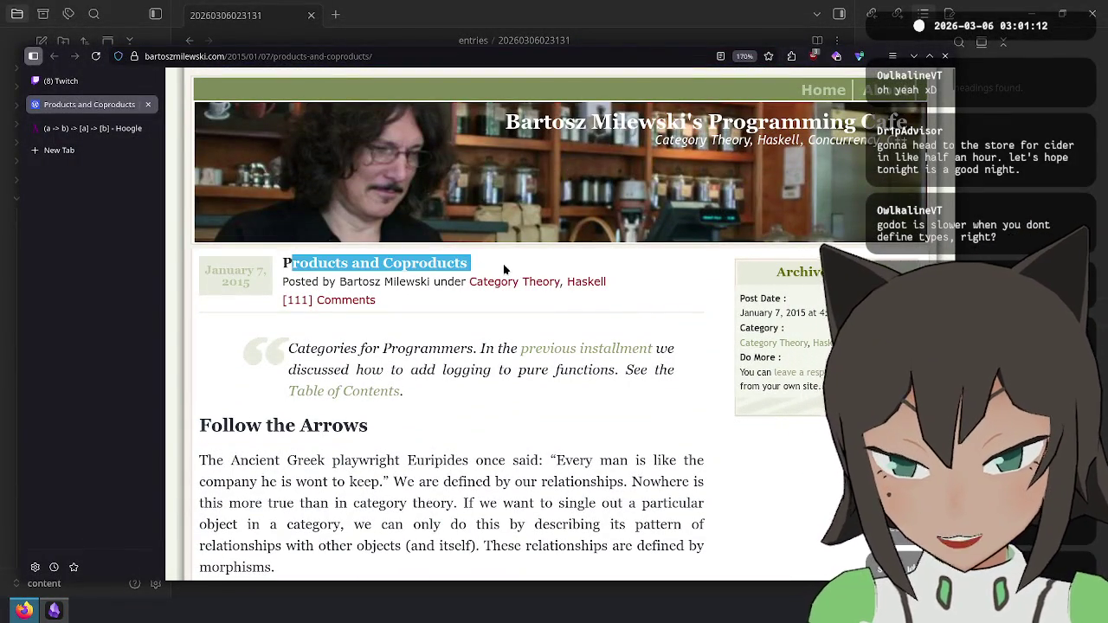
left_click(516, 262)
scroll(562, 355, "down", 2)
scroll(554, 360, "down", 5)
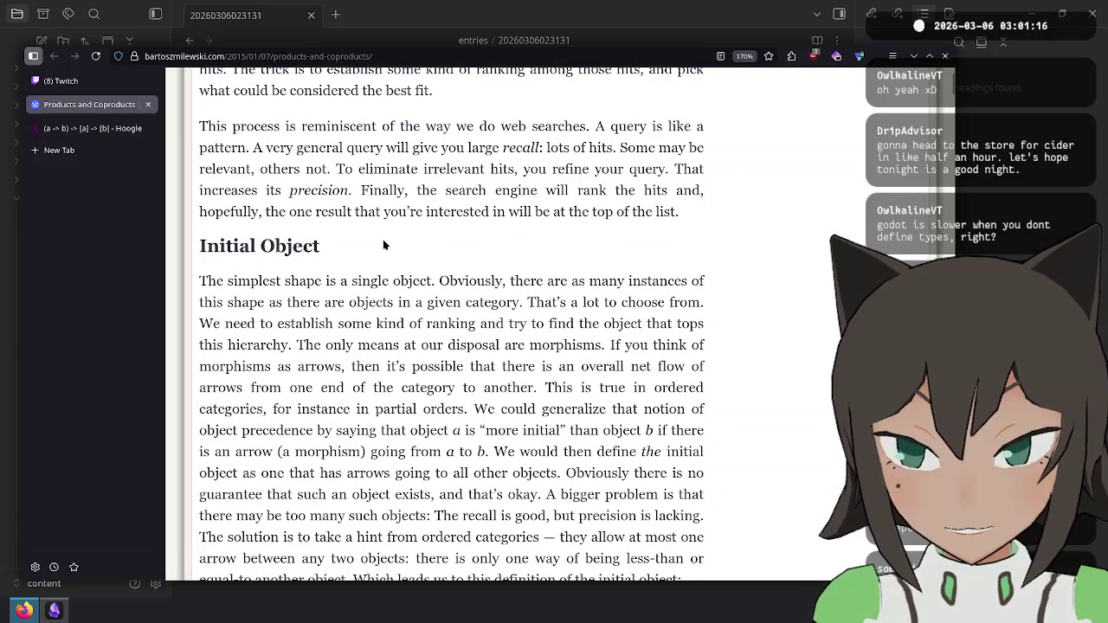
Step: Start a new '- Initial Object' bullet in the Obsidian reading note
key("alt+Tab")
key("alt+Tab")
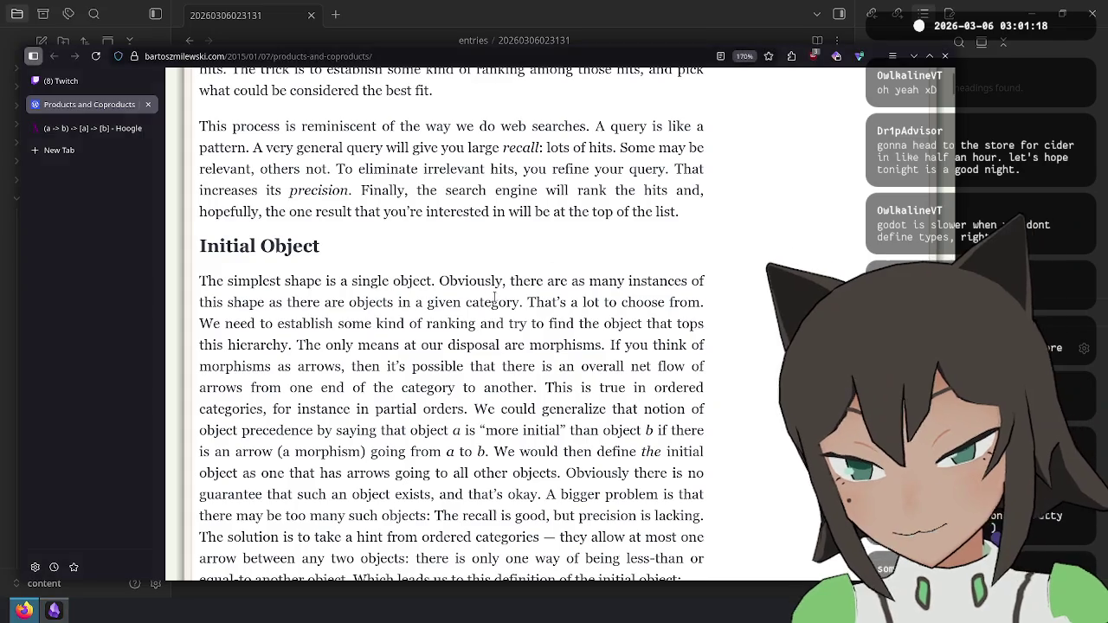
key("alt+Tab")
type("- Initial")
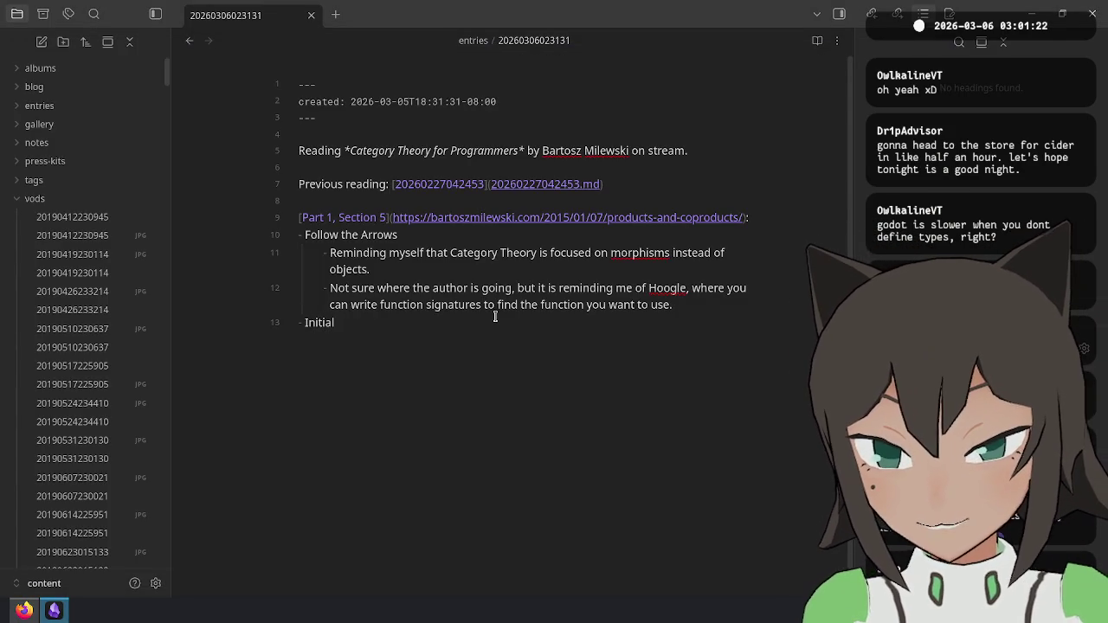
type(" Object")
key("alt+Tab")
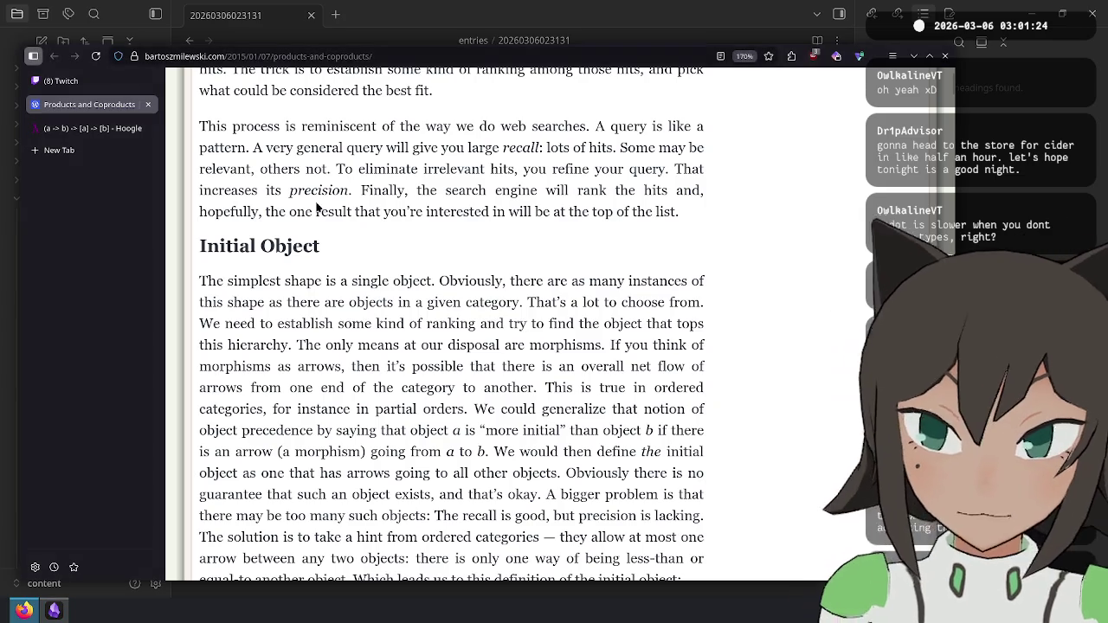
scroll(399, 245, "down", 3)
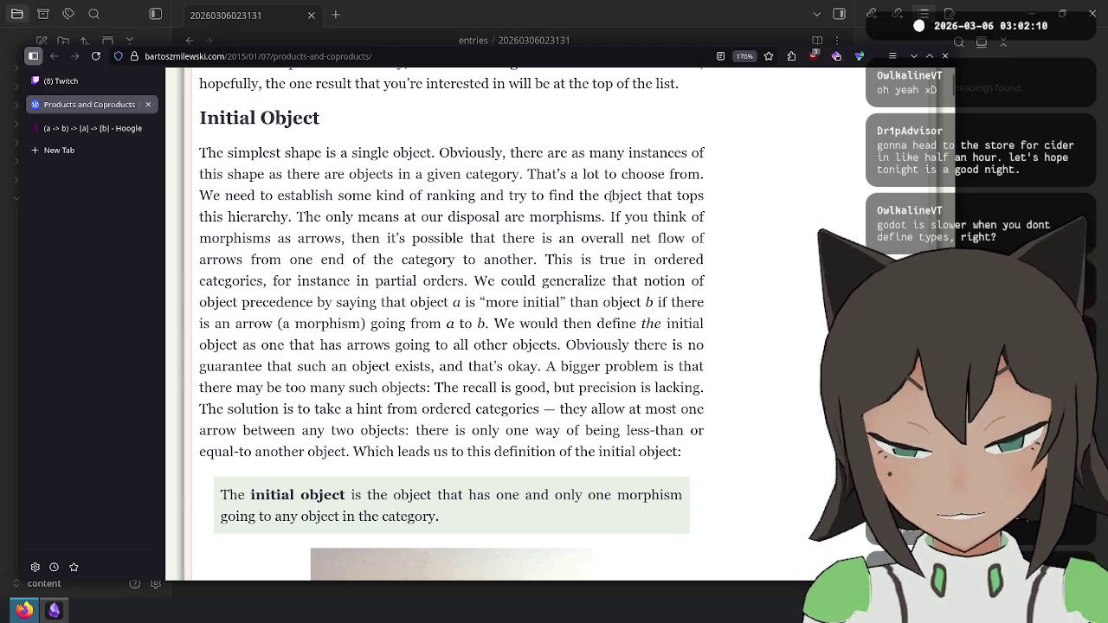
left_click_drag(604, 196, 642, 199)
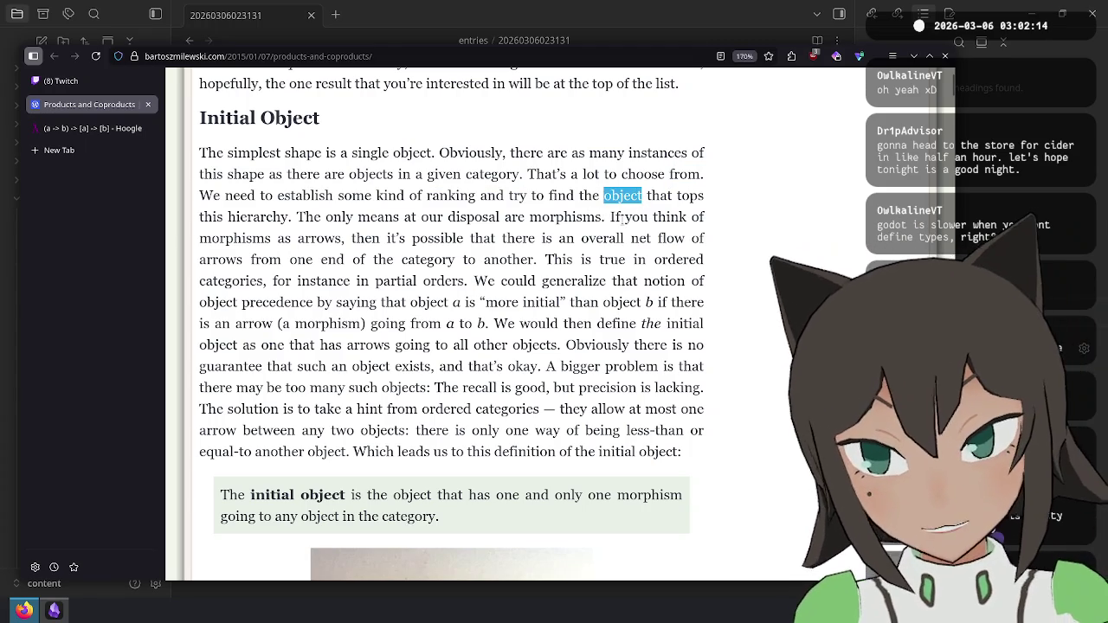
key("alt+Tab")
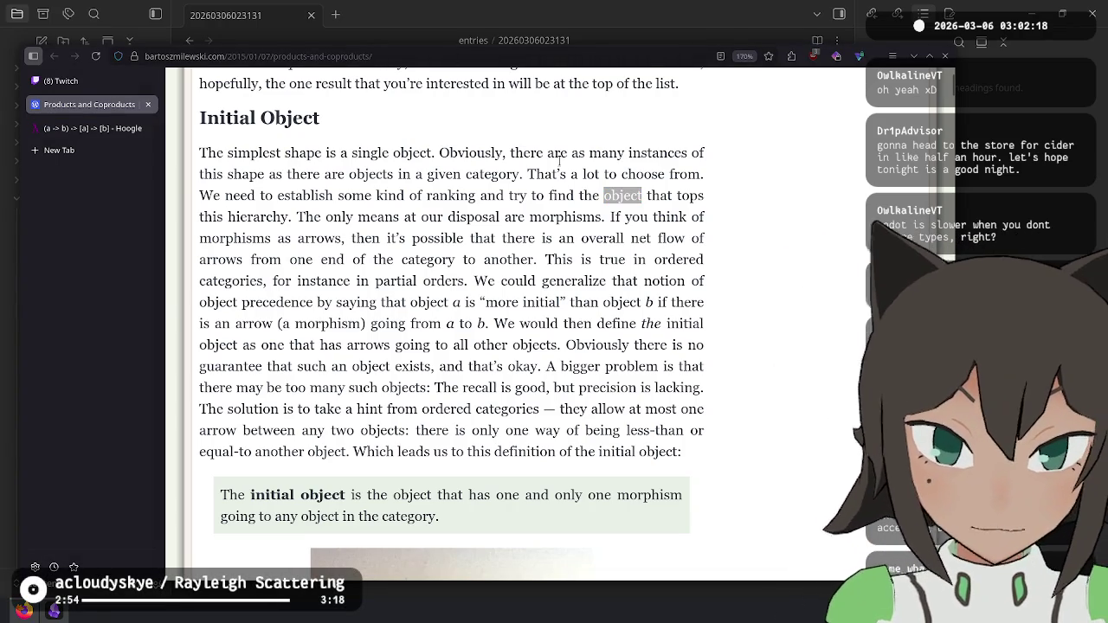
left_click(579, 198)
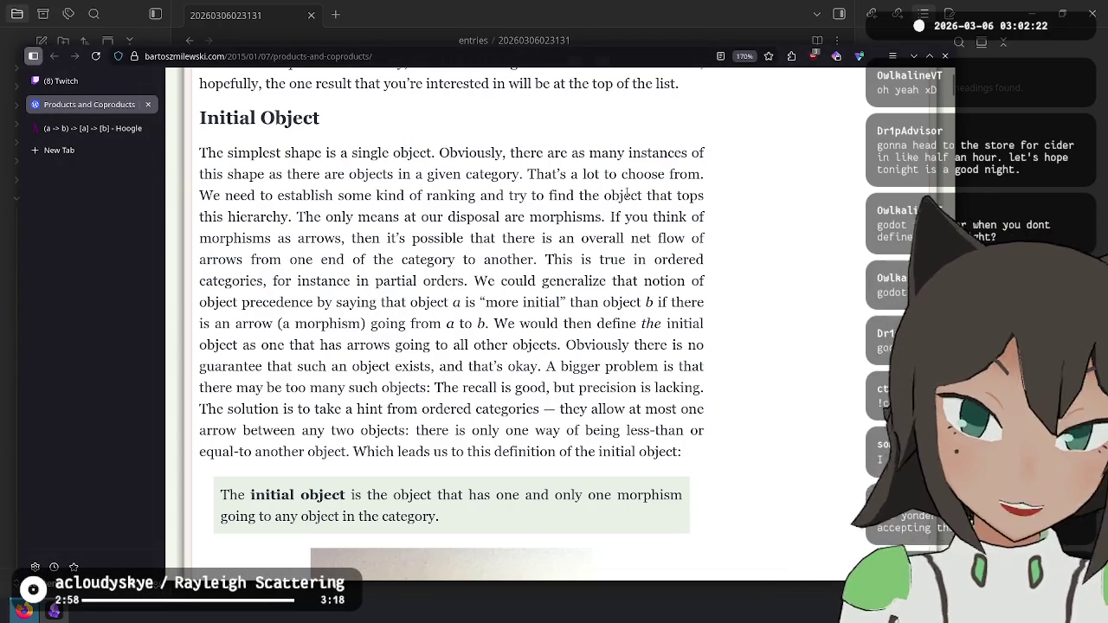
mouse_move(297, 217)
left_mouse_down()
mouse_move(543, 217)
mouse_move(629, 238)
mouse_move(622, 217)
mouse_move(322, 217)
mouse_move(305, 238)
mouse_move(403, 217)
mouse_move(507, 238)
mouse_move(619, 239)
mouse_move(354, 260)
mouse_move(533, 261)
left_mouse_up()
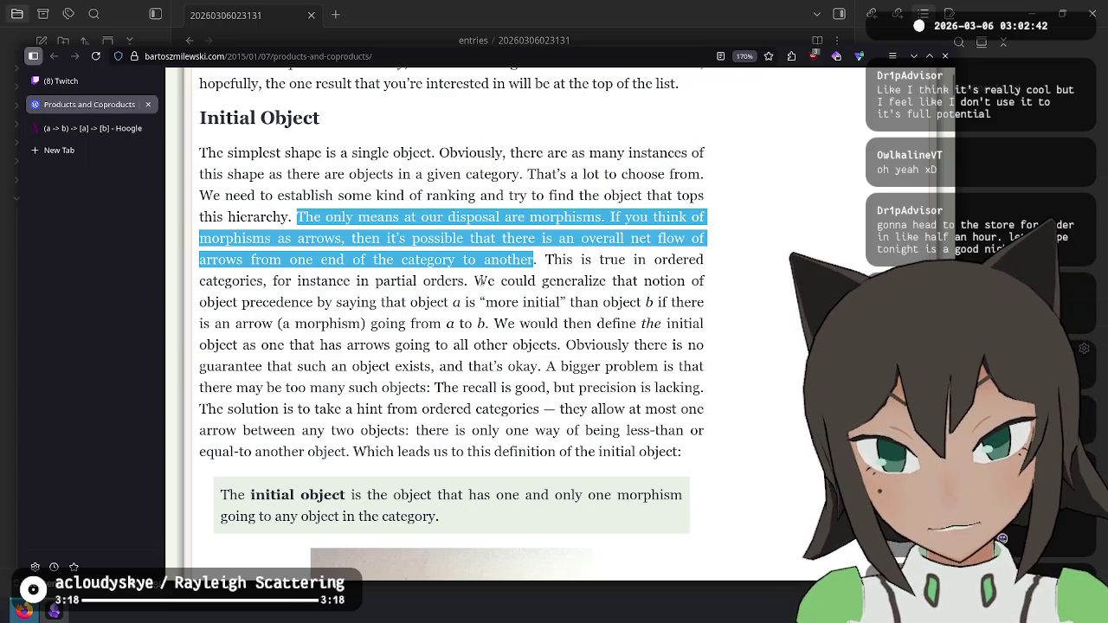
mouse_move(481, 280)
left_mouse_down()
mouse_move(522, 280)
mouse_move(305, 302)
mouse_move(667, 302)
mouse_move(344, 338)
mouse_move(645, 323)
mouse_move(493, 324)
mouse_move(295, 346)
mouse_move(506, 346)
mouse_move(556, 362)
mouse_move(568, 347)
mouse_move(692, 346)
mouse_move(281, 367)
mouse_move(651, 367)
mouse_move(298, 398)
mouse_move(316, 388)
mouse_move(440, 400)
mouse_move(543, 391)
mouse_move(253, 390)
mouse_move(235, 409)
mouse_move(751, 420)
mouse_move(319, 409)
mouse_move(369, 430)
mouse_move(684, 430)
mouse_move(353, 451)
mouse_move(679, 452)
left_mouse_up()
Step: Clear the text selection and read on past the initial object definition and illustration
left_click(487, 323)
left_click(625, 480)
scroll(507, 477, "down", 5)
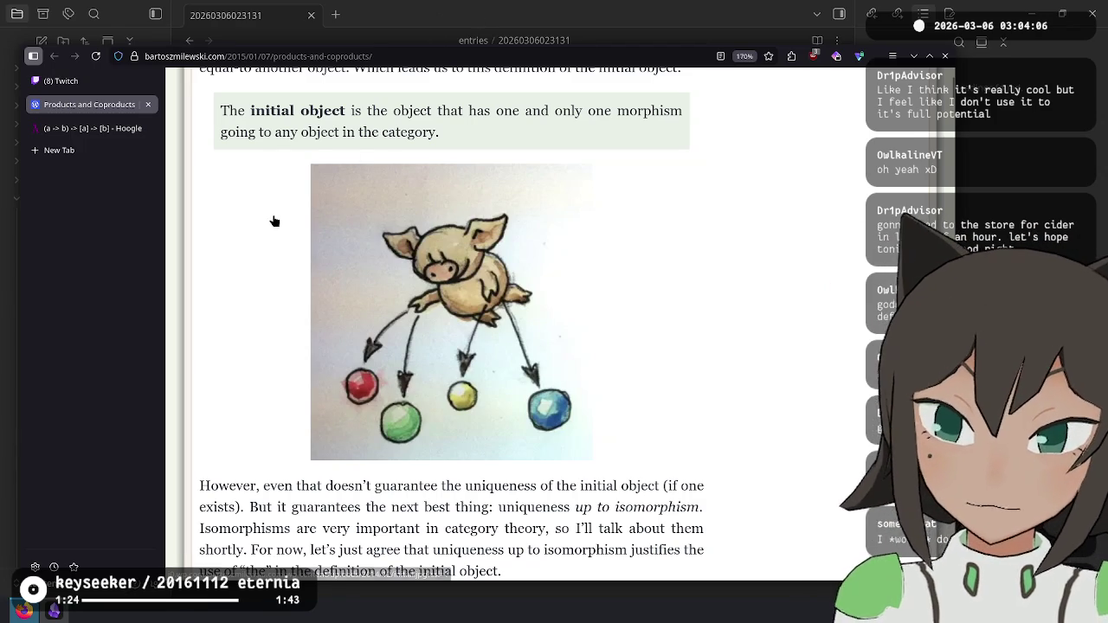
Step: Load the exodrifter.space/vods list in a new tab
left_click(87, 128)
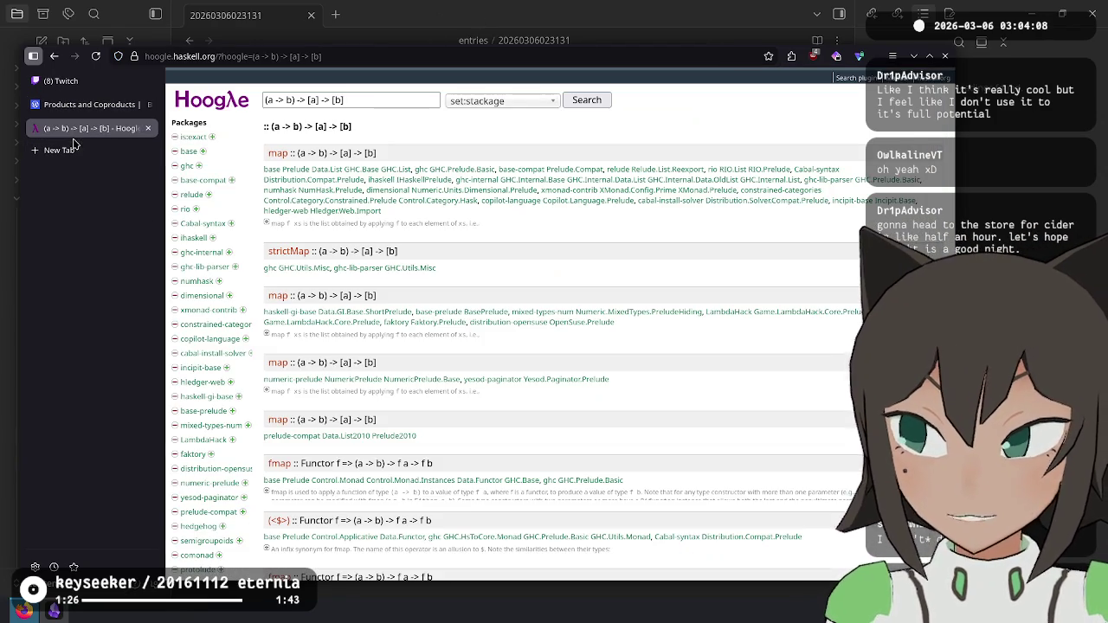
left_click(84, 151)
type("vods")
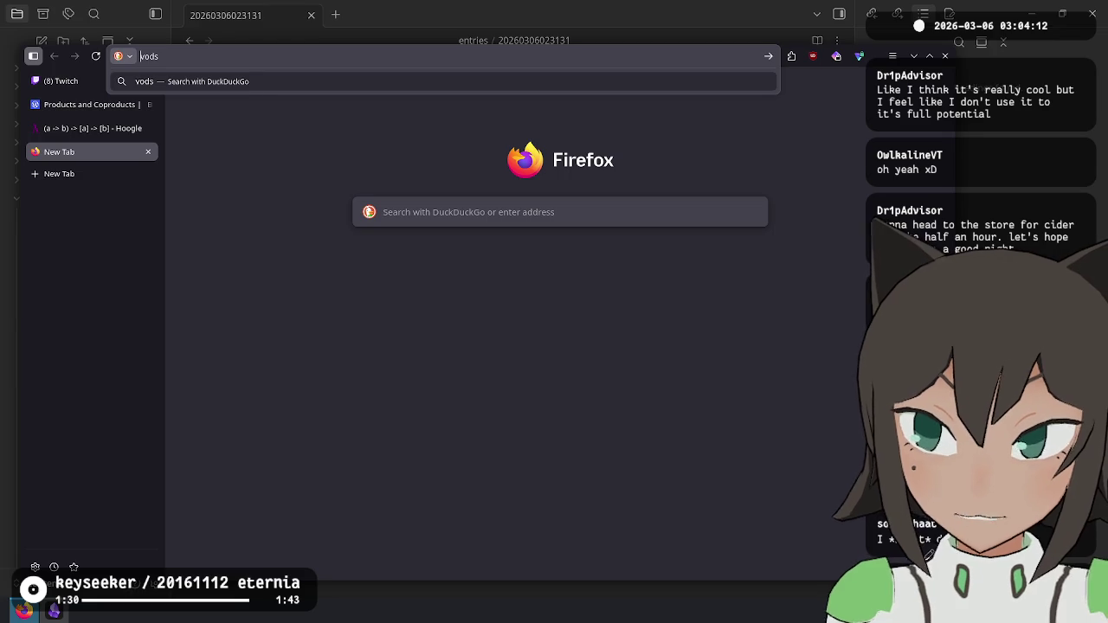
type("exodrifter.space/")
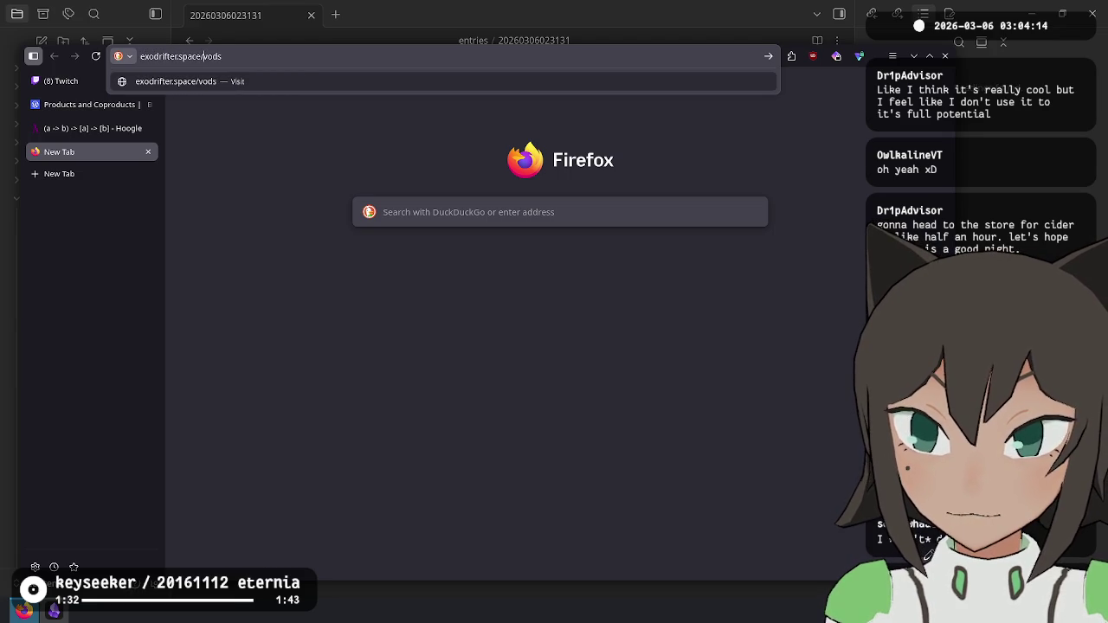
key("Return")
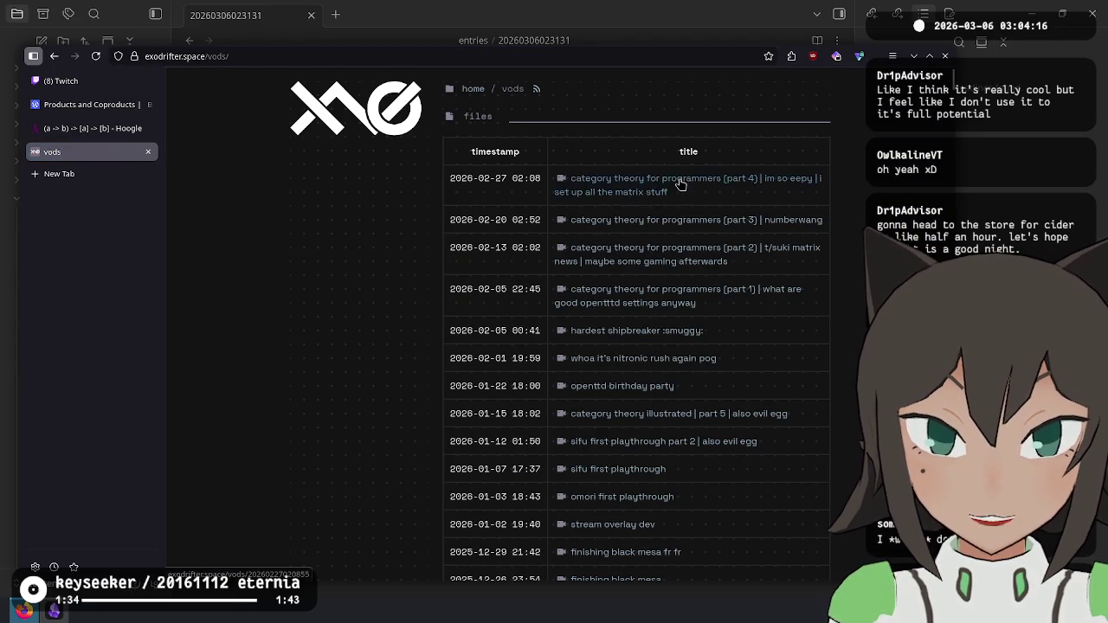
Step: Open the part 4 category theory VOD and look through its chapter list
left_click(681, 185)
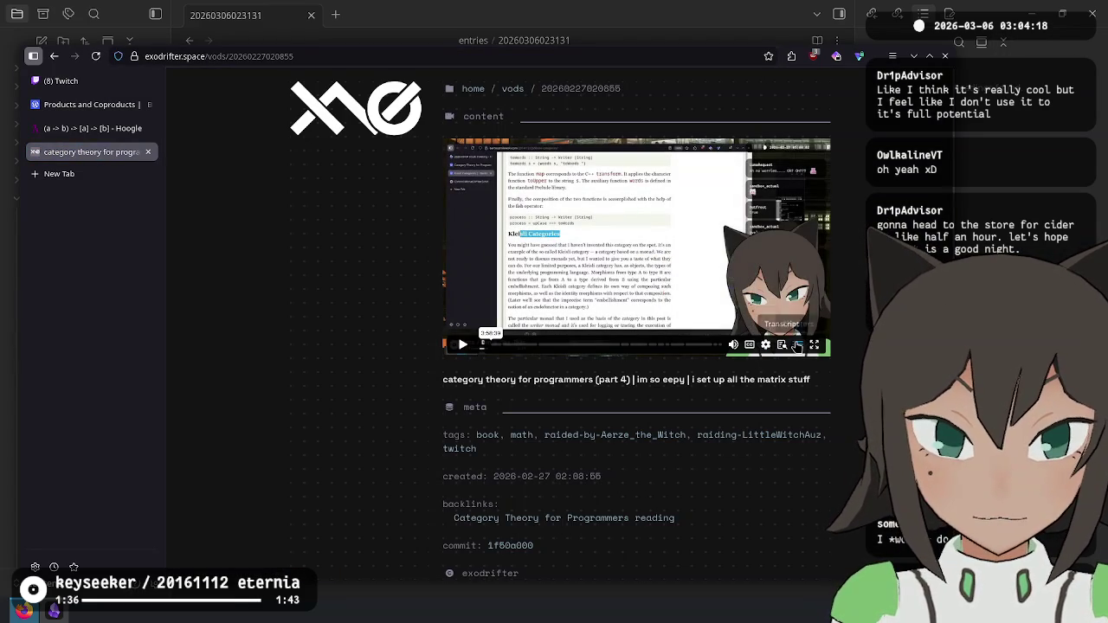
left_click(798, 346)
scroll(718, 216, "down", 5)
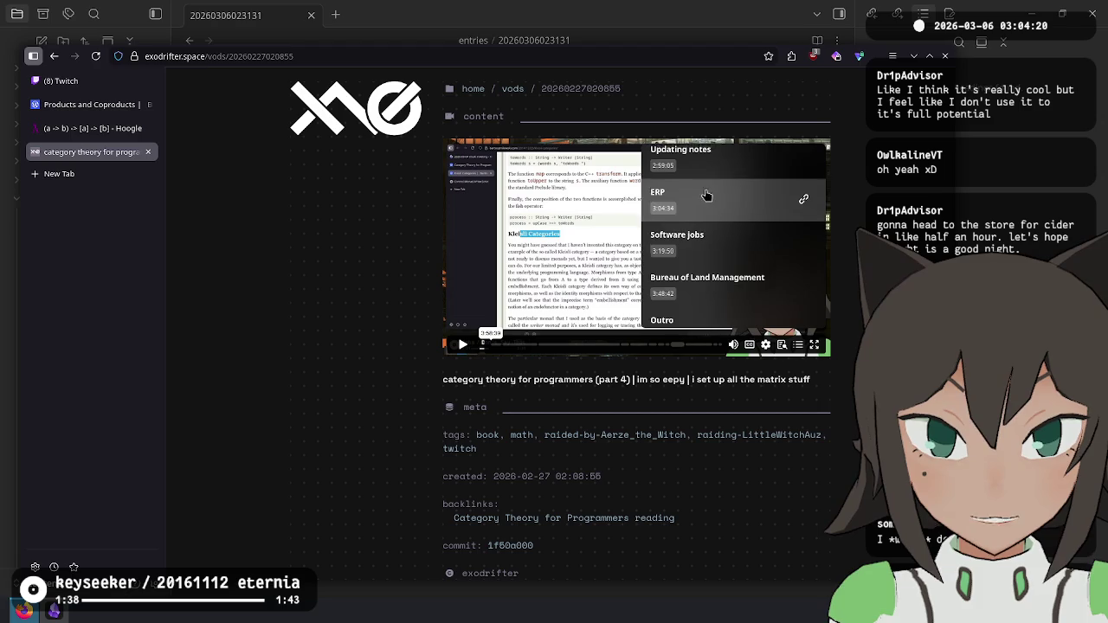
scroll(706, 195, "up", 2)
scroll(692, 242, "down", 3)
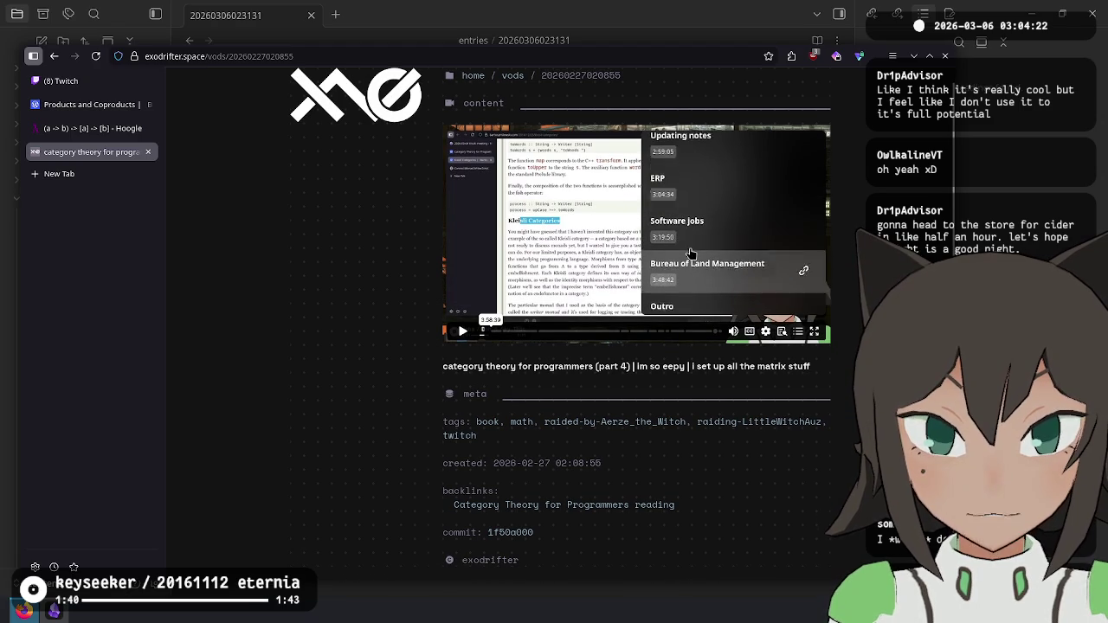
scroll(693, 254, "up", 3)
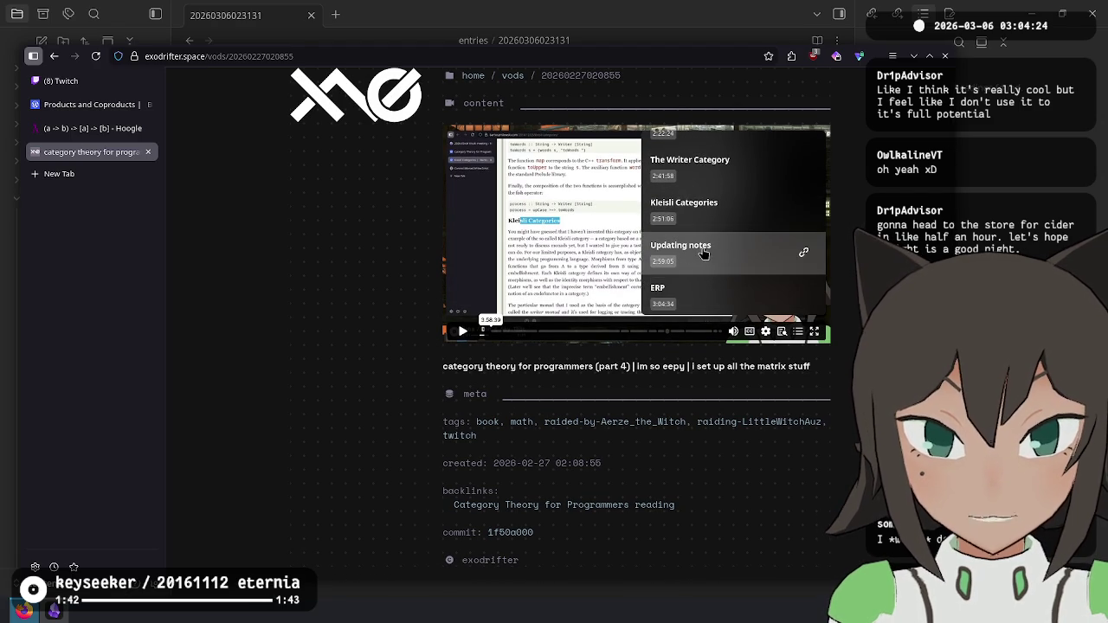
scroll(696, 255, "up", 5)
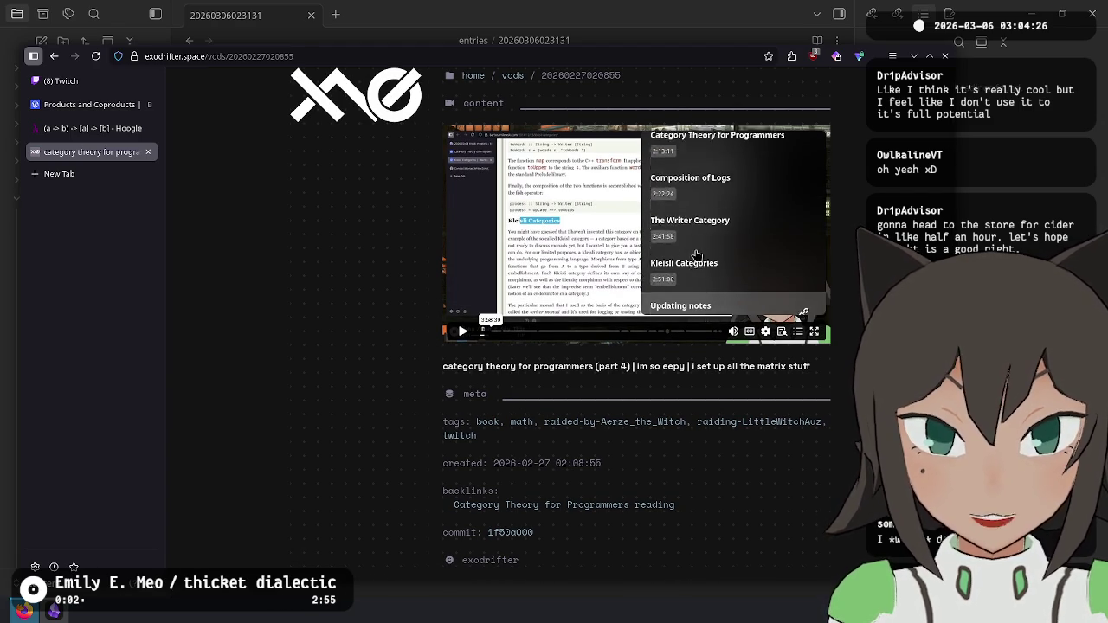
Step: Go back and open the part 3 category theory VOD with its chapters
left_click(53, 56)
left_click(667, 221)
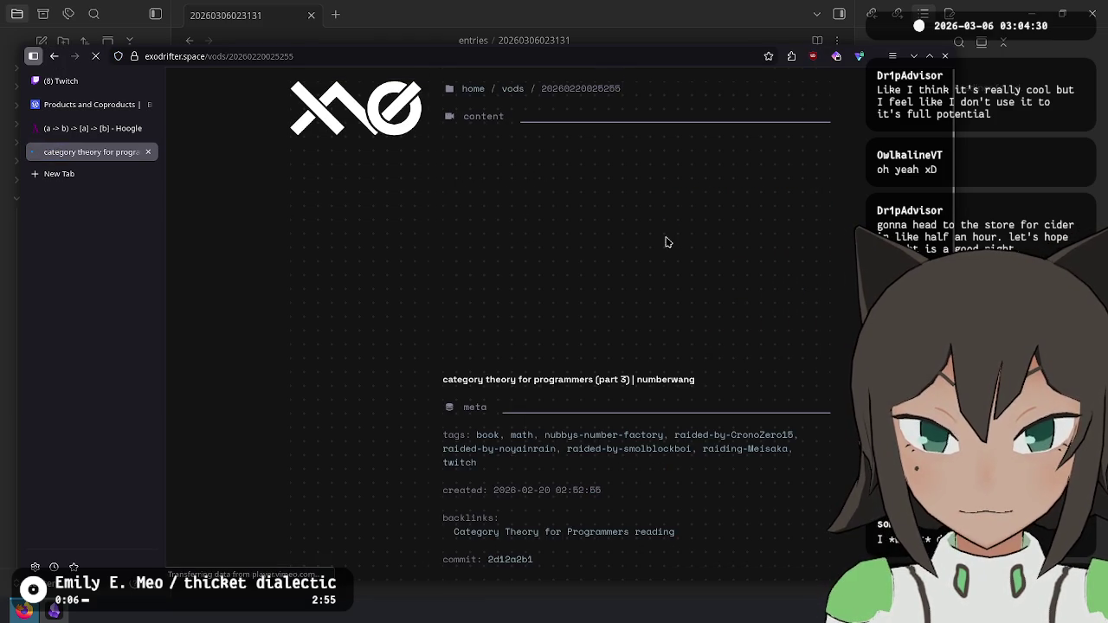
left_click(797, 344)
scroll(766, 284, "down", 5)
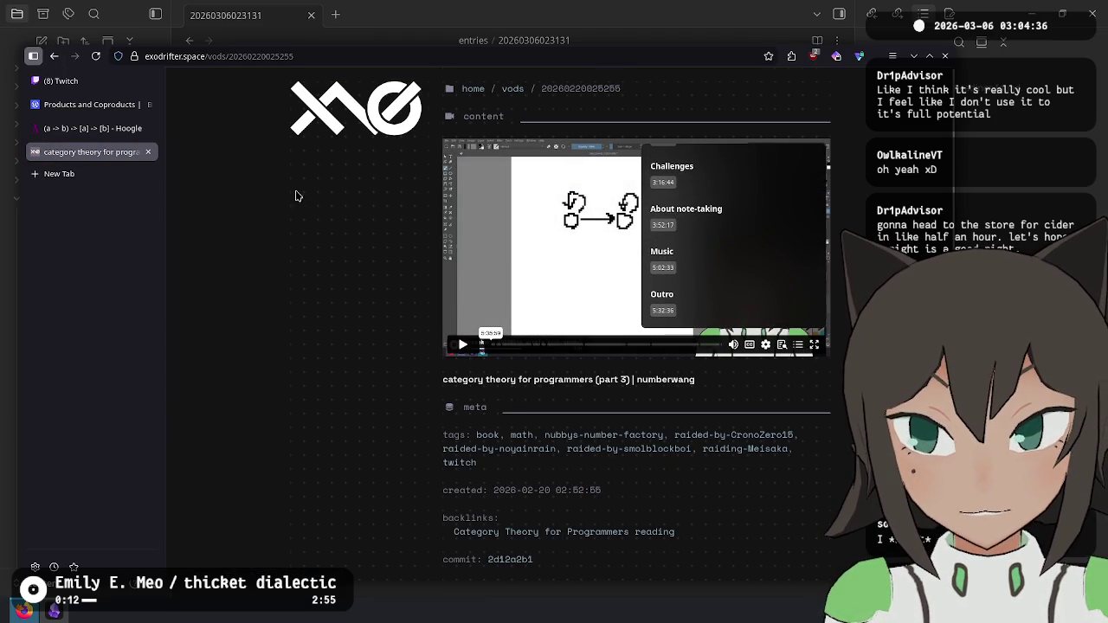
Step: Add a #t=3h52m17s timestamp to the part 3 VOD page address and load it
right_click(678, 229)
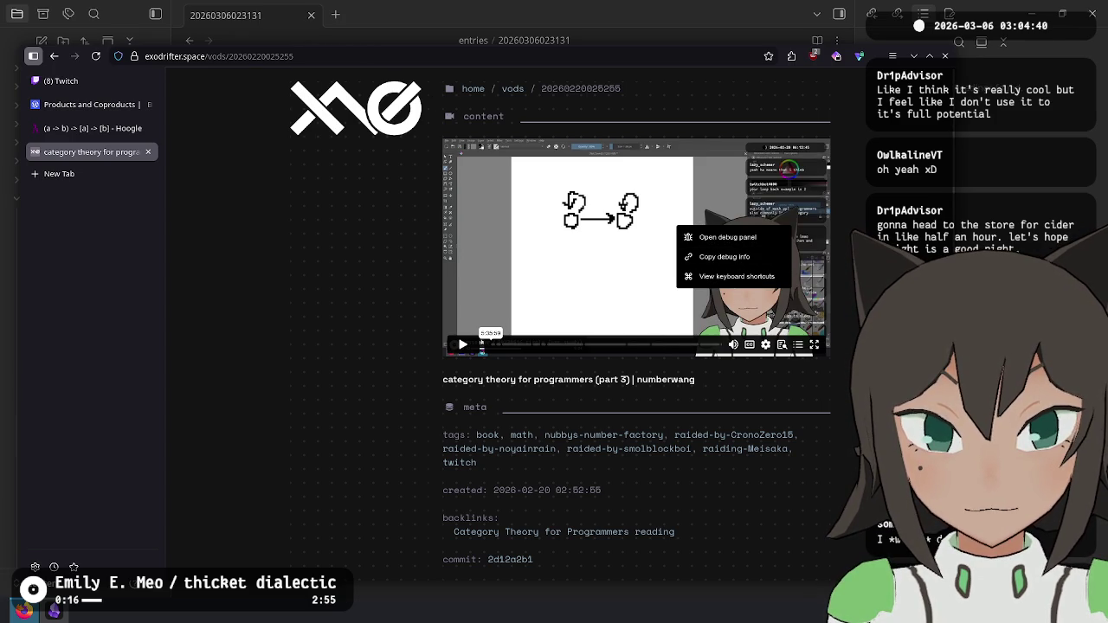
left_click(344, 208)
left_click(327, 56)
key("End")
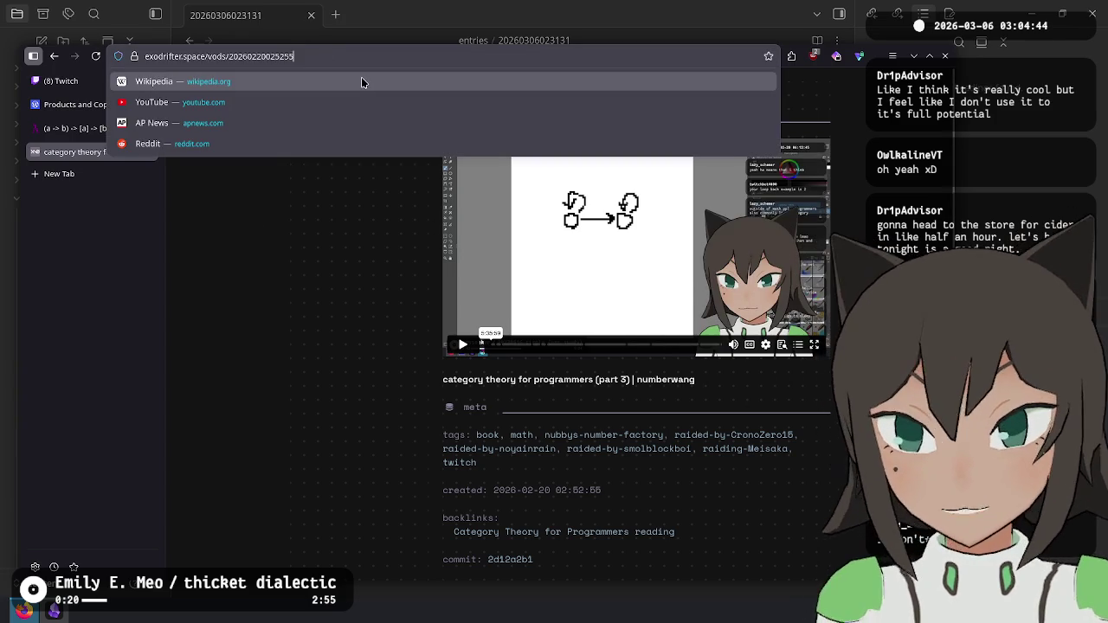
type("#3h52")
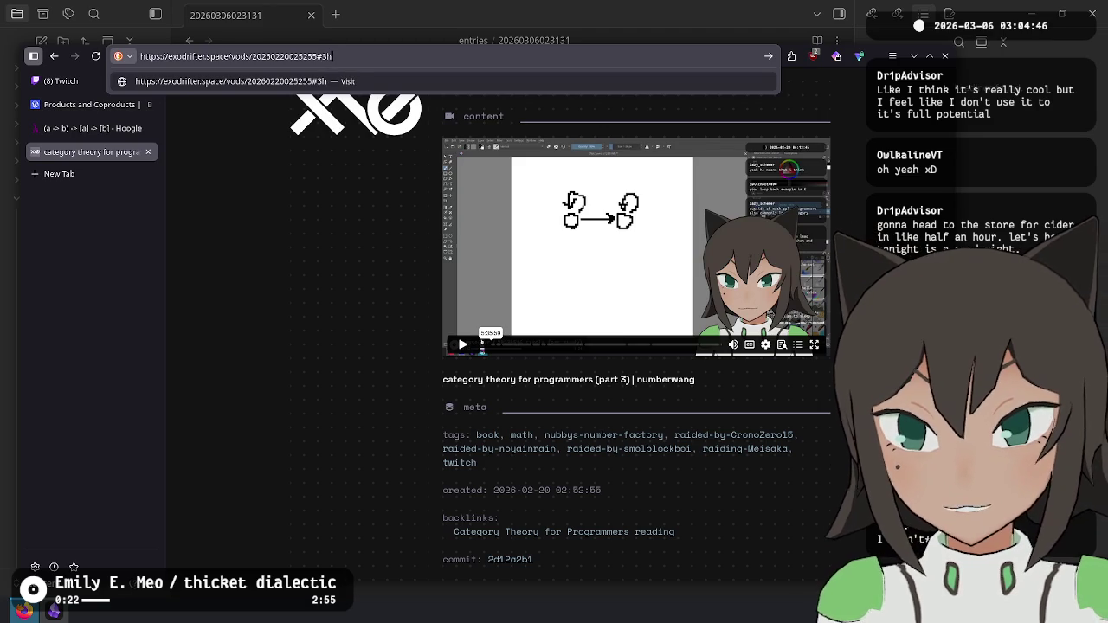
type("m17s")
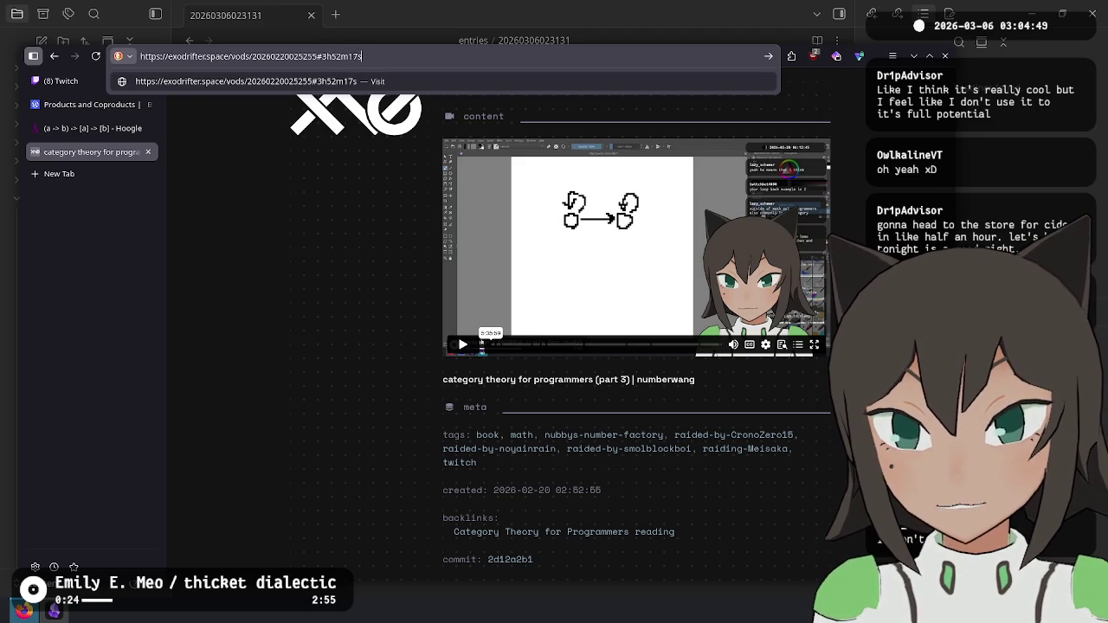
key("Return")
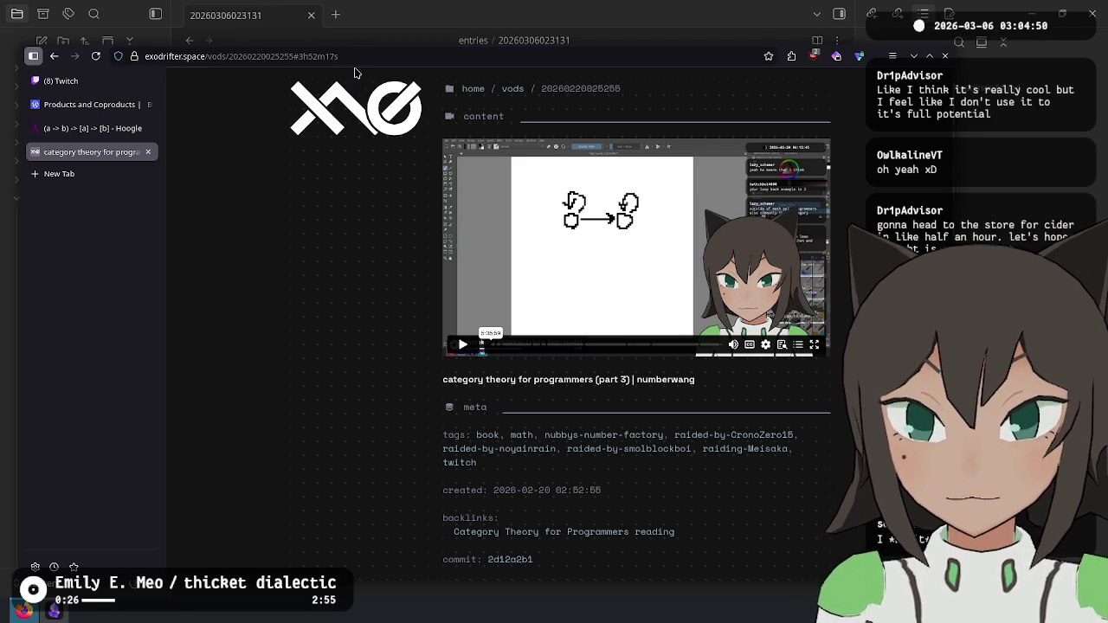
key("ctrl+l")
key("Return")
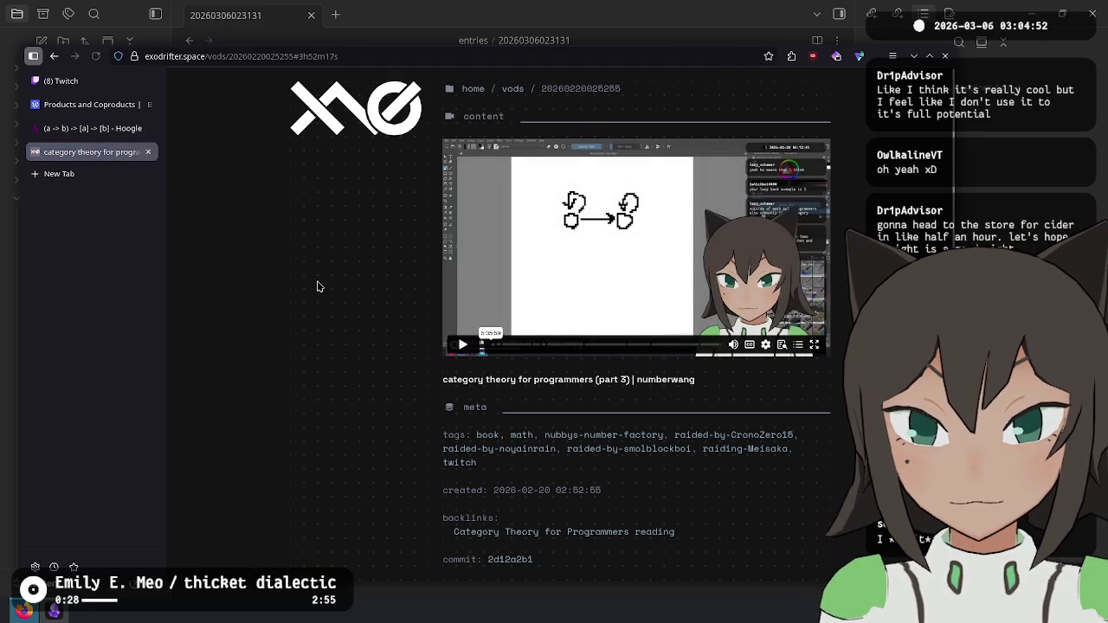
left_click(298, 54)
left_click(297, 55)
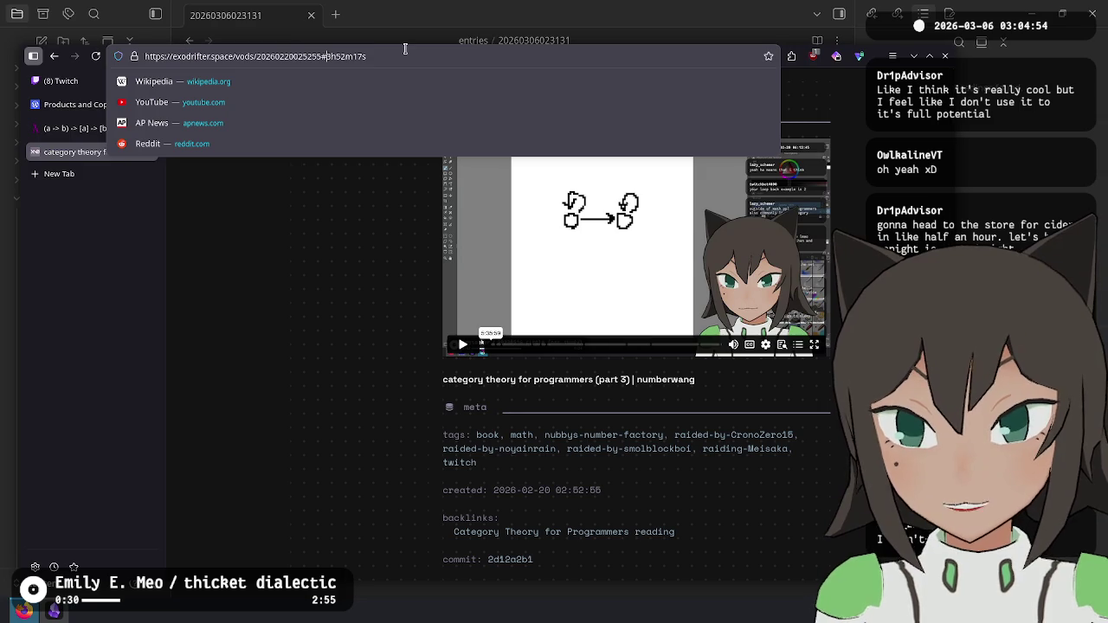
type("t=")
key("Return")
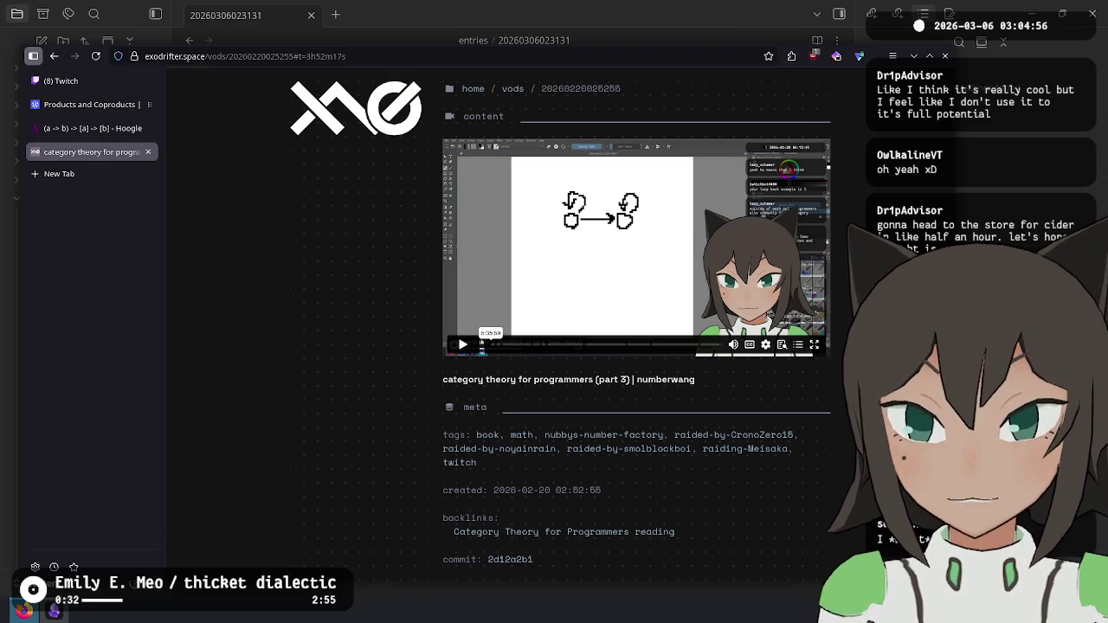
Step: Select the whole timestamped VOD URL, then go to the Twitch stream manager chat
left_click(303, 56)
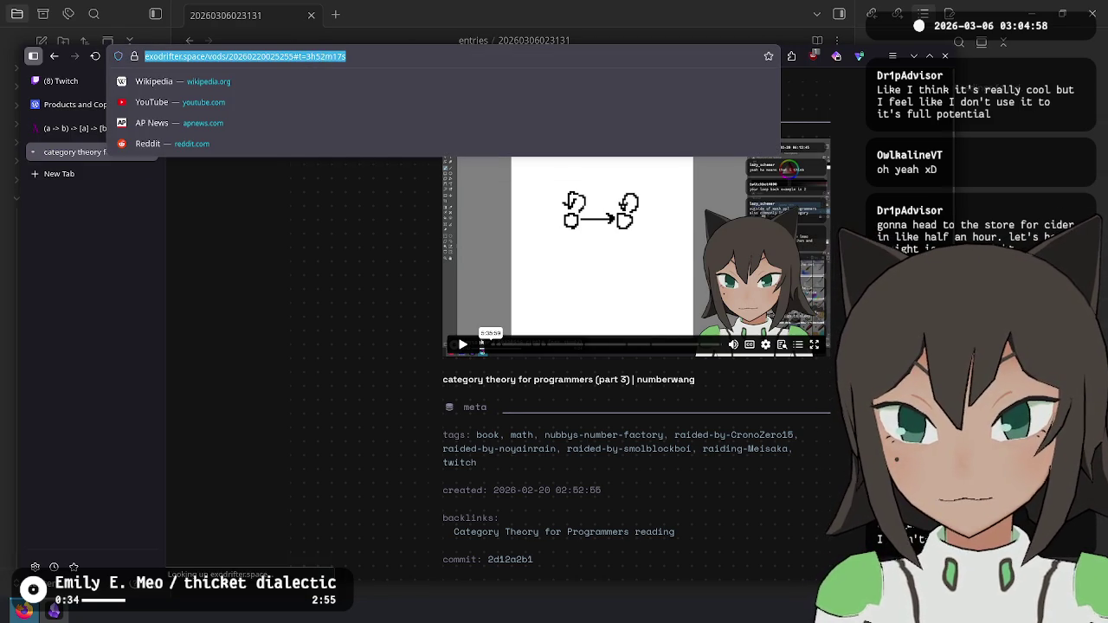
left_click(321, 56)
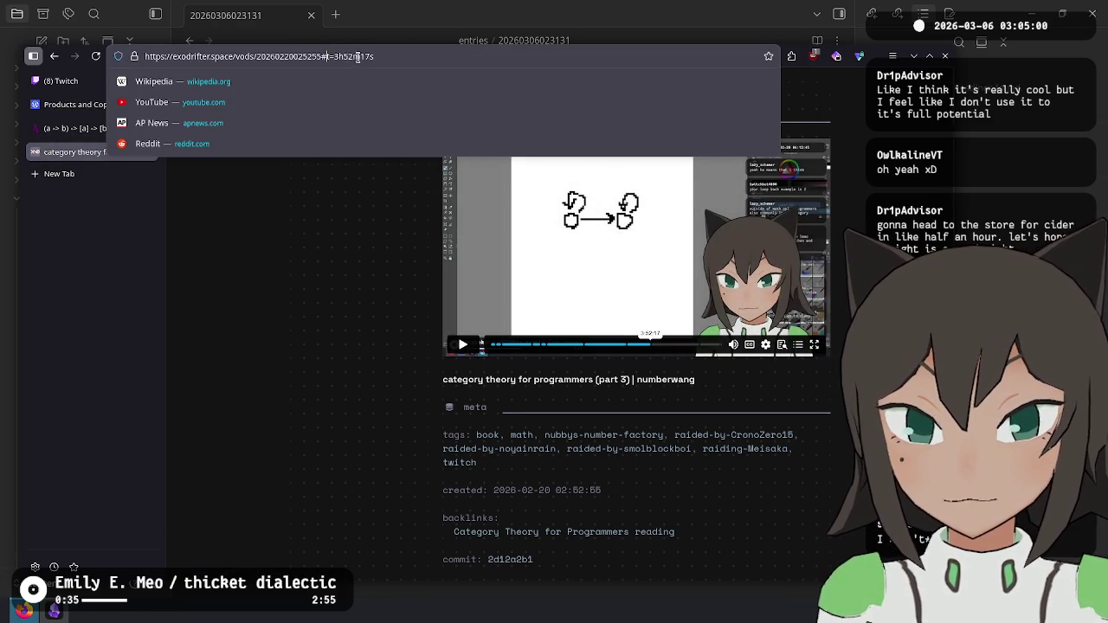
left_click(287, 225)
left_click(306, 56)
left_click(294, 56)
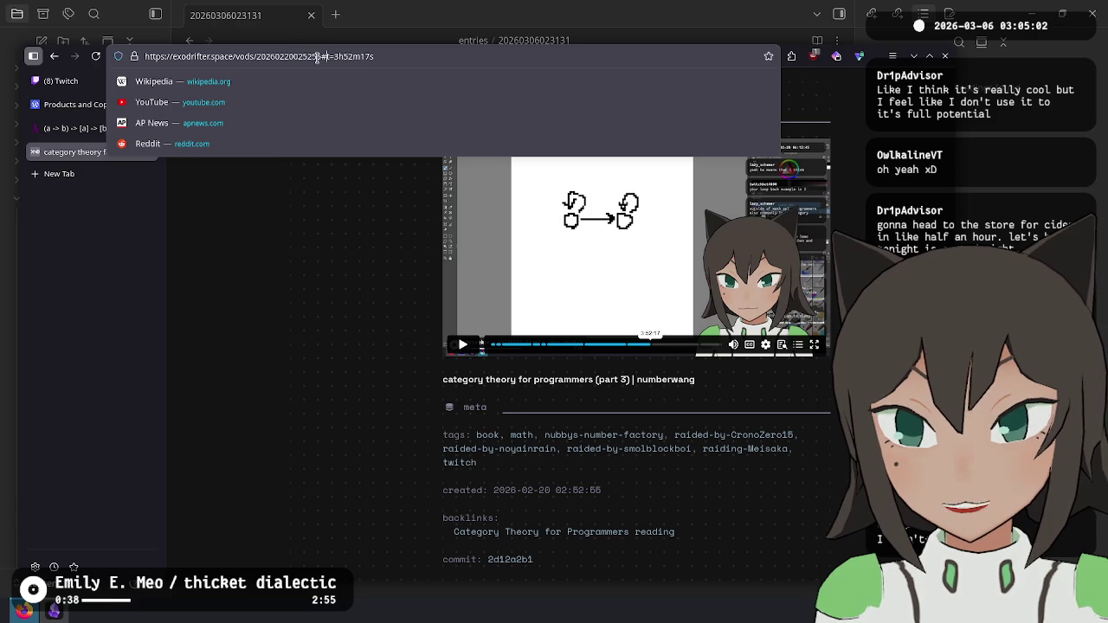
left_click_drag(317, 56, 351, 57)
triple_click(351, 58)
key("ctrl+c")
left_click(329, 395)
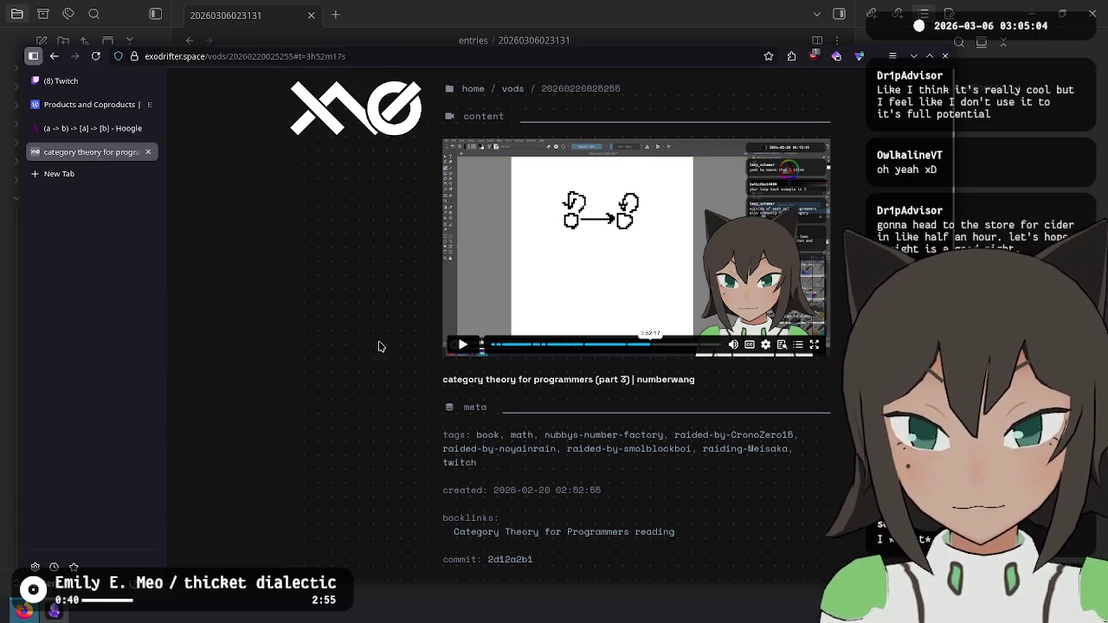
left_click(60, 81)
left_click(736, 534)
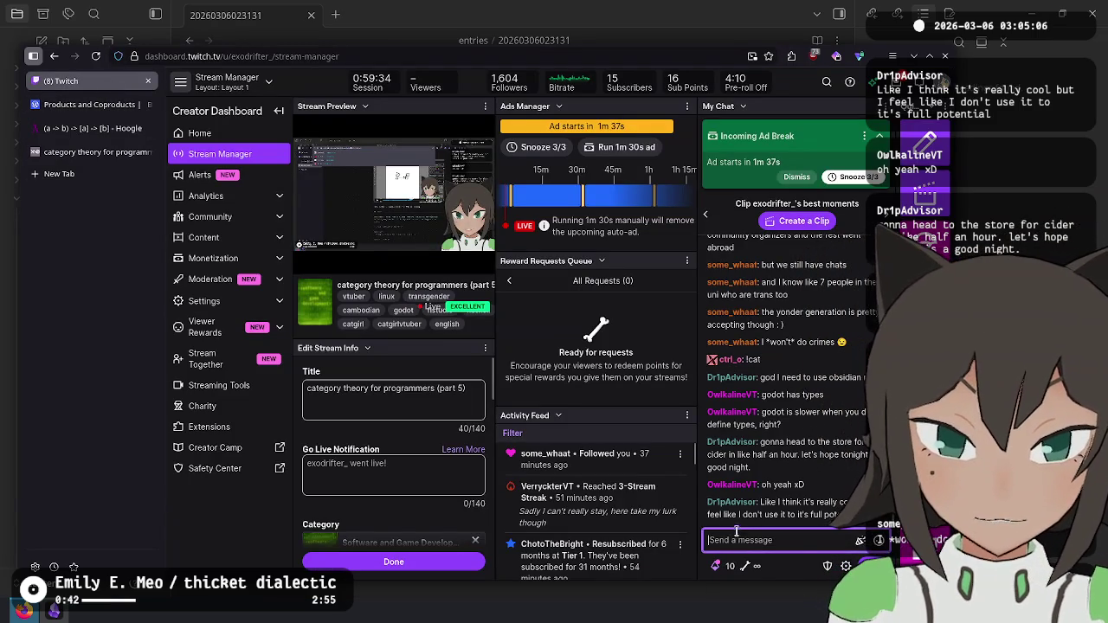
key("ctrl+v")
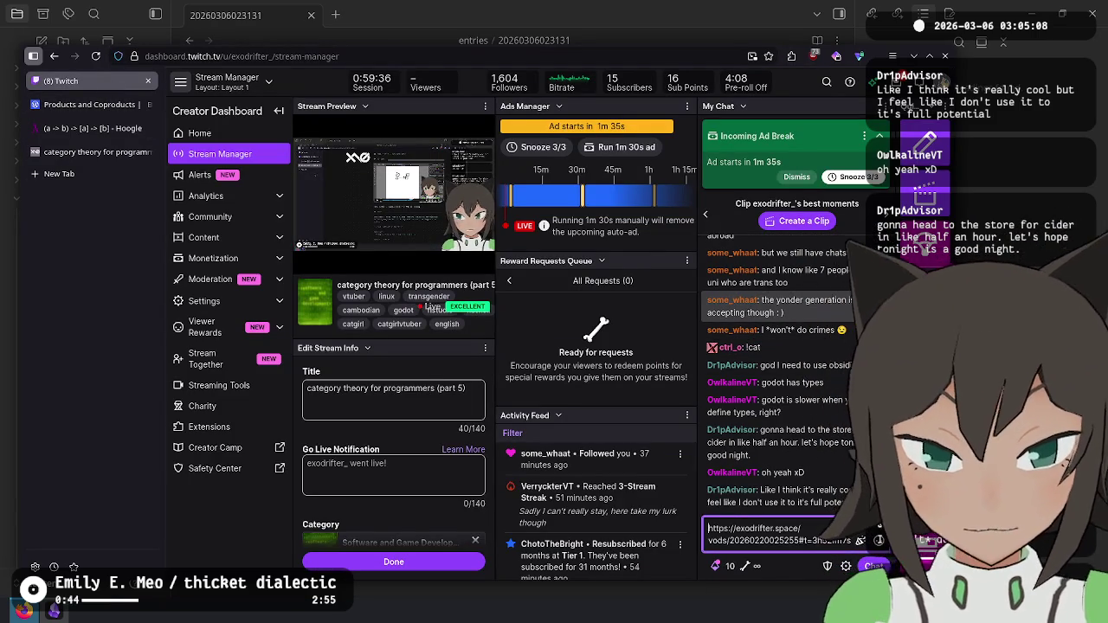
key("ctrl+Home")
type("@Dr")
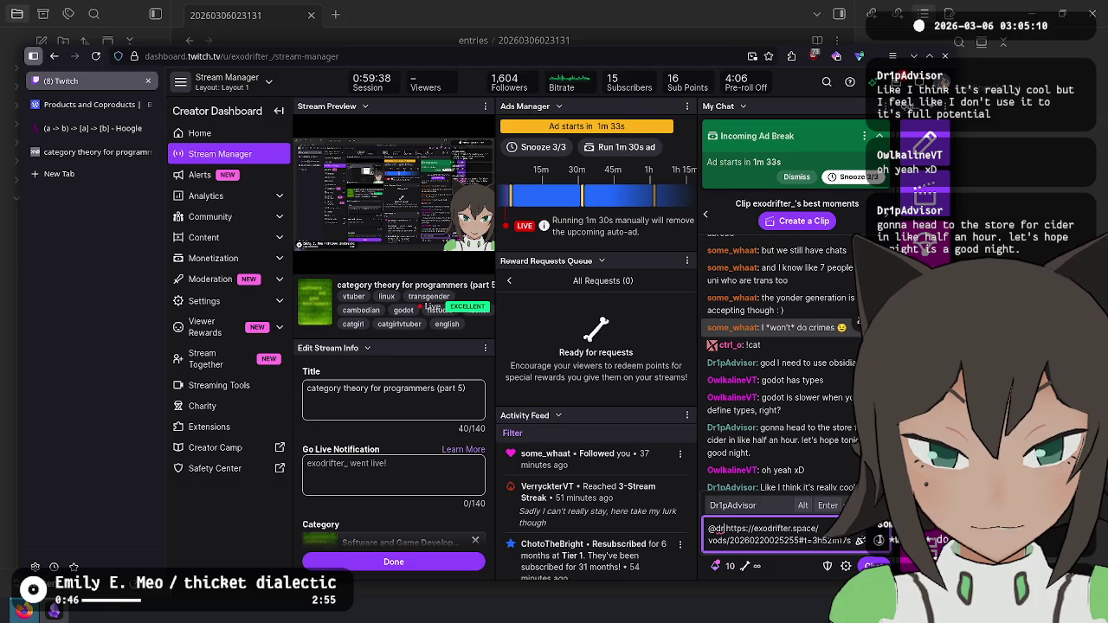
key("Tab")
key("Return")
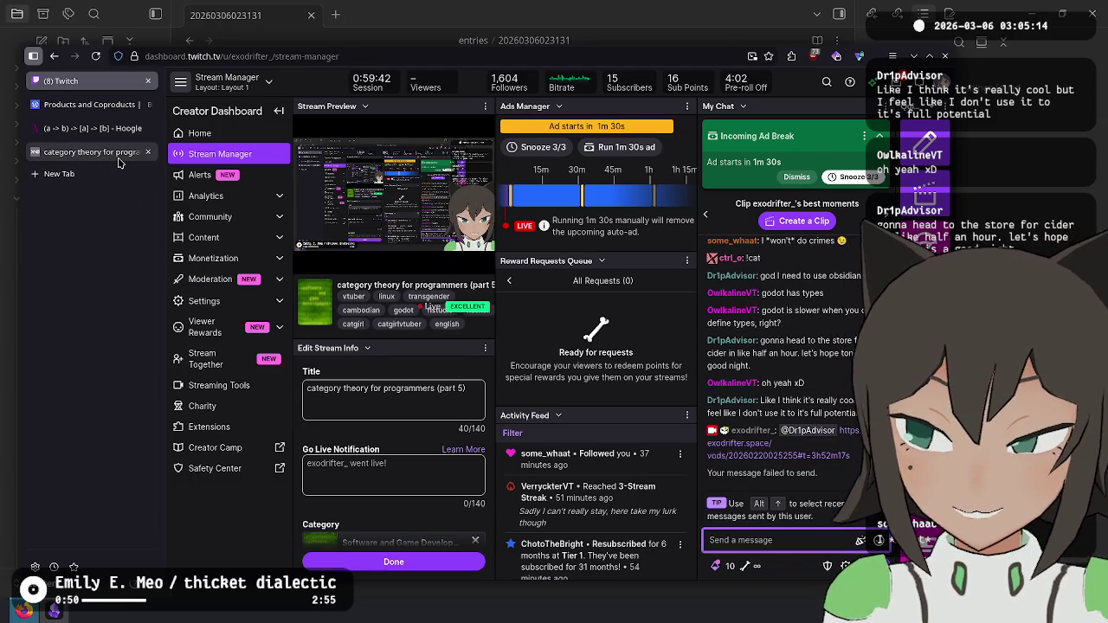
Step: Close the Hoogle and category theory VOD browser tabs
mouse_move(110, 136)
key("ctrl+Tab")
key("ctrl+Tab")
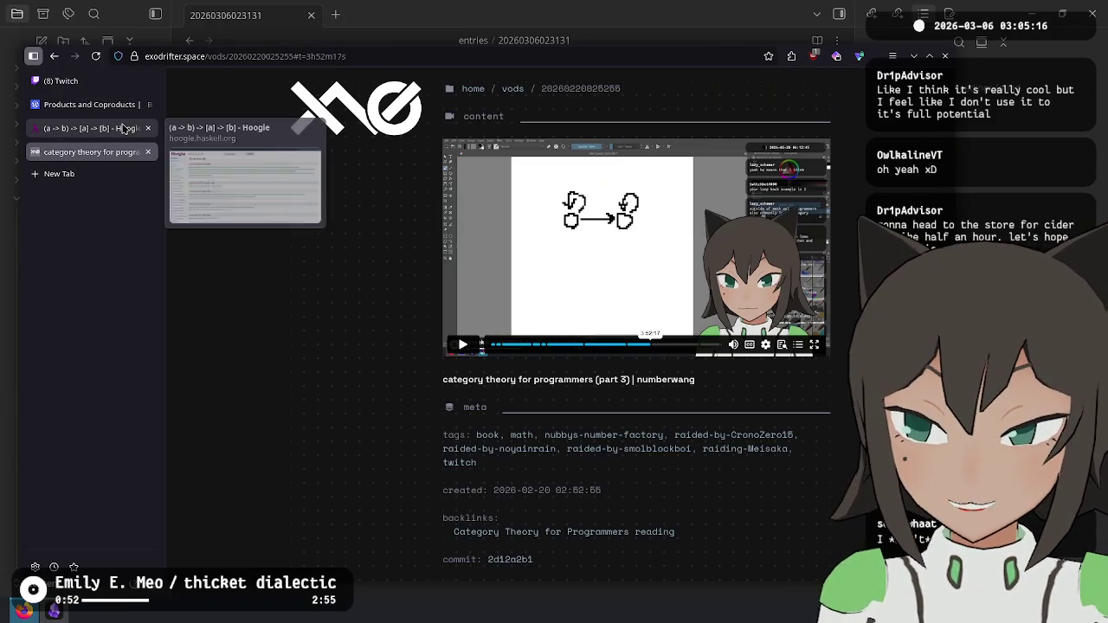
middle_click(123, 128)
middle_click(123, 128)
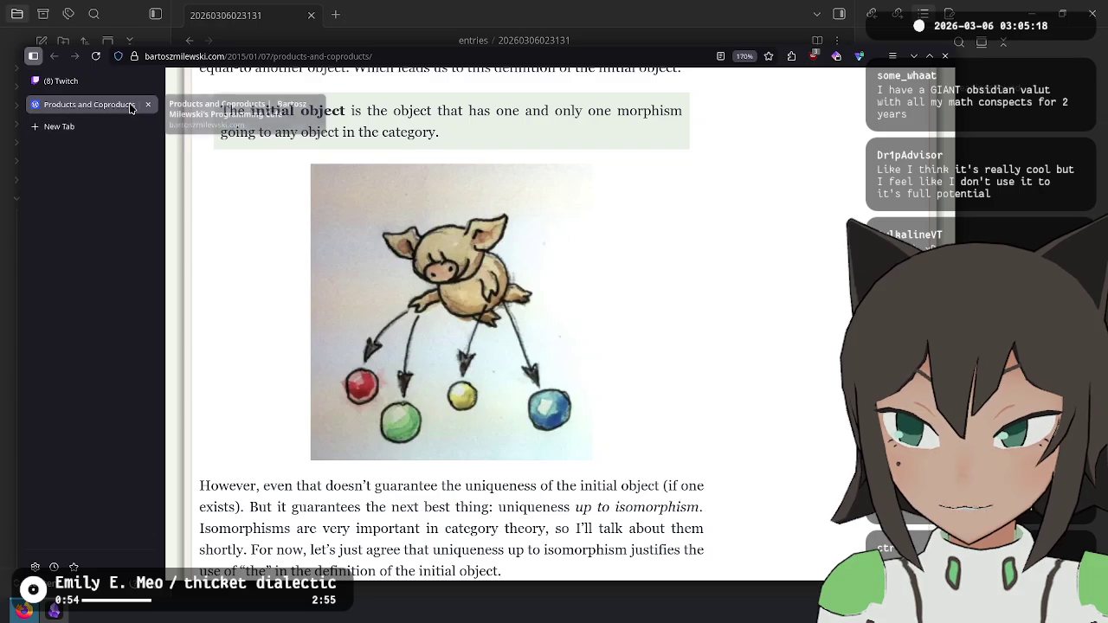
Step: Back in Twitch, paste the VOD link into chat again and send it
left_click(122, 80)
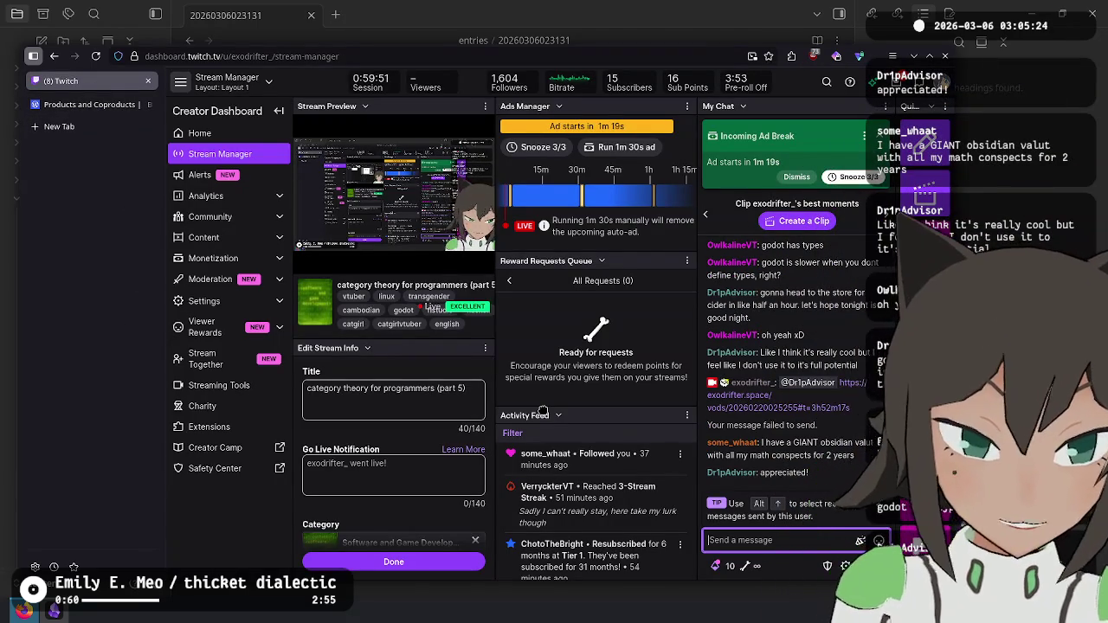
left_click(795, 429)
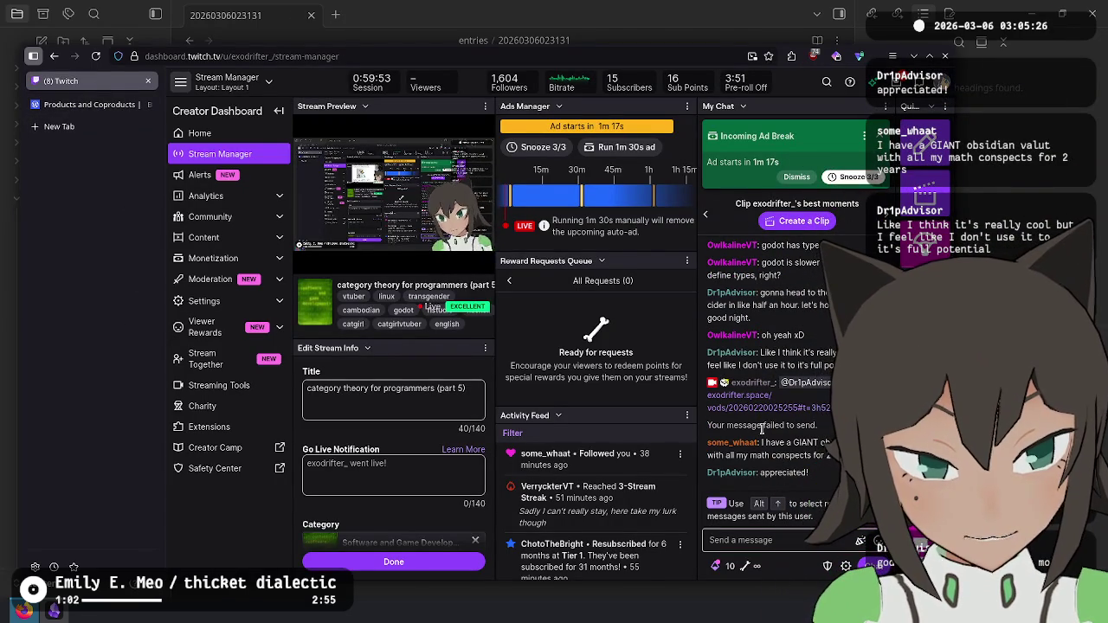
left_click(779, 538)
key("ctrl+v")
key("Return")
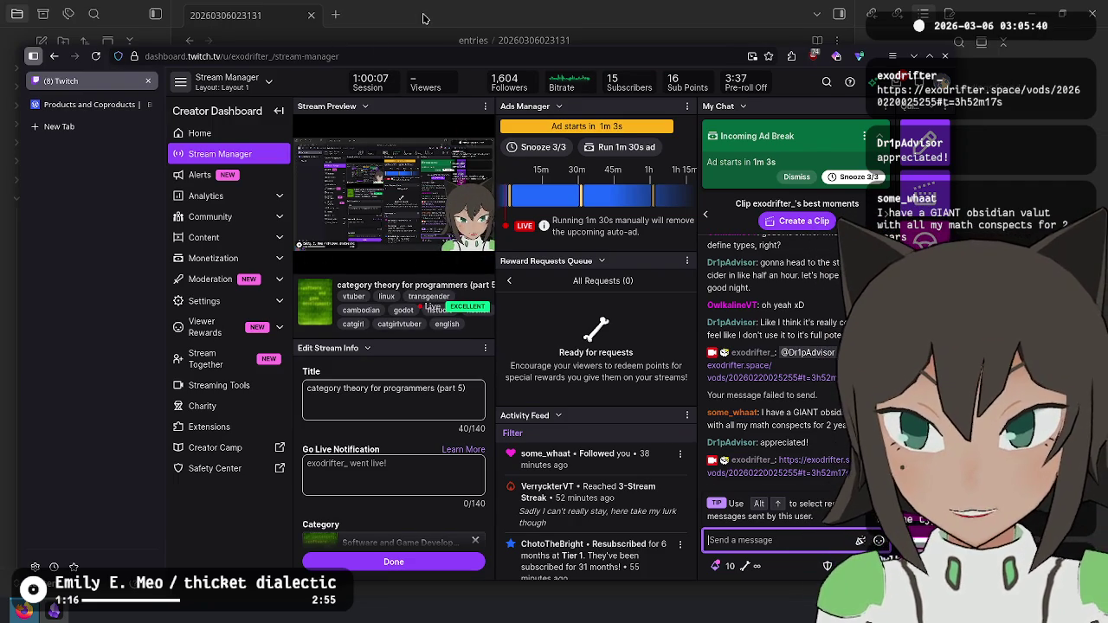
left_click(87, 128)
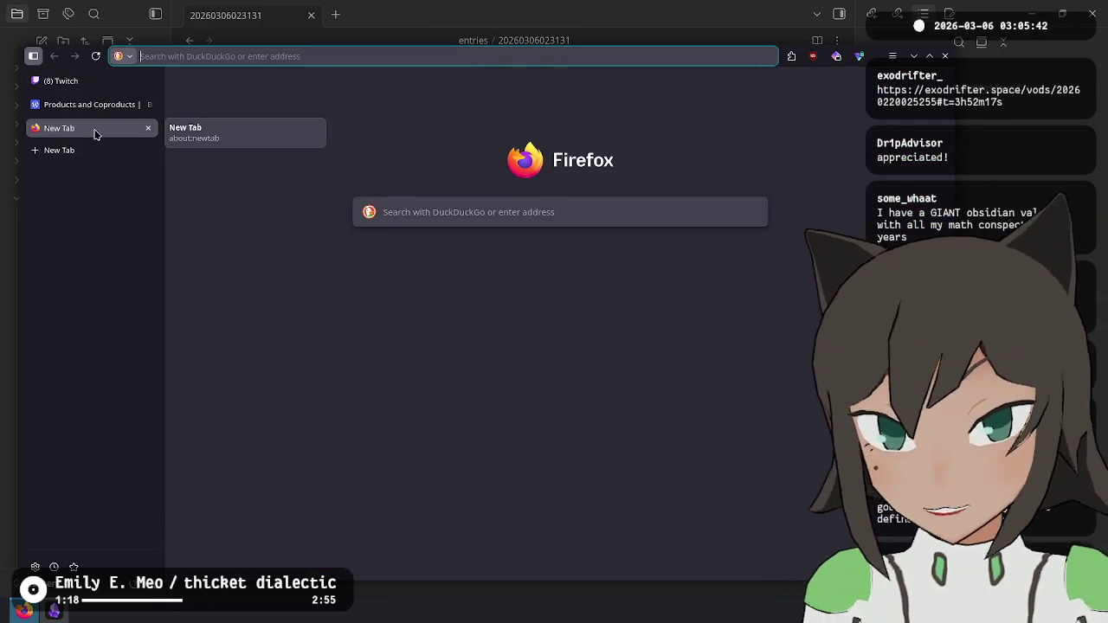
type("exodrifter.space")
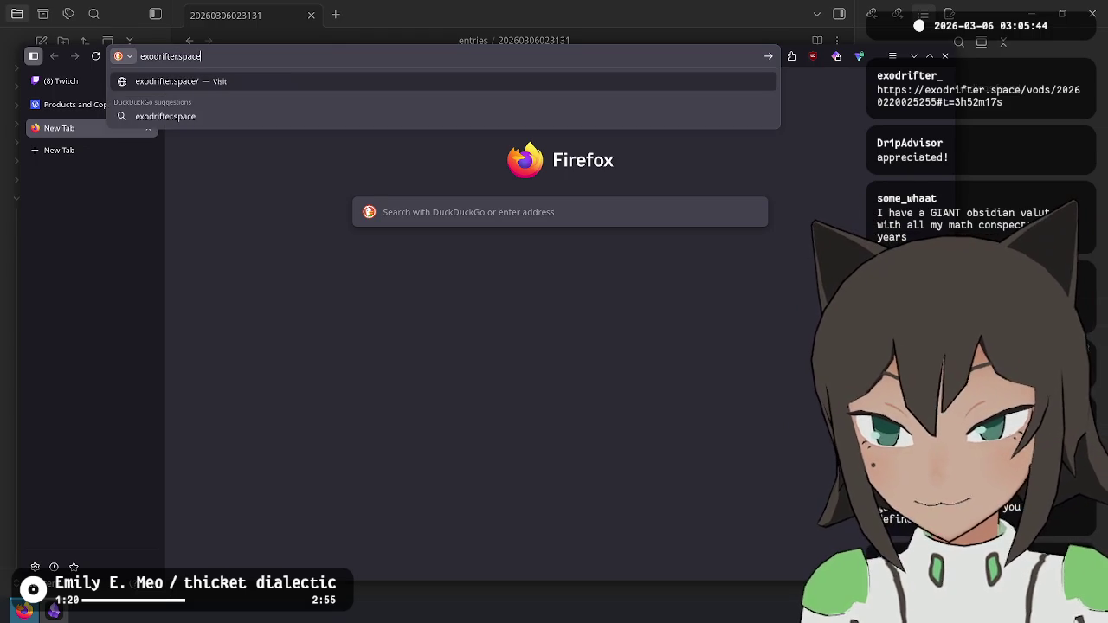
key("ctrl+a")
key("ctrl+v")
key("Return")
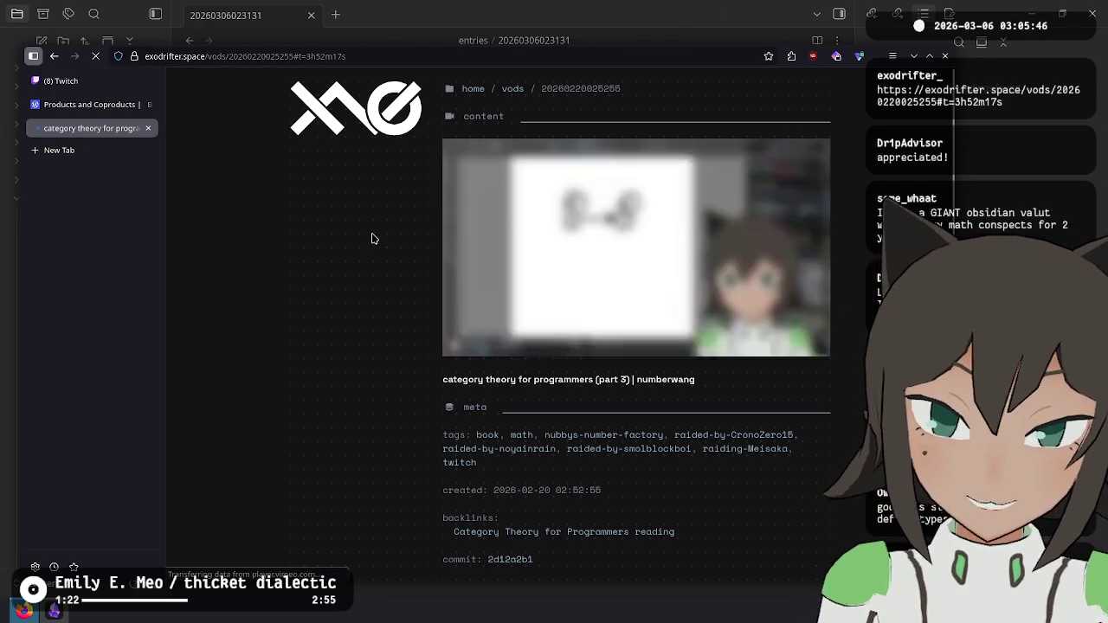
double_click(552, 89)
key("ctrl+c")
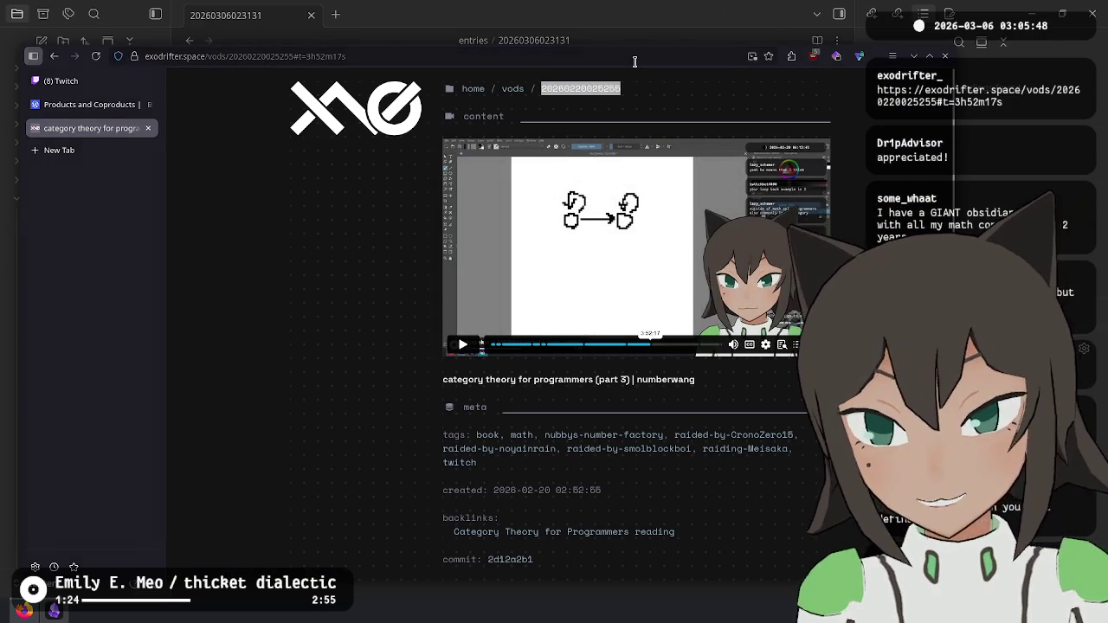
left_click(527, 5)
key("ctrl+t")
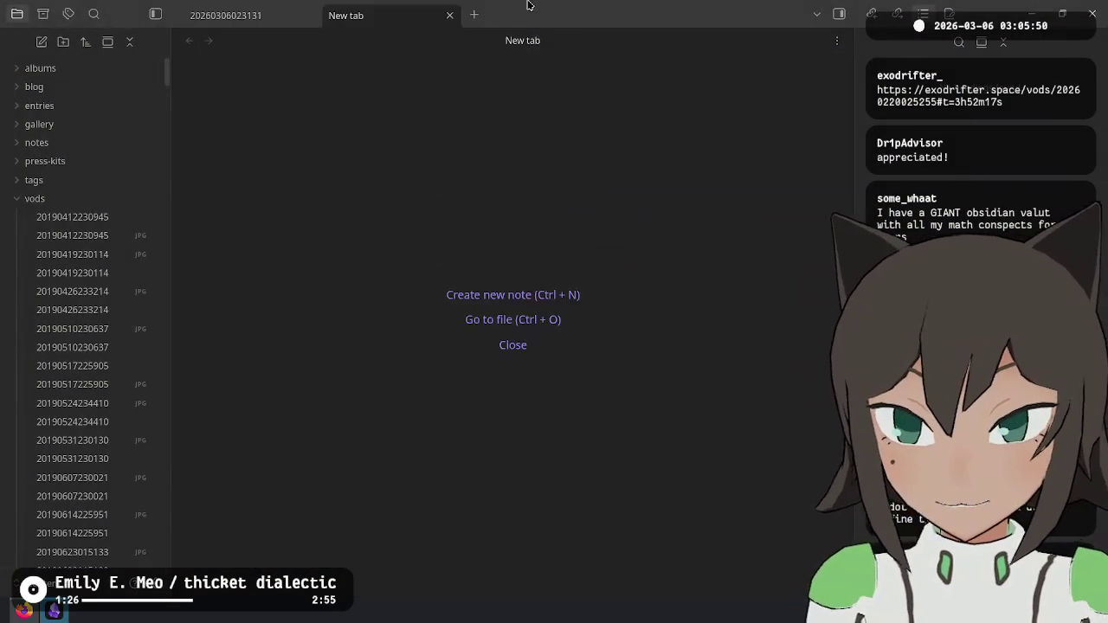
key("ctrl+o")
key("ctrl+v")
key("Return")
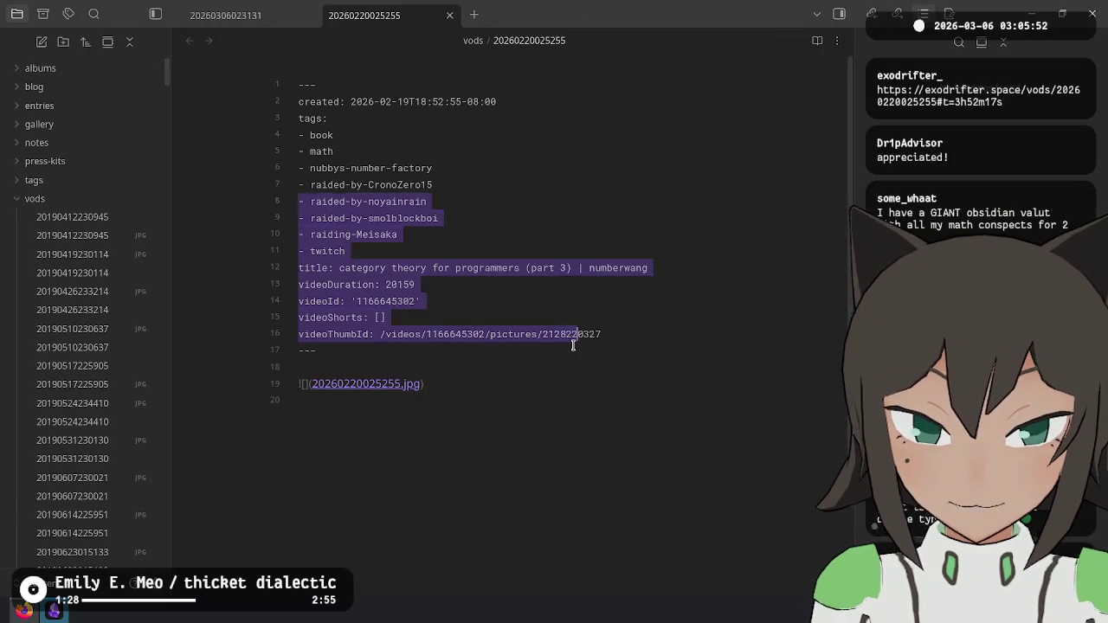
key("ctrl+e")
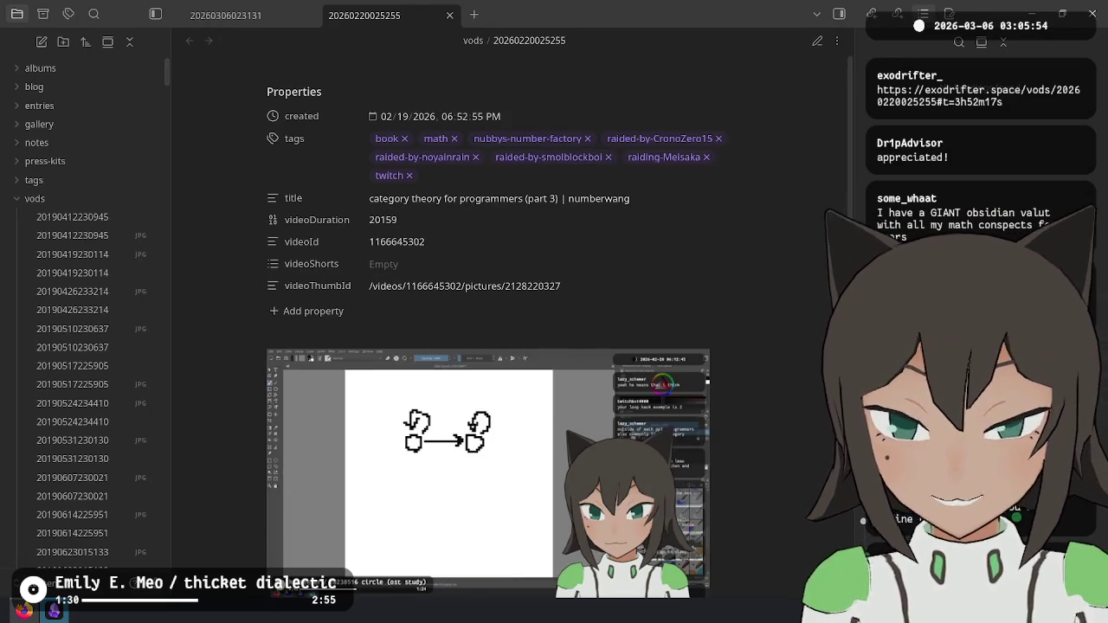
key("ctrl+e")
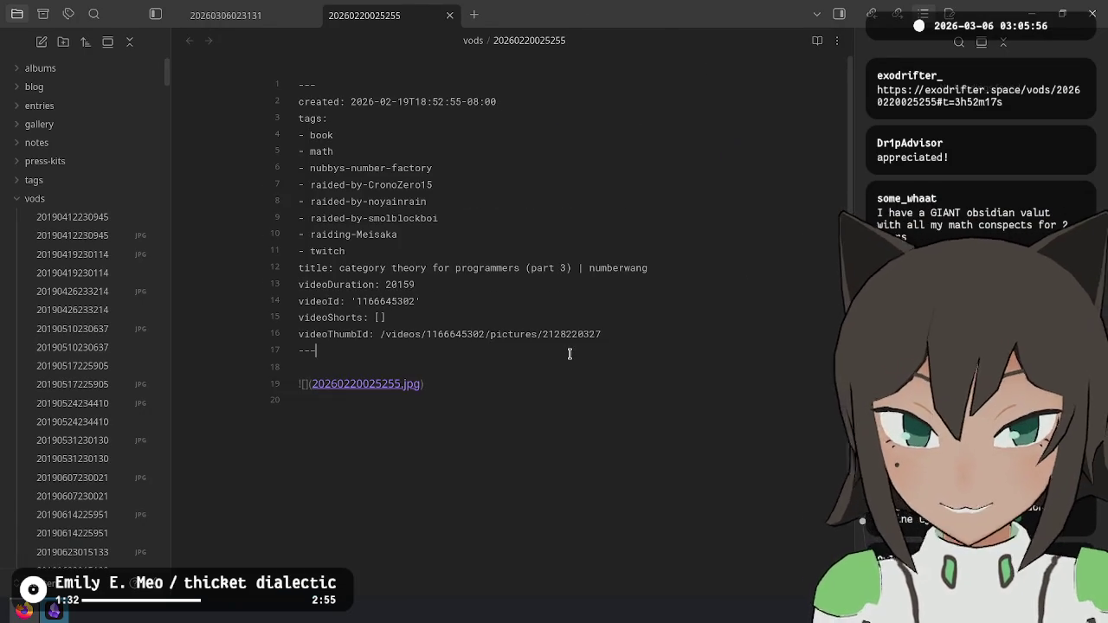
key("ctrl+w")
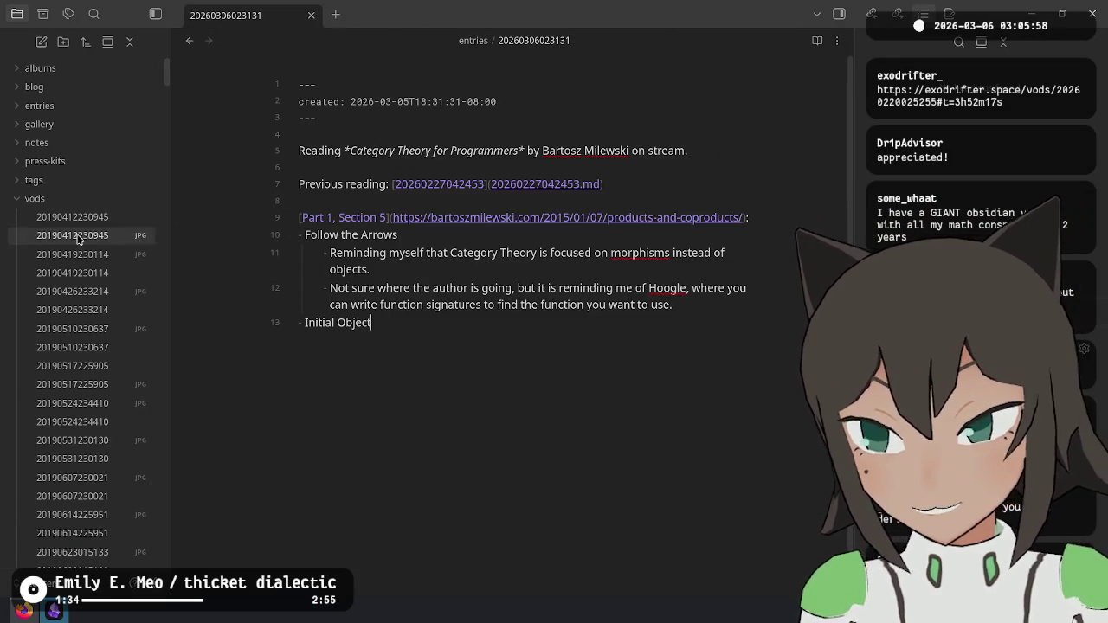
Step: Return to the Category Theory for Programmers reading note
key("alt+Tab")
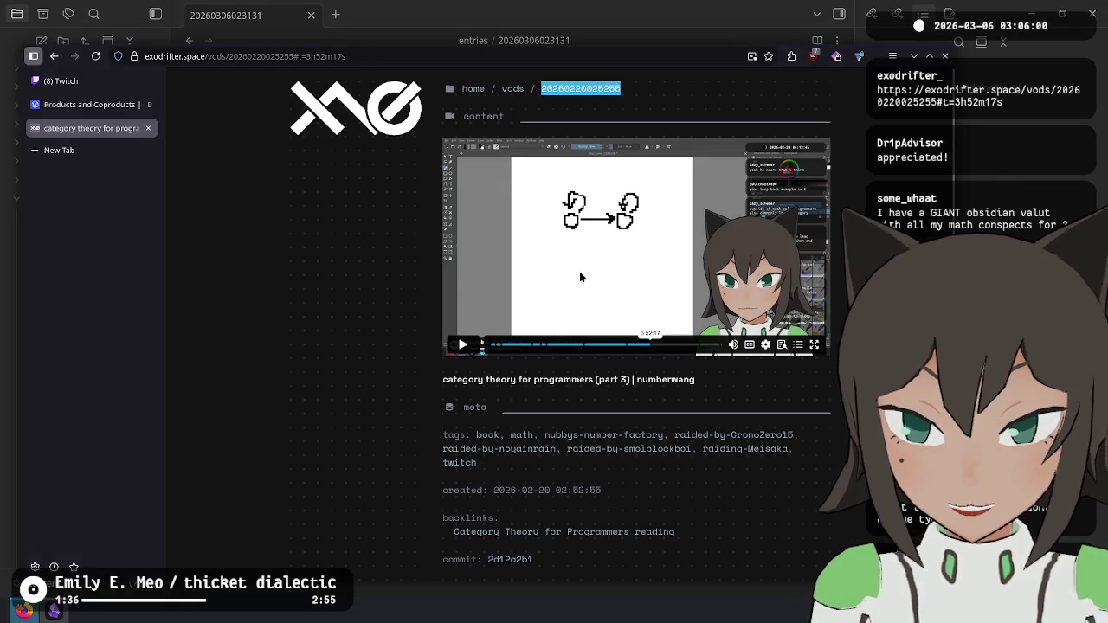
key("alt+Tab")
left_click(190, 40)
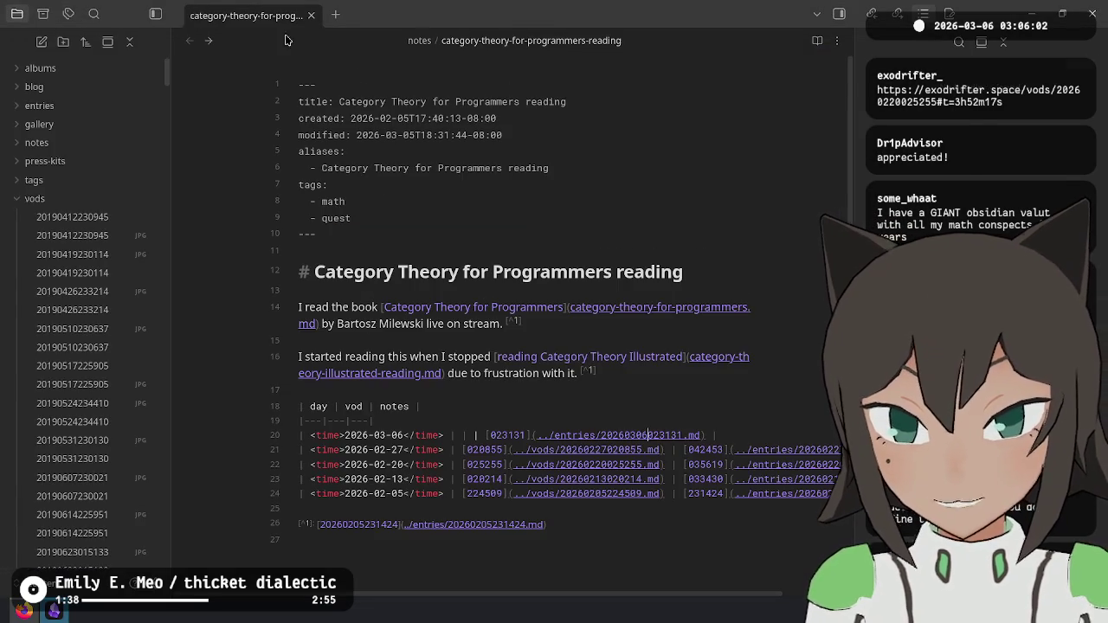
Step: Change the browser address to exodrifter.space/notes/category-theory-for-programmers-reading
key("alt+Tab")
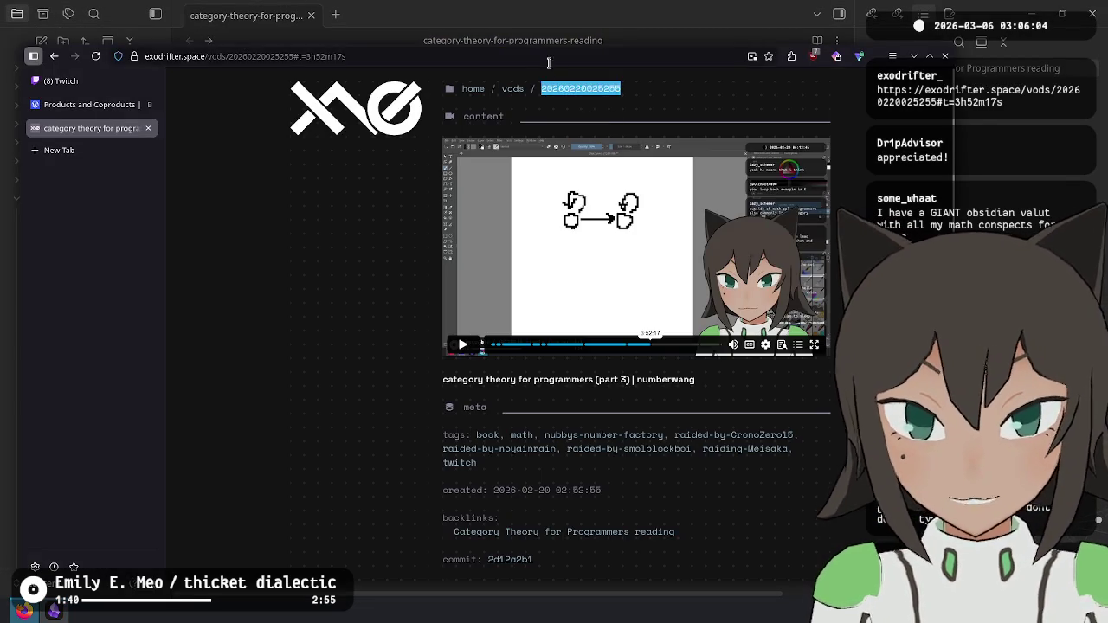
left_click(568, 56)
key("End")
type("#")
key("ctrl+BackSpace")
key("ctrl+BackSpace")
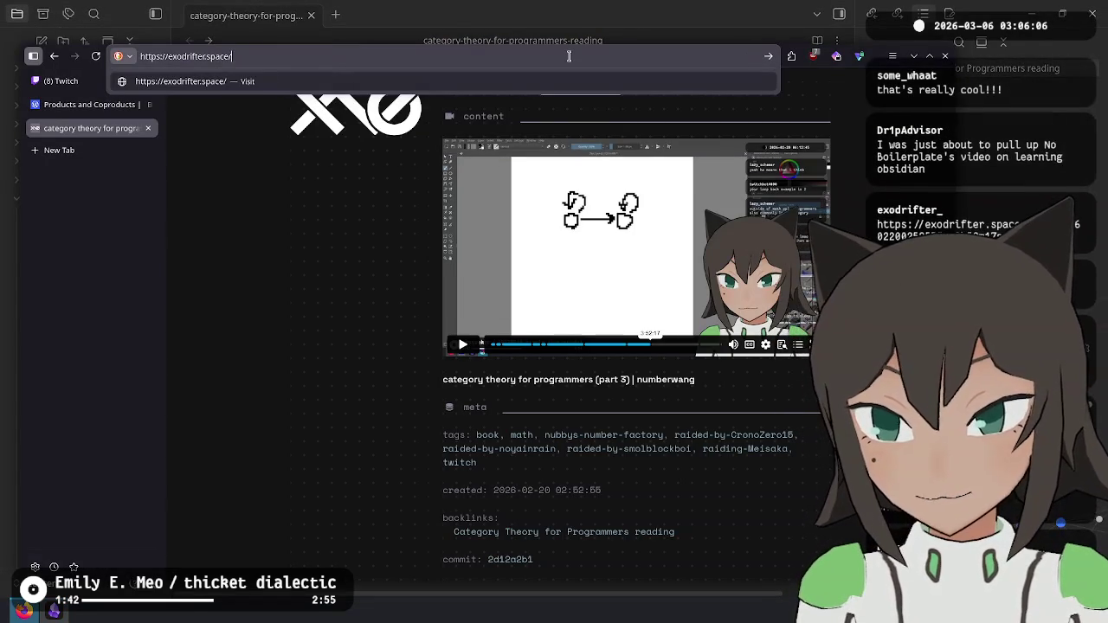
type("notes/category-theory-for-programmers-reading")
key("Return")
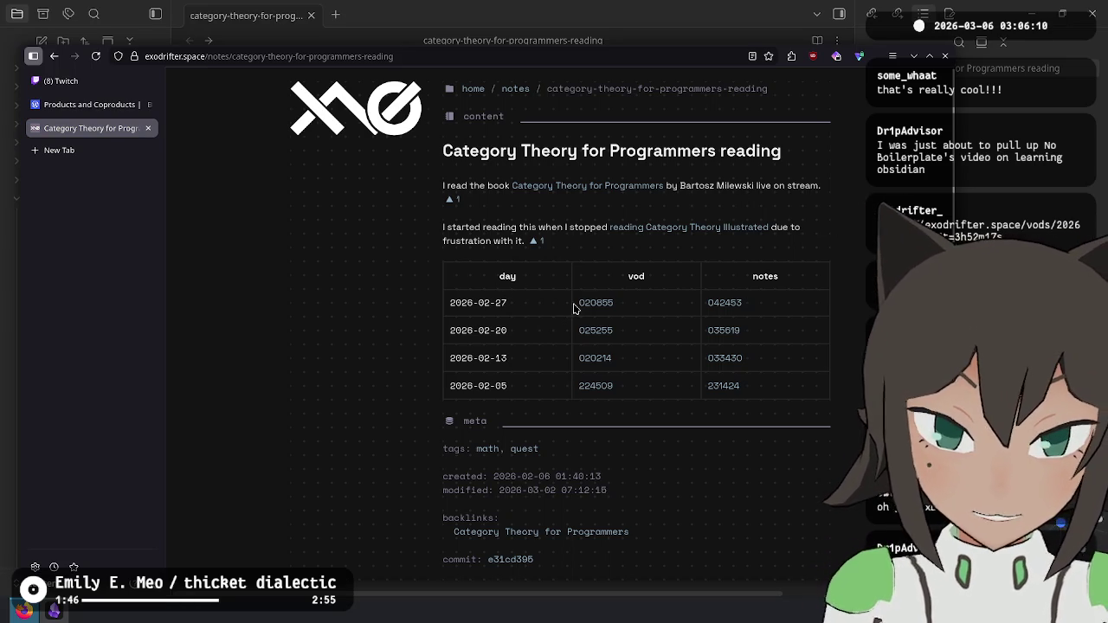
left_click(723, 304)
left_click_drag(592, 202, 676, 394)
left_click(679, 429)
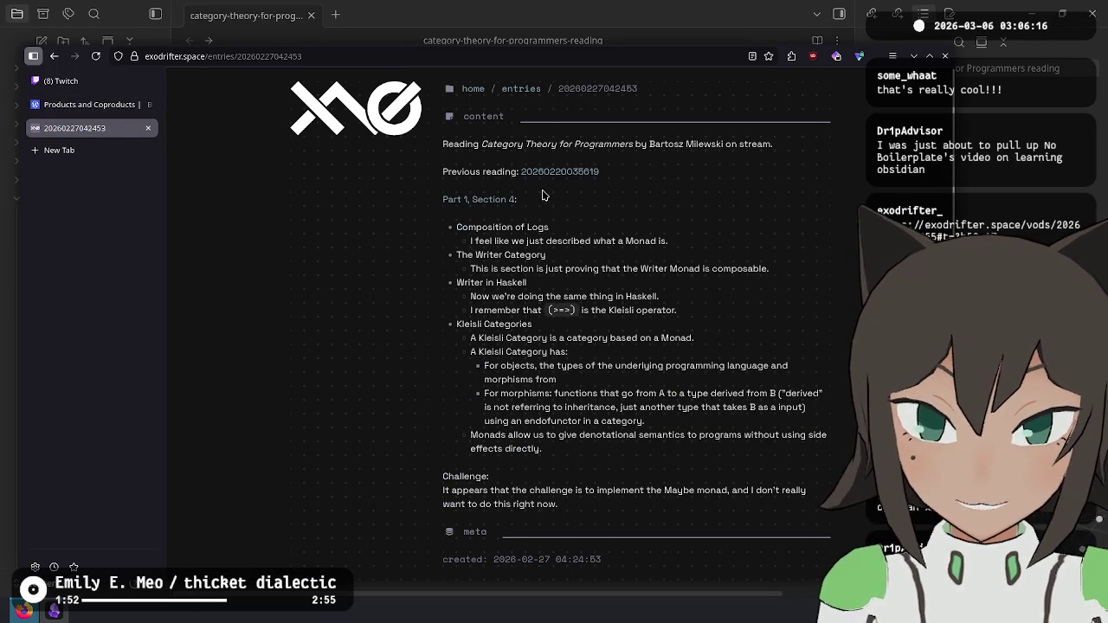
left_click(575, 171)
left_click(576, 173)
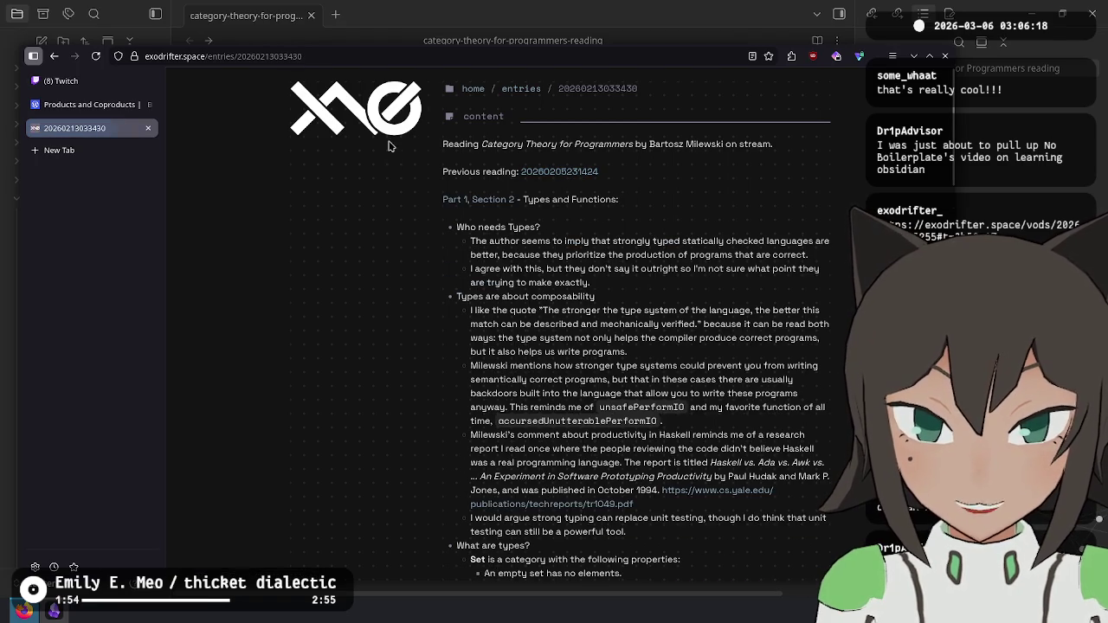
Step: Browse the list of all entries, then go back to the Category Theory reading page
left_click(516, 90)
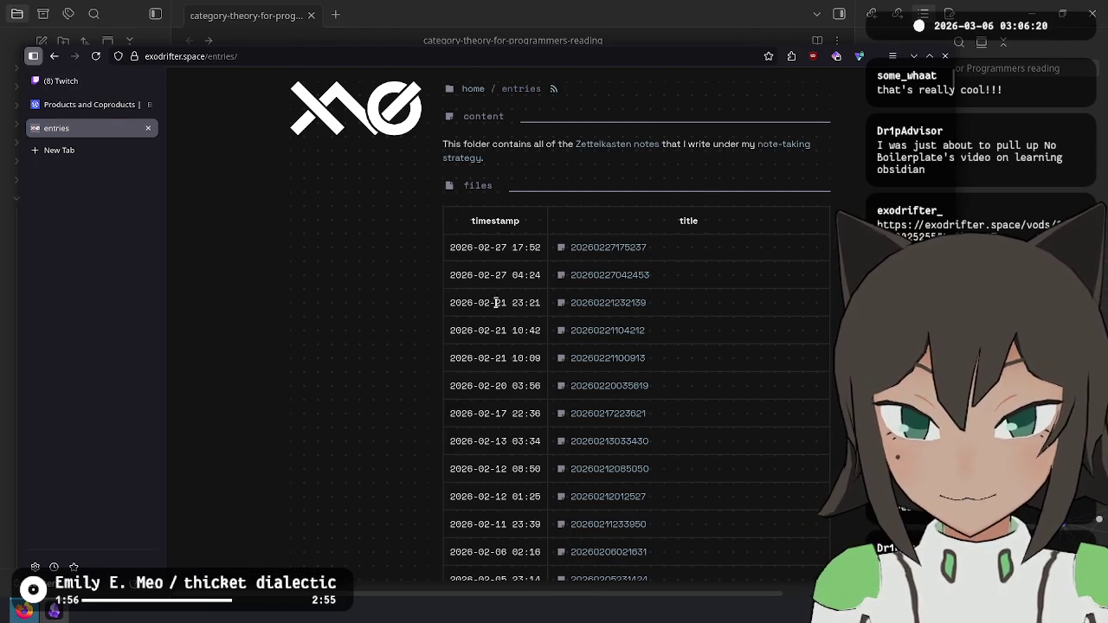
scroll(520, 302, "down", 4)
left_click(54, 55)
left_click(54, 55)
left_click(54, 55)
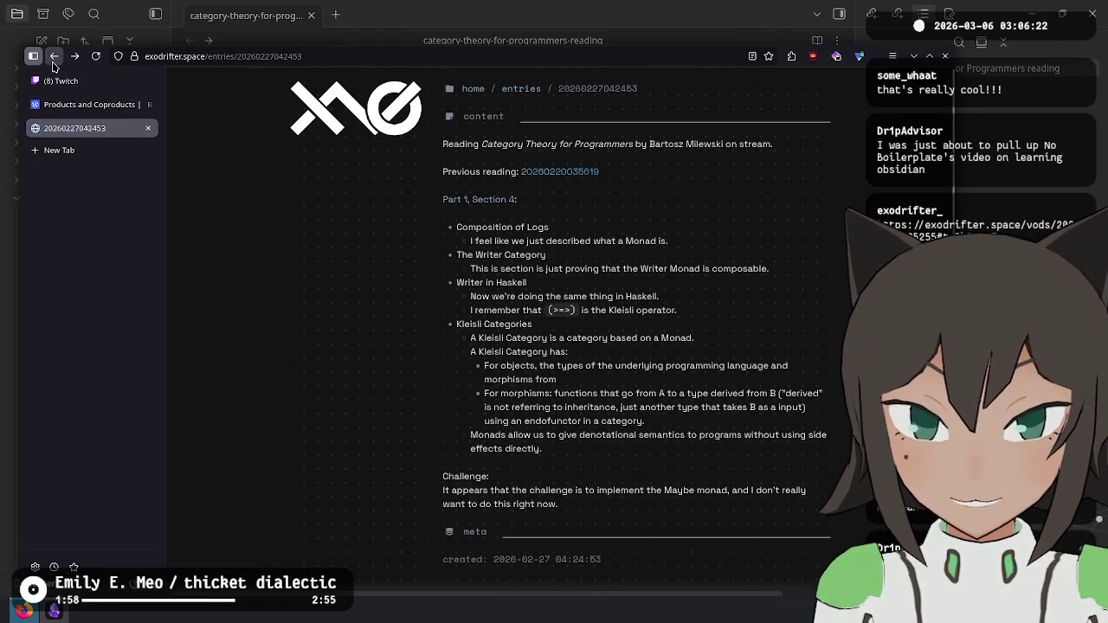
left_click(54, 55)
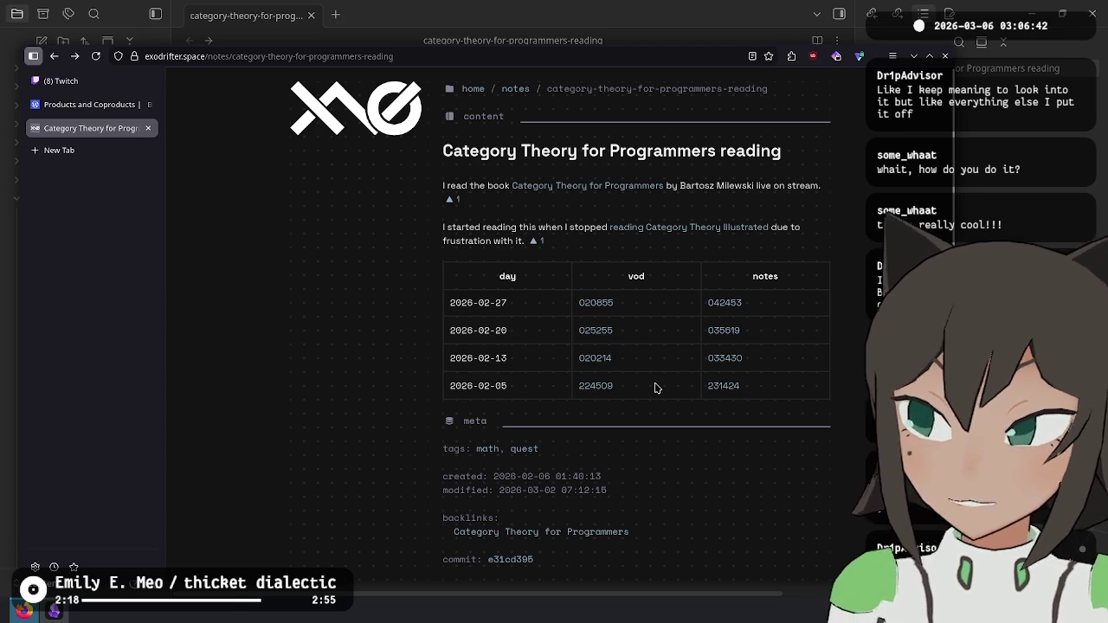
Step: Back in the notes vault, open the 'inbox' note through the quick switcher
key("alt+Tab")
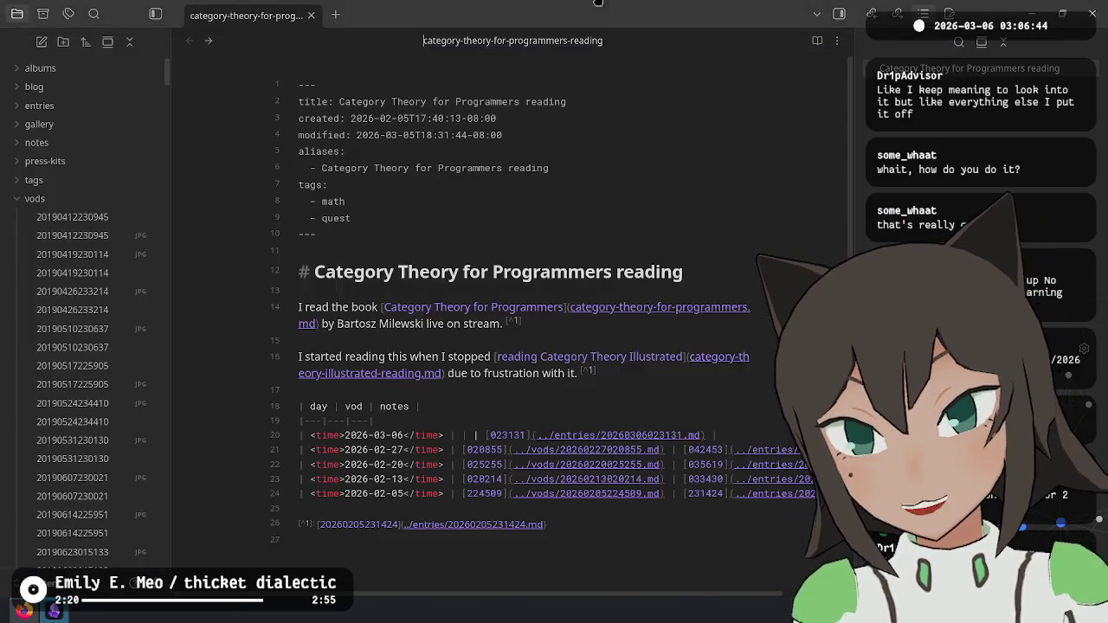
key("ctrl+o")
type("inbox")
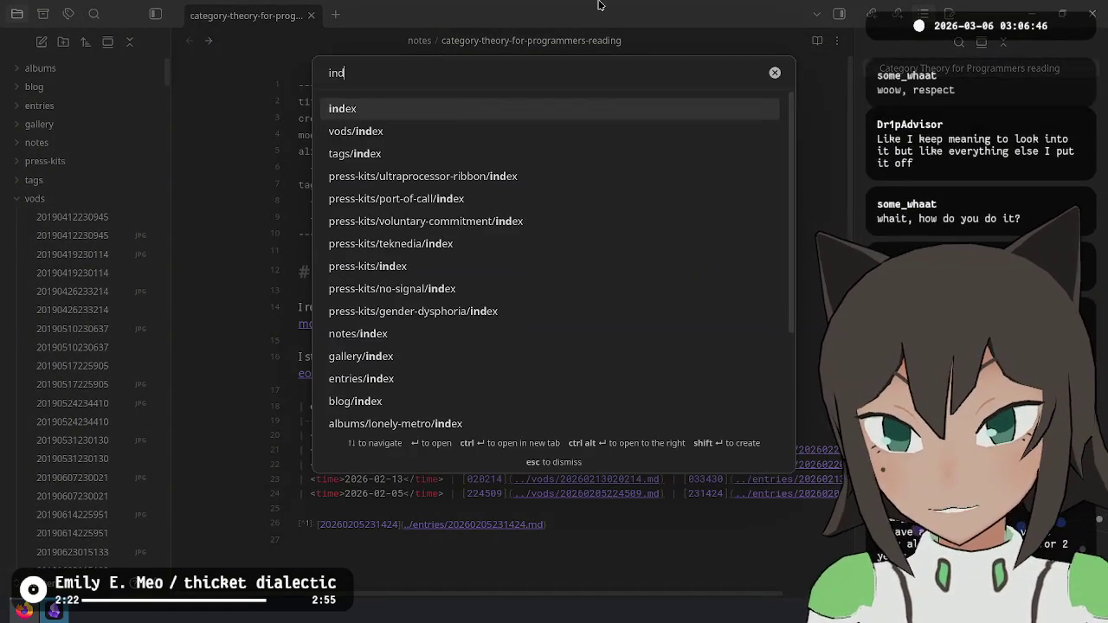
key("Return")
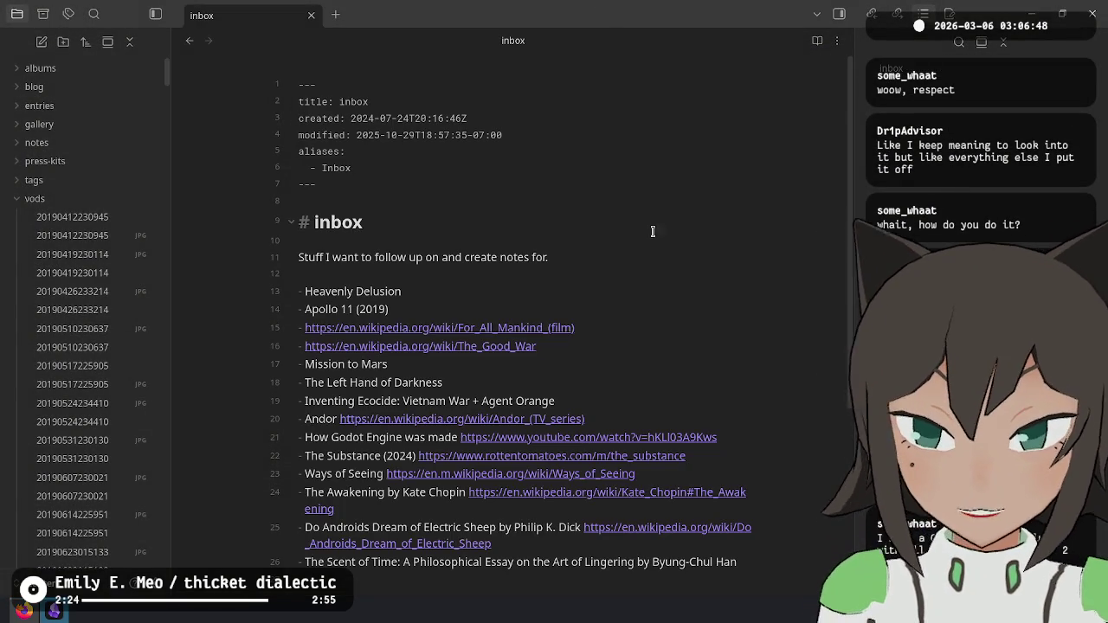
Step: Select and look over the follow-up list lines in the inbox note
mouse_move(298, 273)
left_mouse_down()
mouse_move(430, 455)
mouse_move(410, 552)
left_mouse_up()
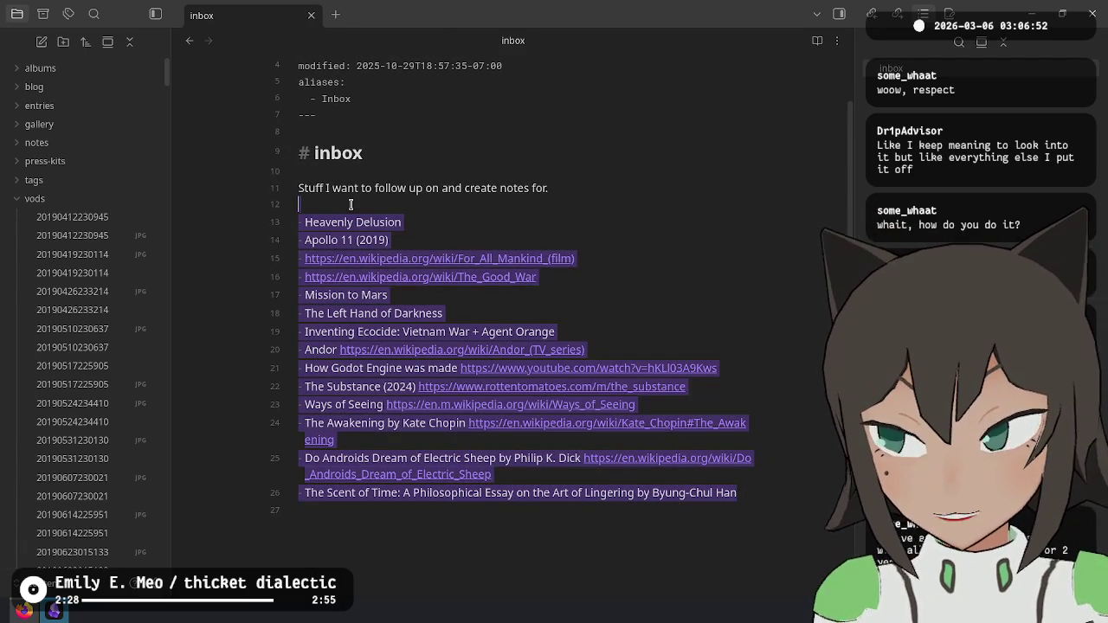
left_click(350, 204)
left_click(404, 580, "shift")
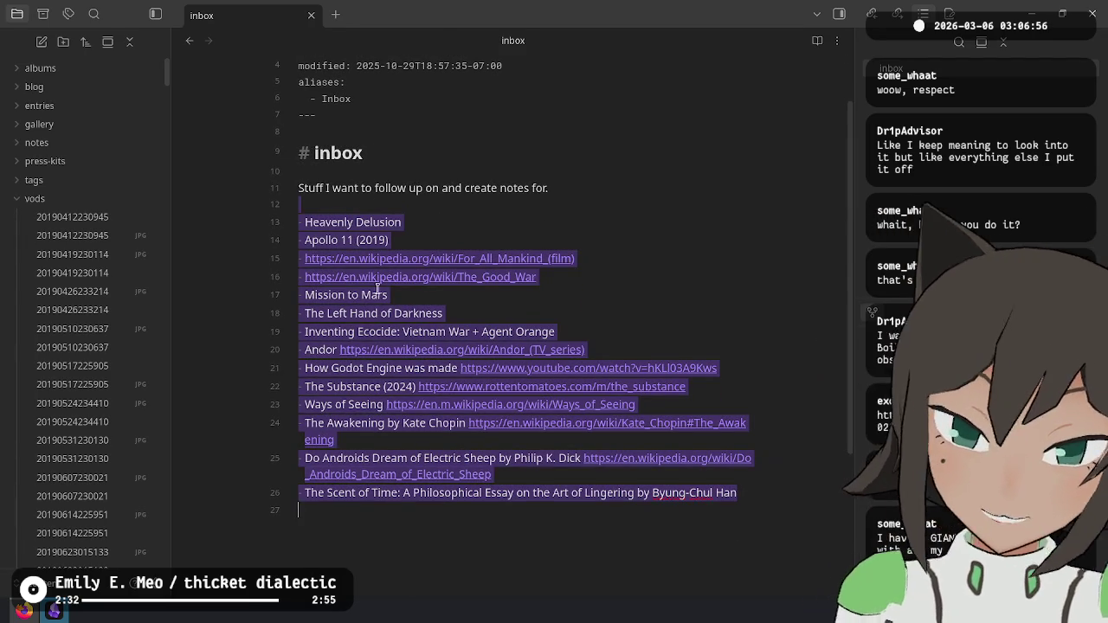
left_click(434, 577)
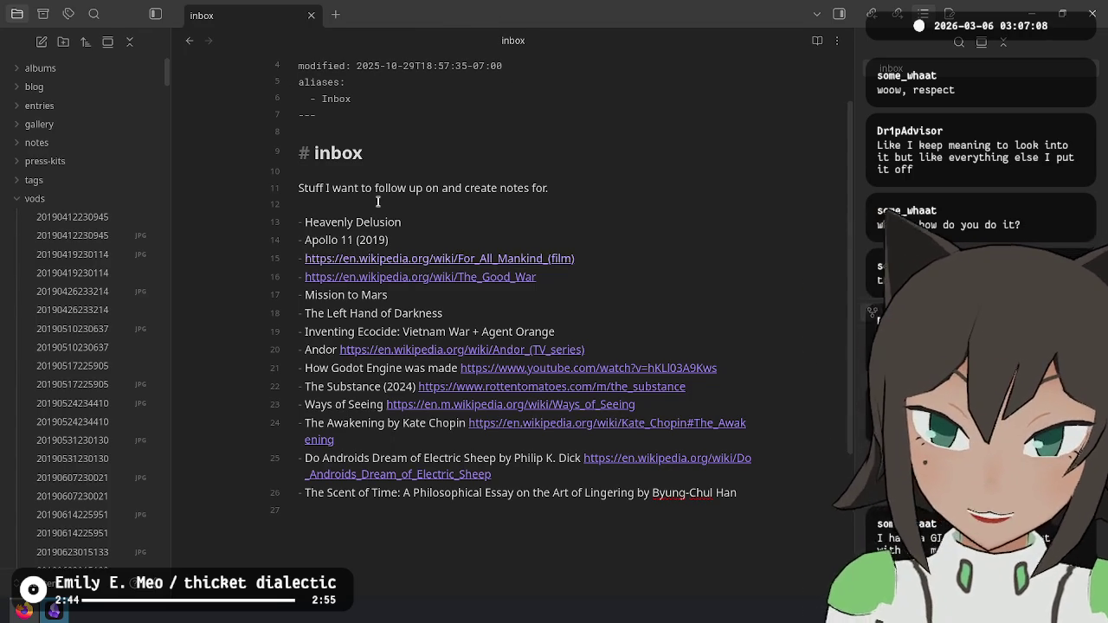
left_click_drag(375, 188, 551, 530)
mouse_move(482, 542)
left_mouse_down()
mouse_move(415, 232)
mouse_move(424, 207)
left_mouse_up()
left_click(533, 188)
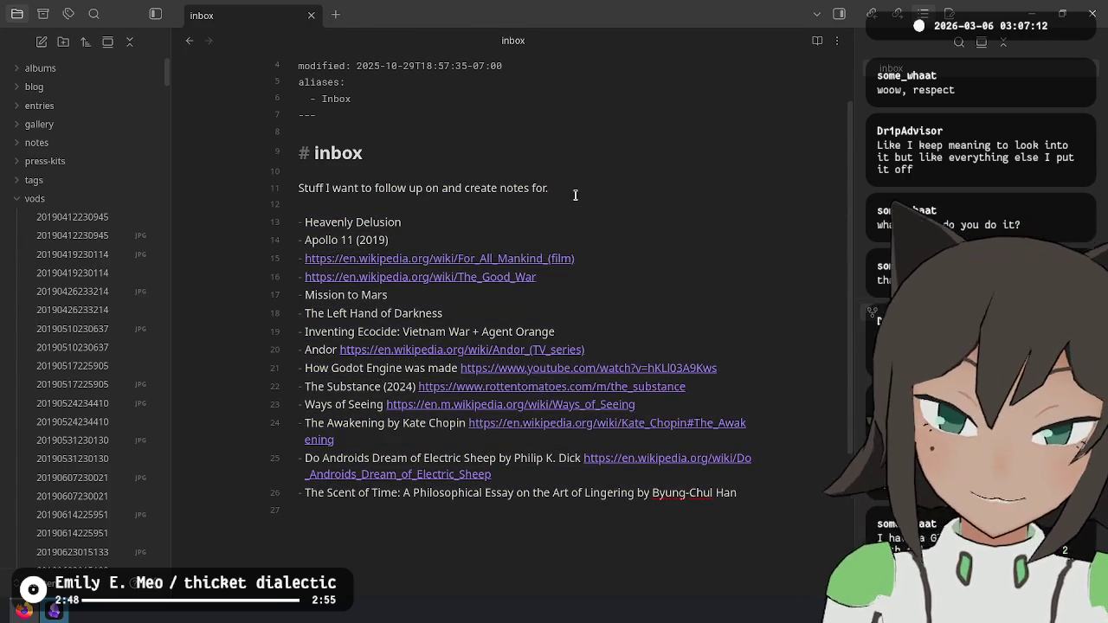
Step: Scroll up to the Inbox alias in the frontmatter, then close the inbox note
scroll(579, 179, "up", 2)
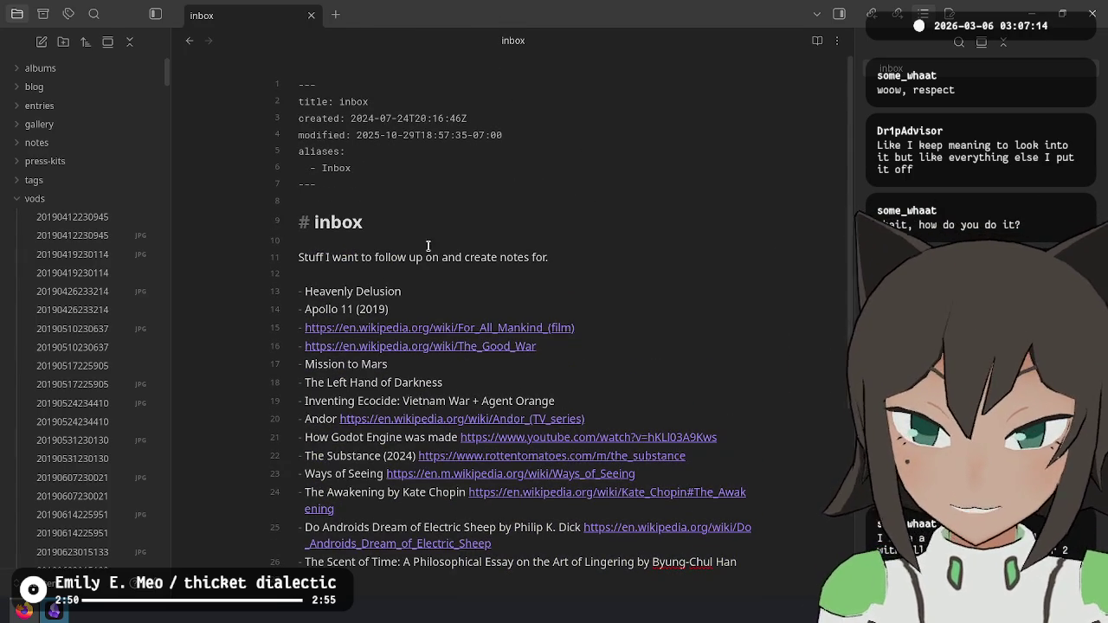
left_click(517, 203)
key("Up")
key("Up")
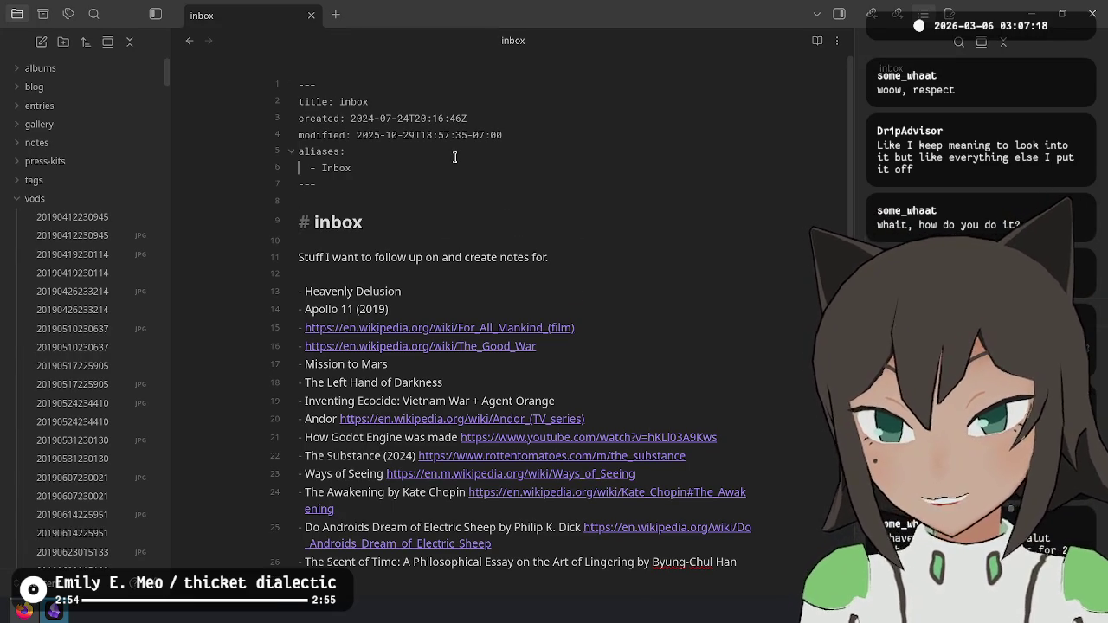
key("ctrl+w")
key("alt+Tab")
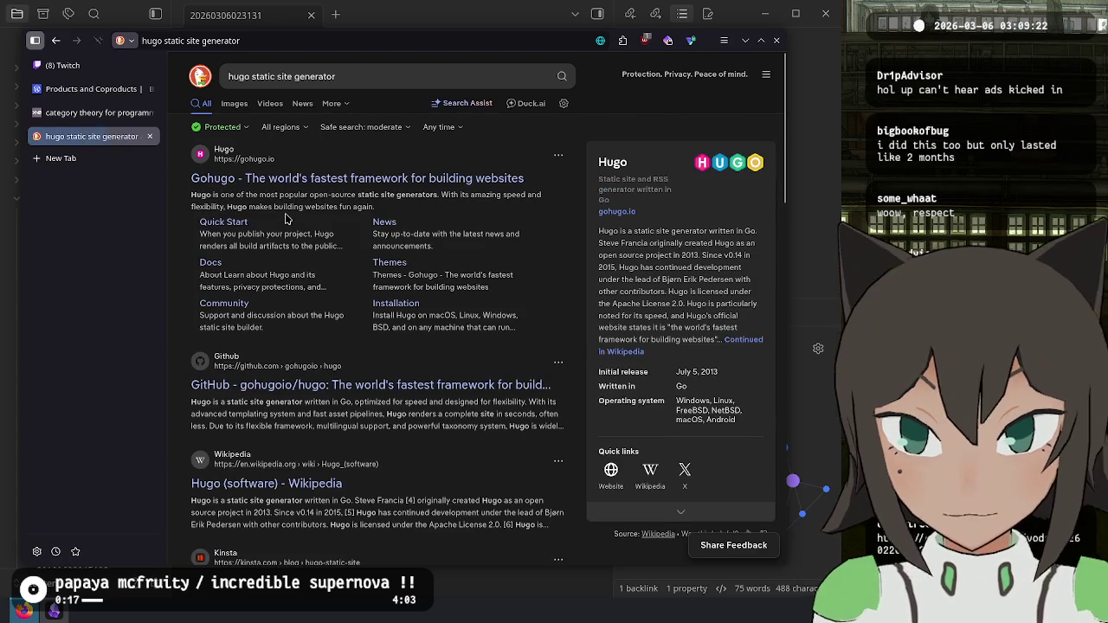
Step: Open the gohugoio/hugo repository and highlight its Overview paragraph about Hugo
left_click(424, 388)
left_click(36, 41)
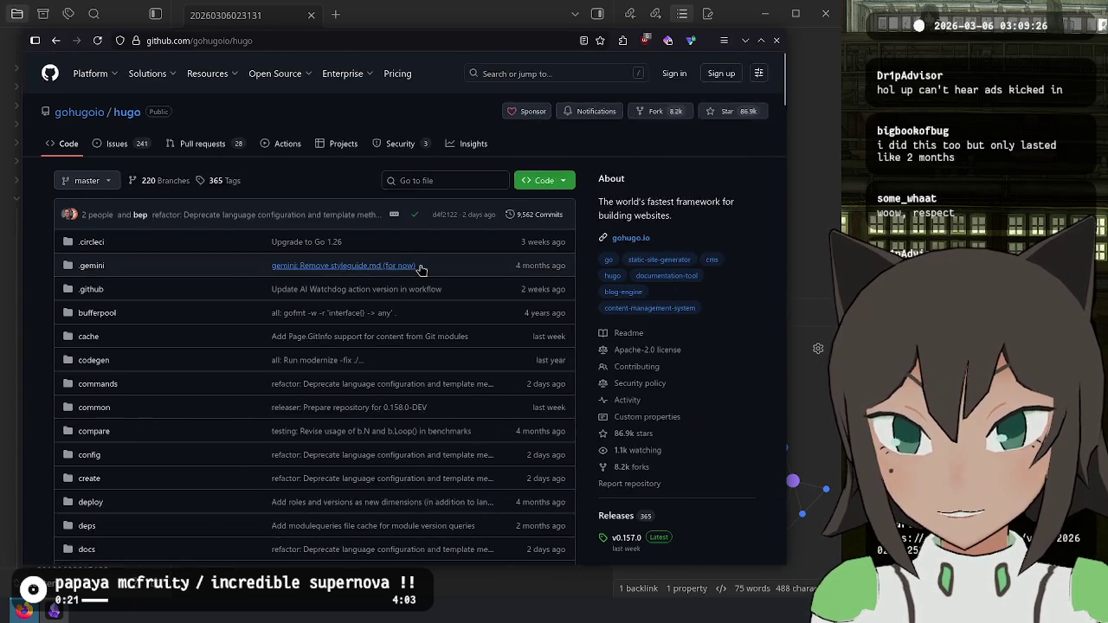
scroll(421, 268, "down", 15)
scroll(217, 206, "down", 2)
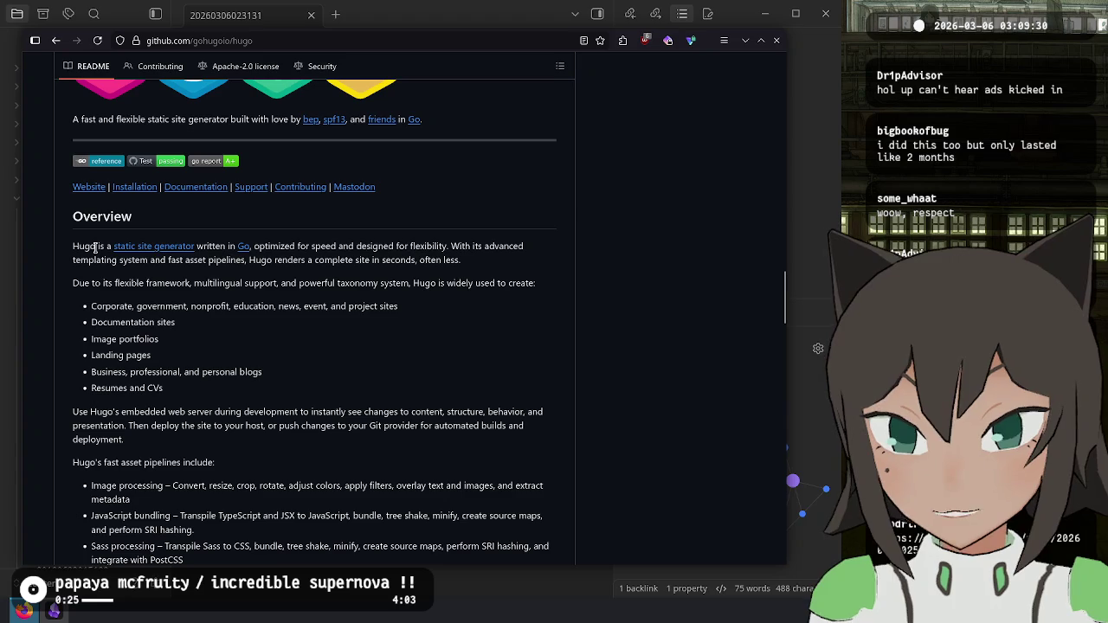
left_click_drag(95, 248, 112, 277)
left_click(297, 354)
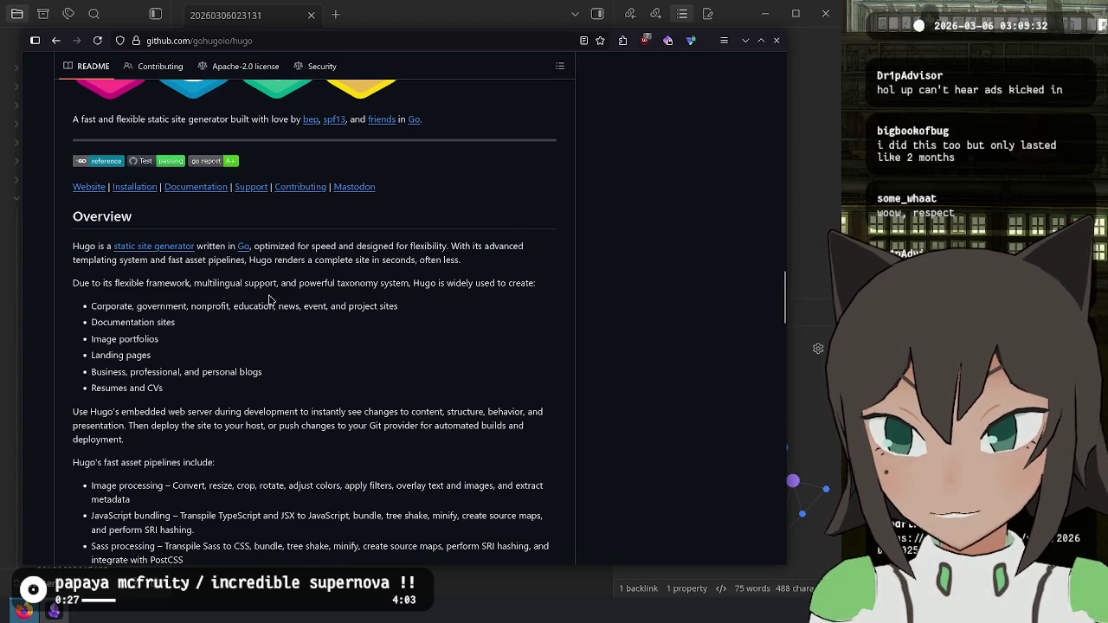
Step: Scroll through the Hugo README, then open the official gohugo.io website
scroll(269, 300, "down", 4)
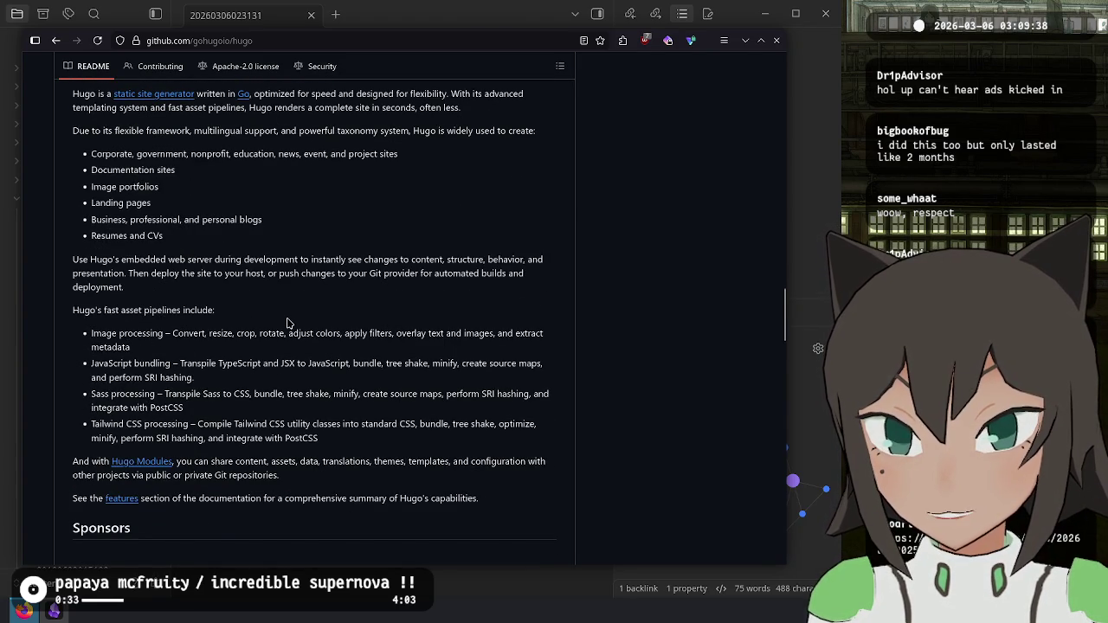
scroll(288, 323, "down", 10)
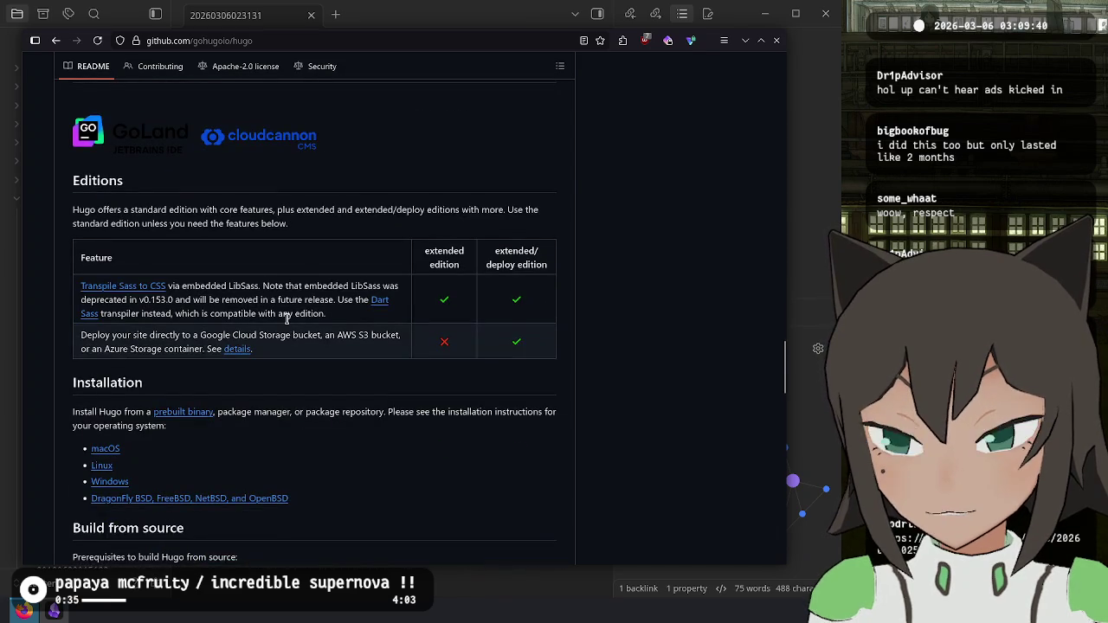
scroll(287, 318, "down", 15)
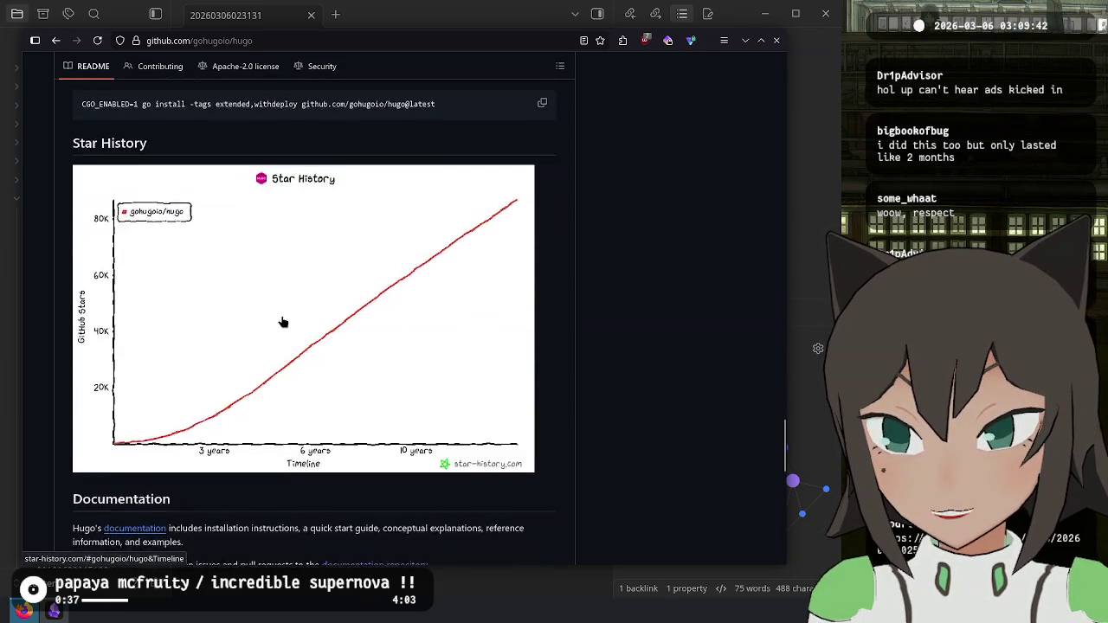
scroll(282, 322, "down", 12)
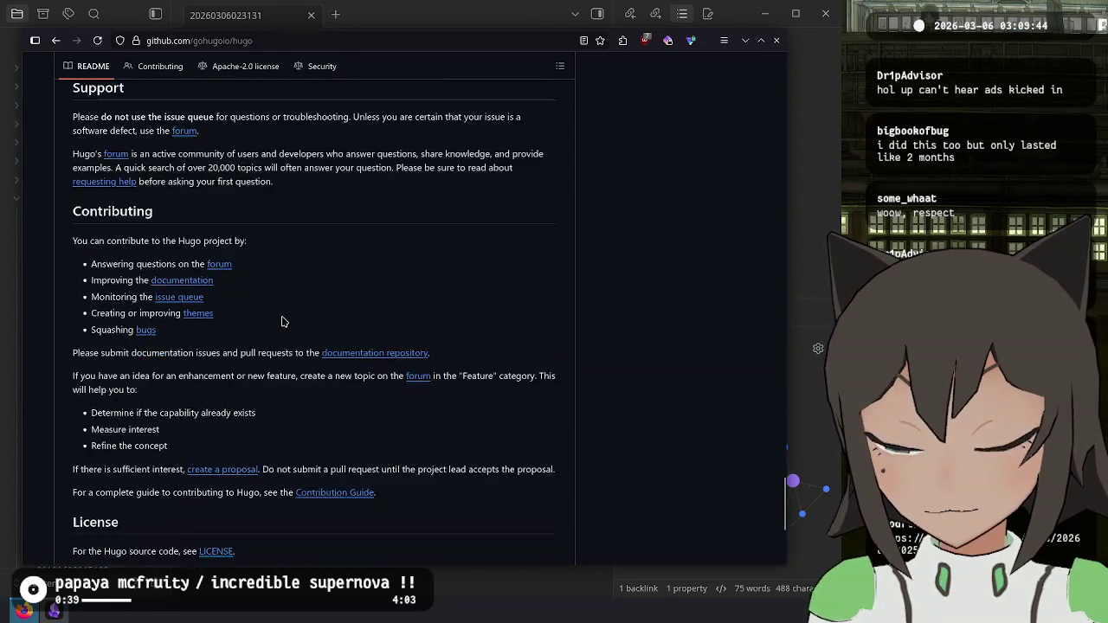
scroll(282, 320, "down", 7)
scroll(281, 322, "up", 20)
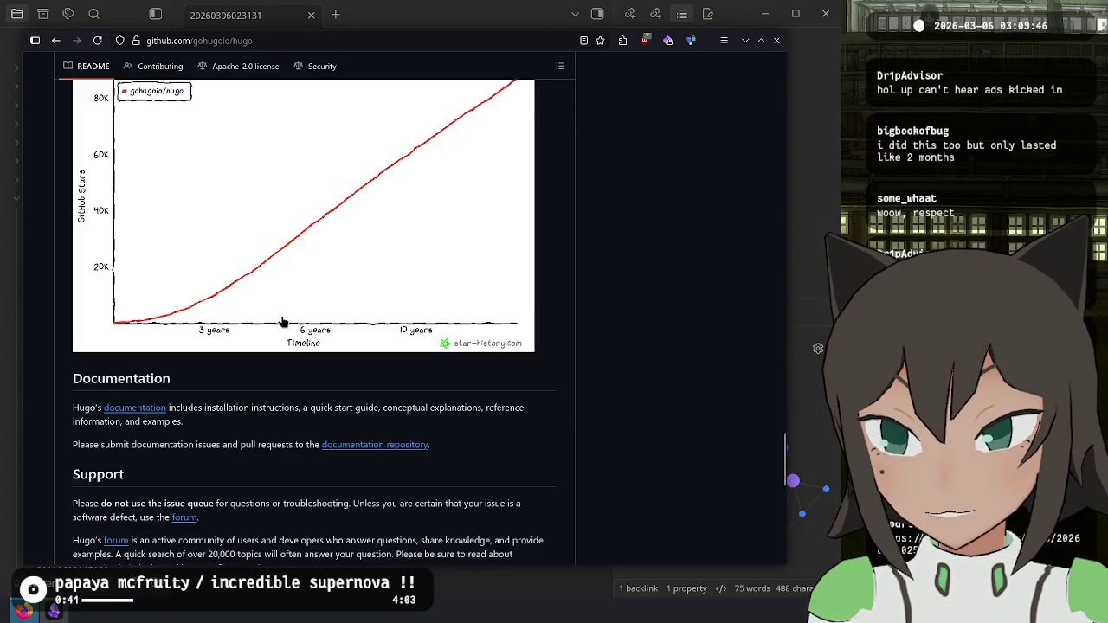
scroll(281, 322, "up", 15)
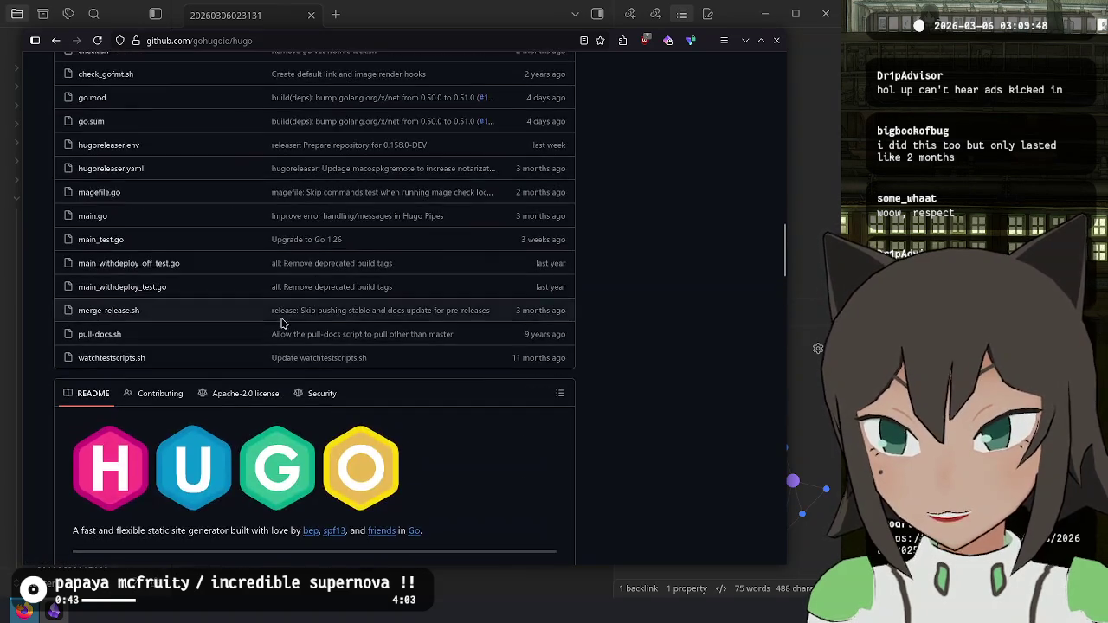
scroll(280, 322, "up", 5)
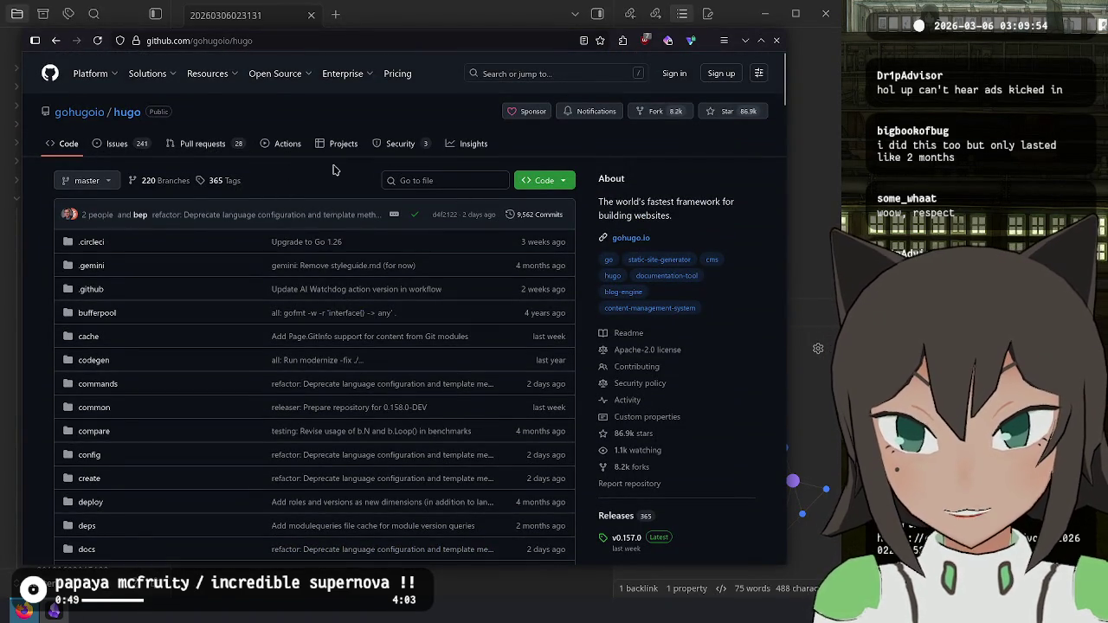
left_click(651, 240)
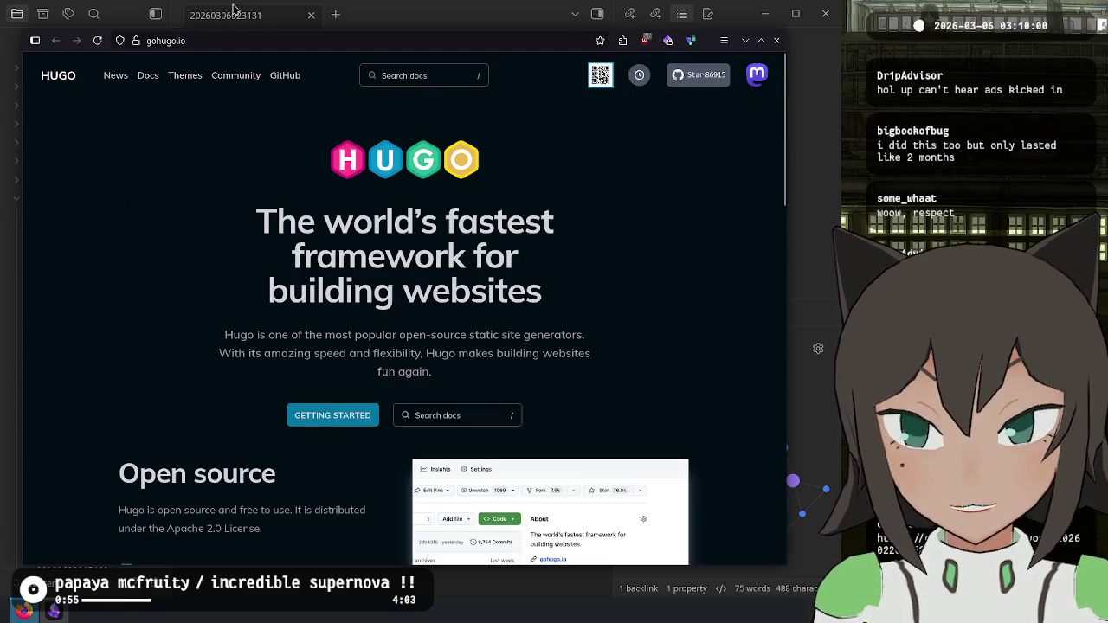
Step: Close the gohugo.io tab and return to the hugo search results
left_click(189, 42)
key("Escape")
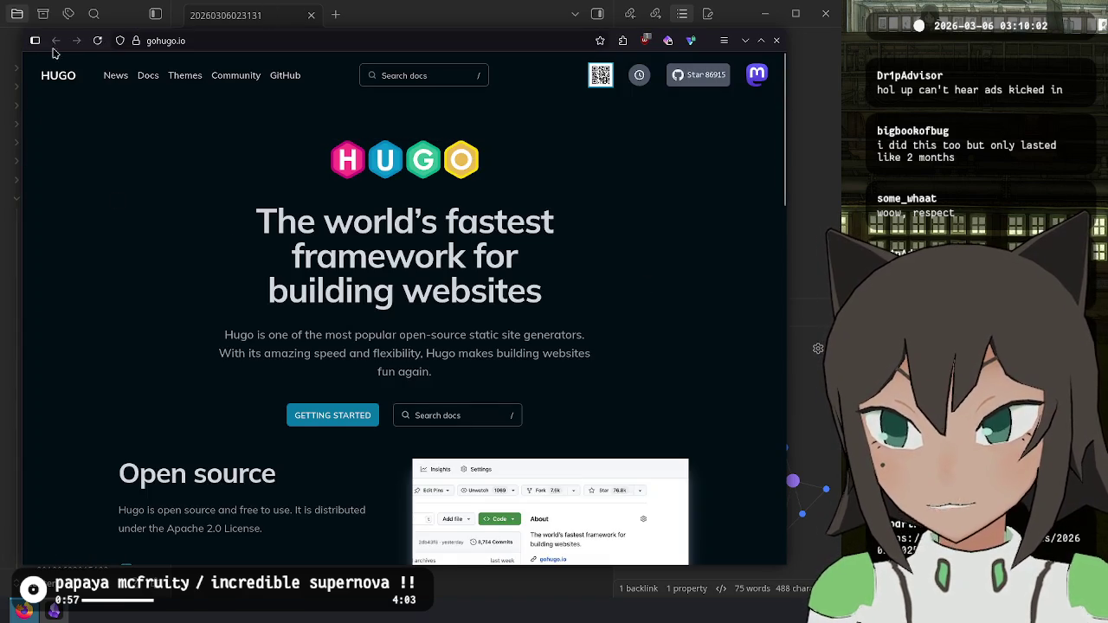
left_click(35, 40)
middle_click(99, 154)
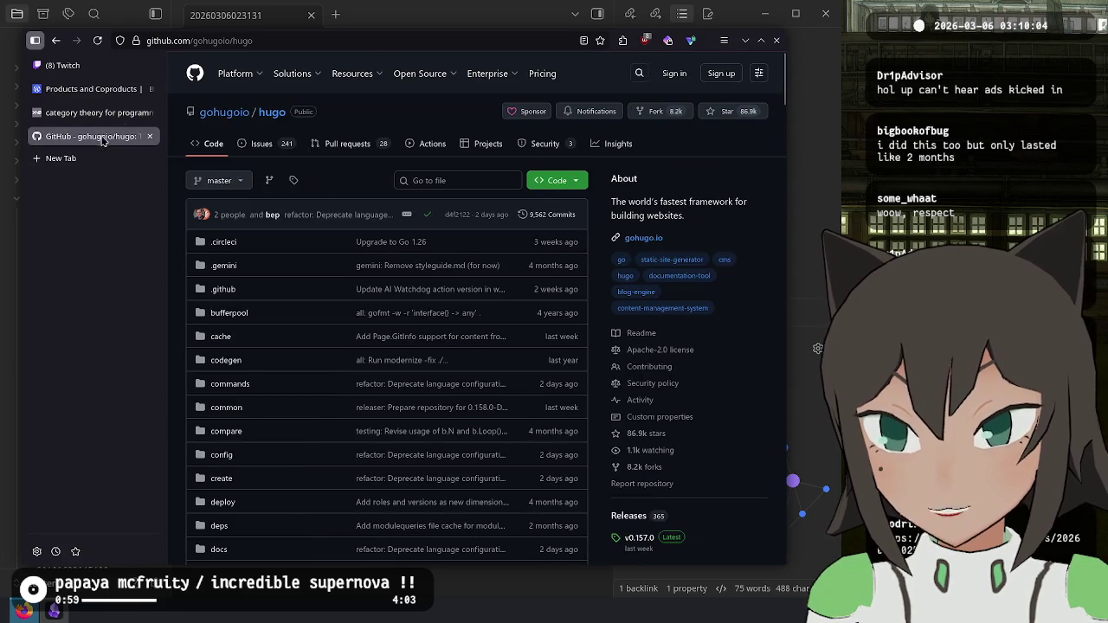
left_click(55, 41)
Step: Add 'bear' to the search and open the janraasch.github.io 'Hugo ʕ•ᴥ•ʔ Bear Blog' result
left_click(413, 86)
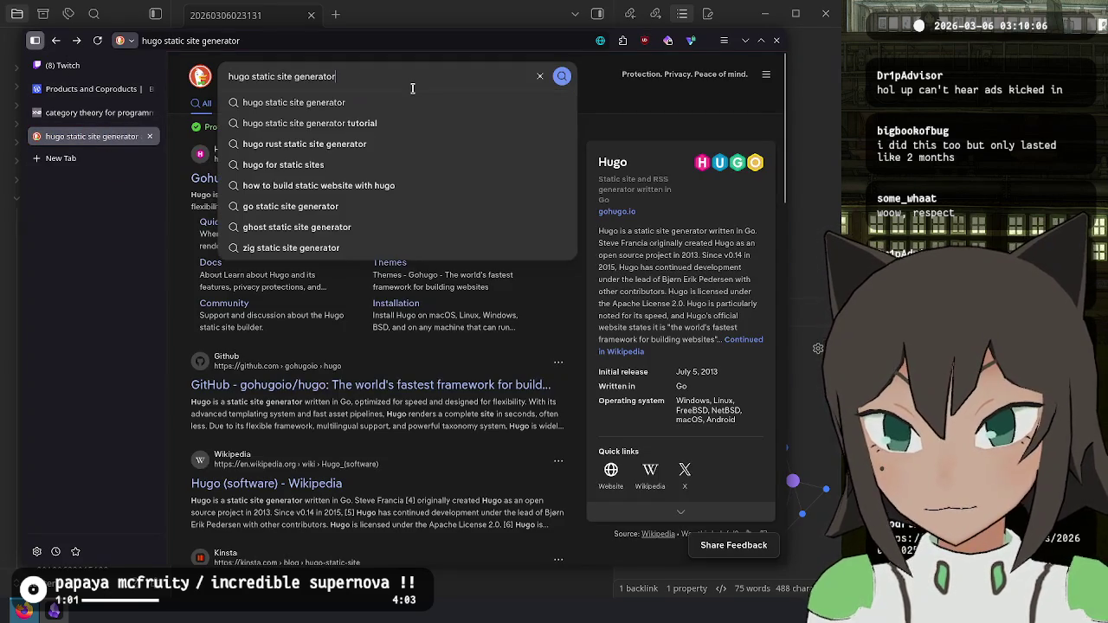
type("bear")
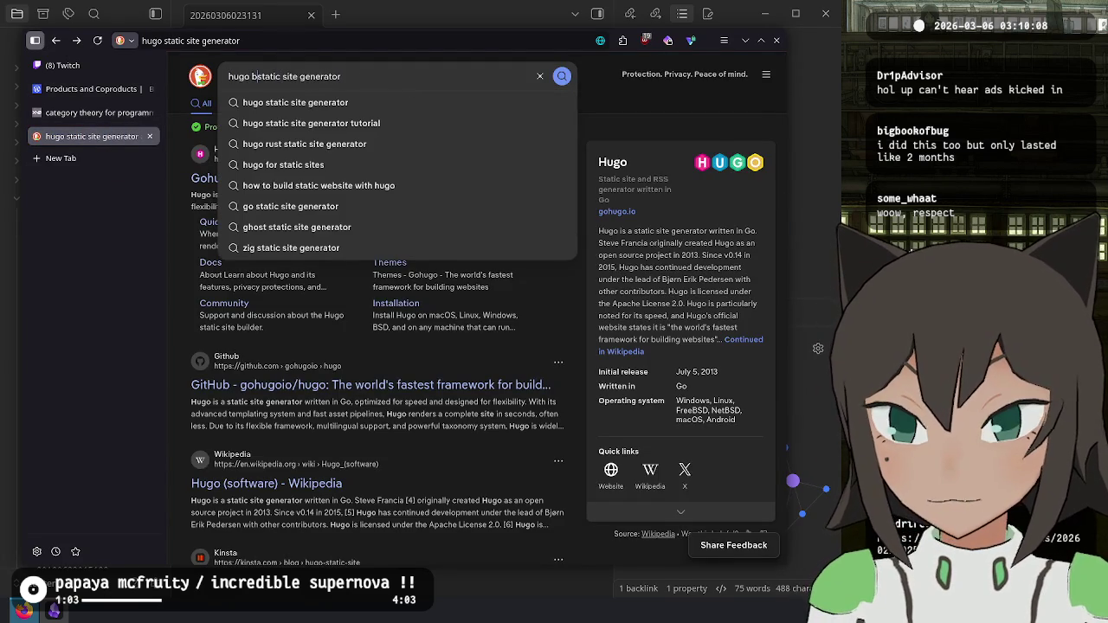
key("Return")
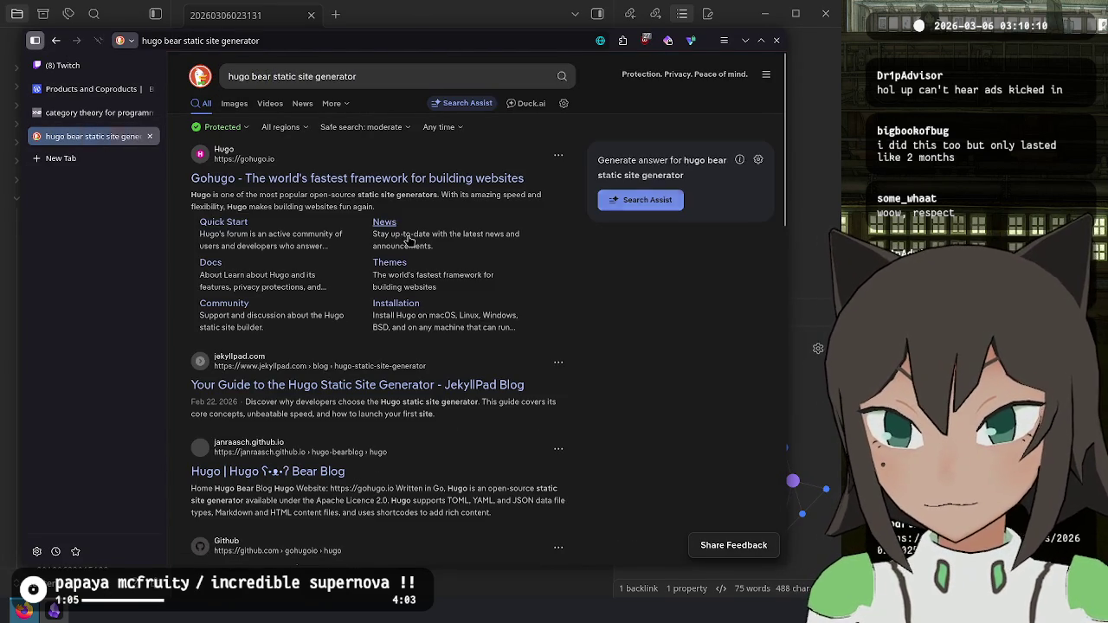
left_click(286, 472)
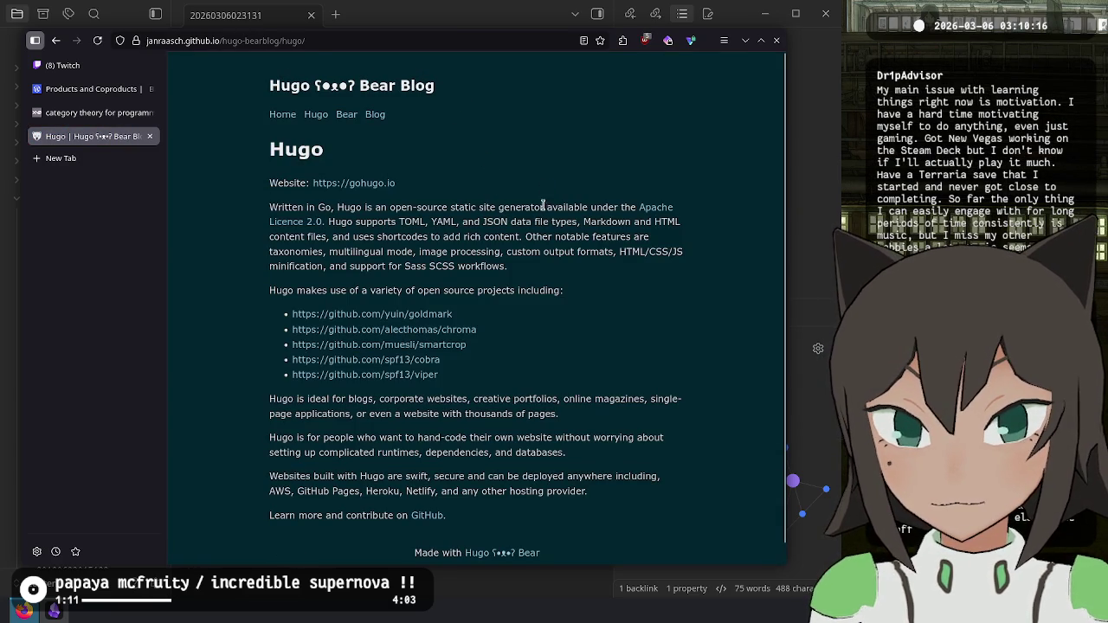
left_click_drag(433, 223, 445, 295)
left_click(584, 319)
scroll(592, 347, "down", 1)
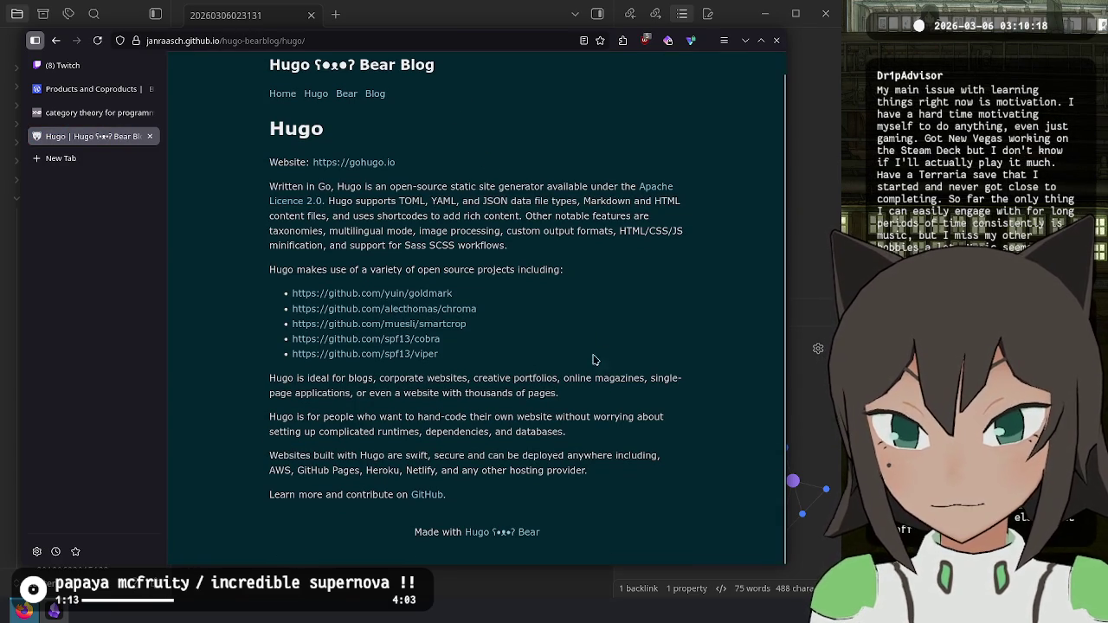
left_click(492, 533)
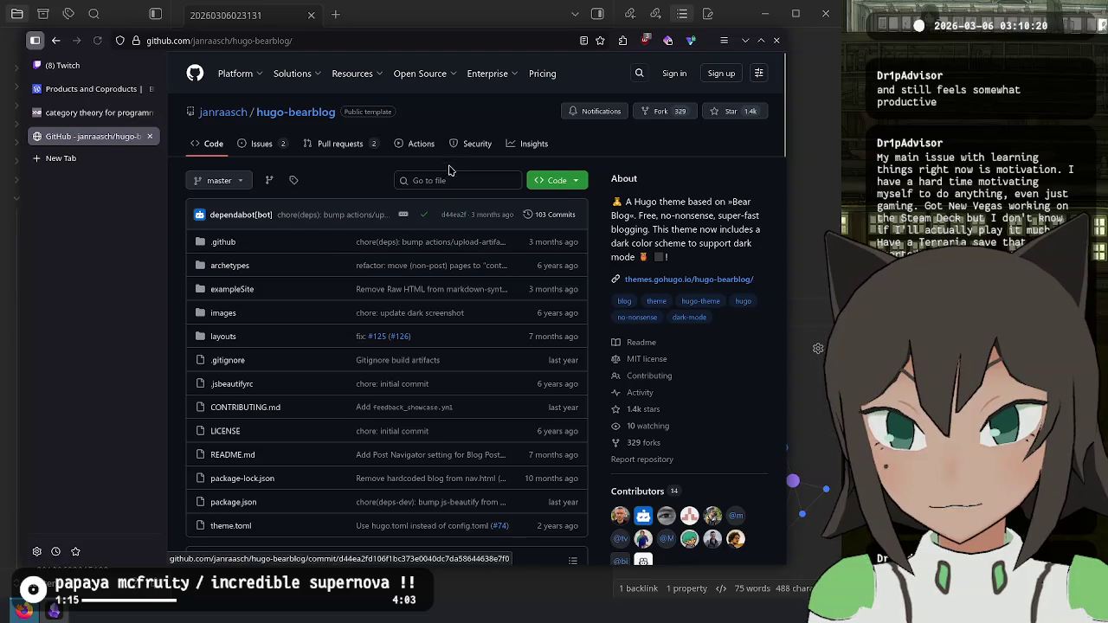
mouse_move(636, 206)
left_mouse_down()
mouse_move(706, 205)
mouse_move(639, 215)
mouse_move(699, 216)
mouse_move(674, 230)
left_mouse_up()
left_click(653, 230)
scroll(524, 439, "down", 5)
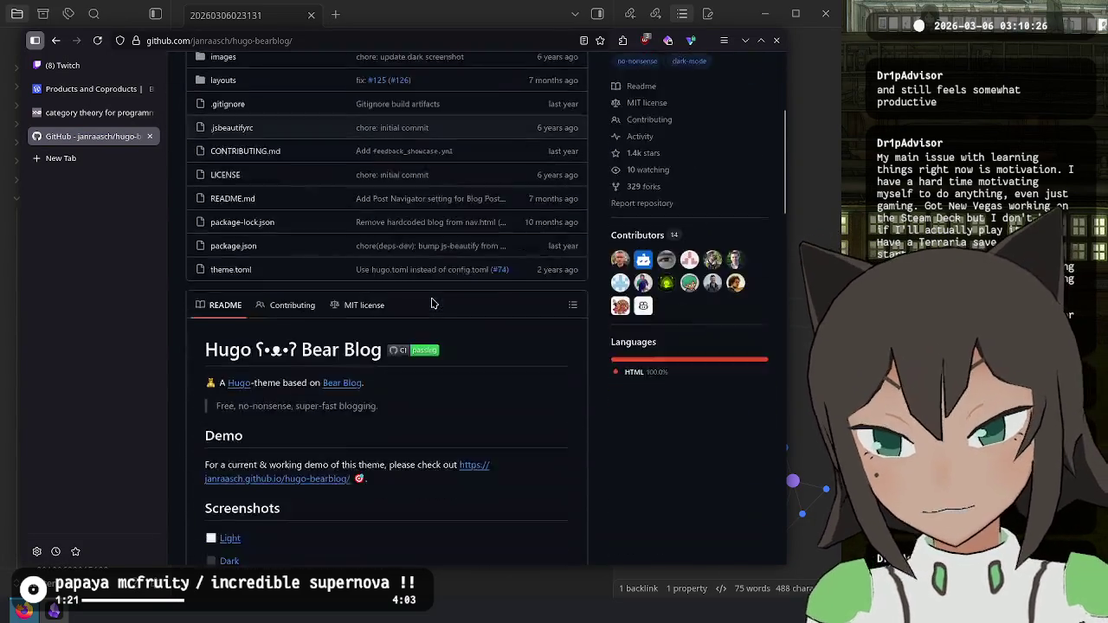
scroll(515, 401, "down", 1)
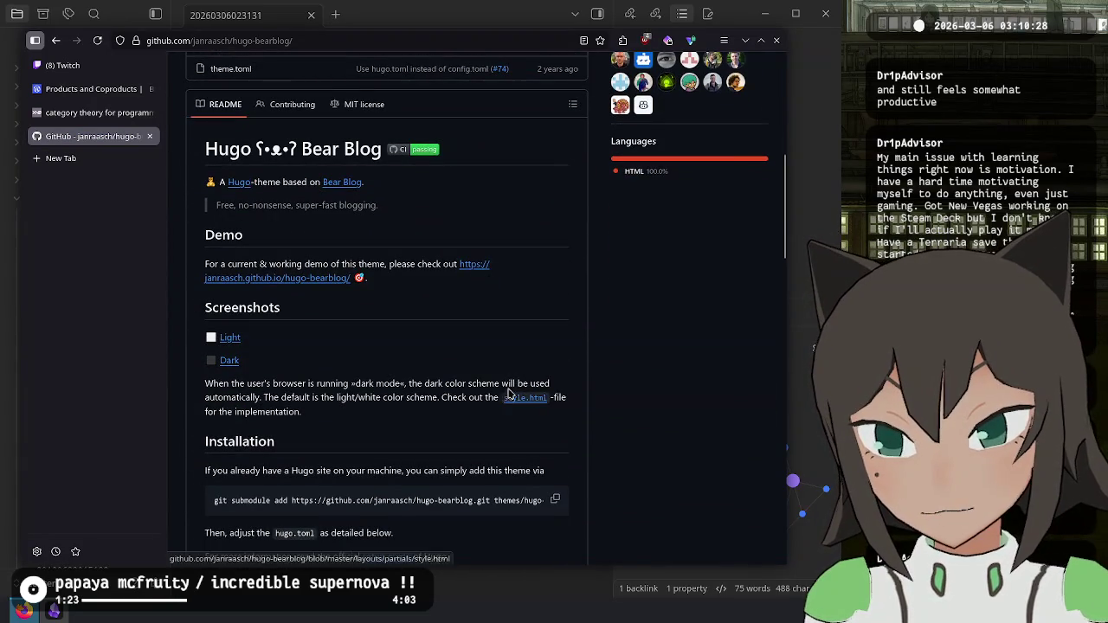
scroll(502, 363, "up", 5)
left_click(682, 286)
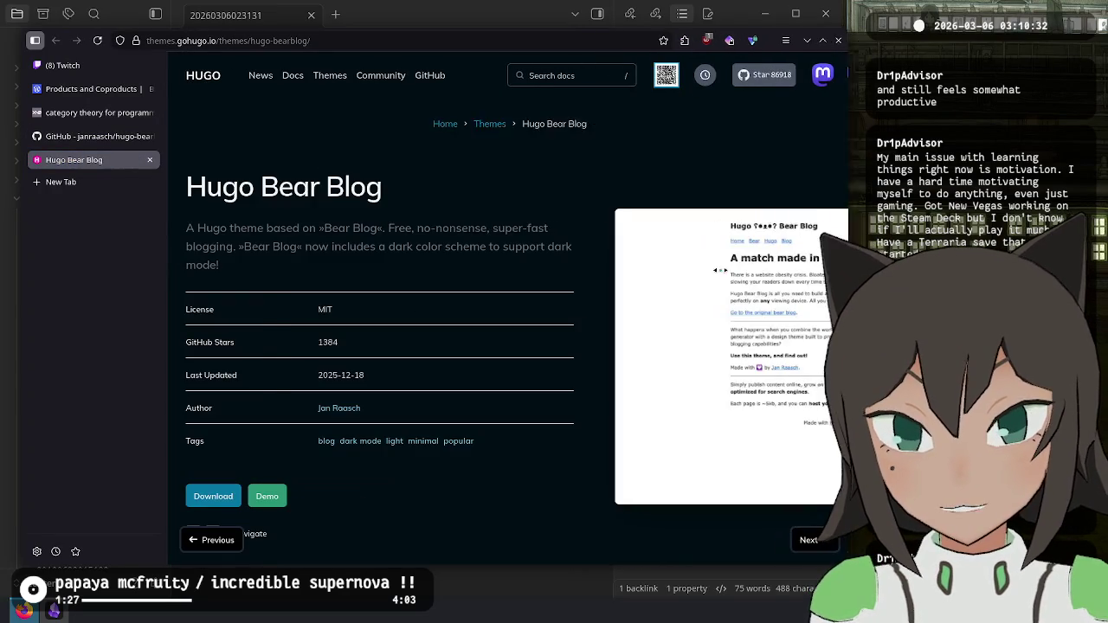
scroll(497, 199, "down", 8)
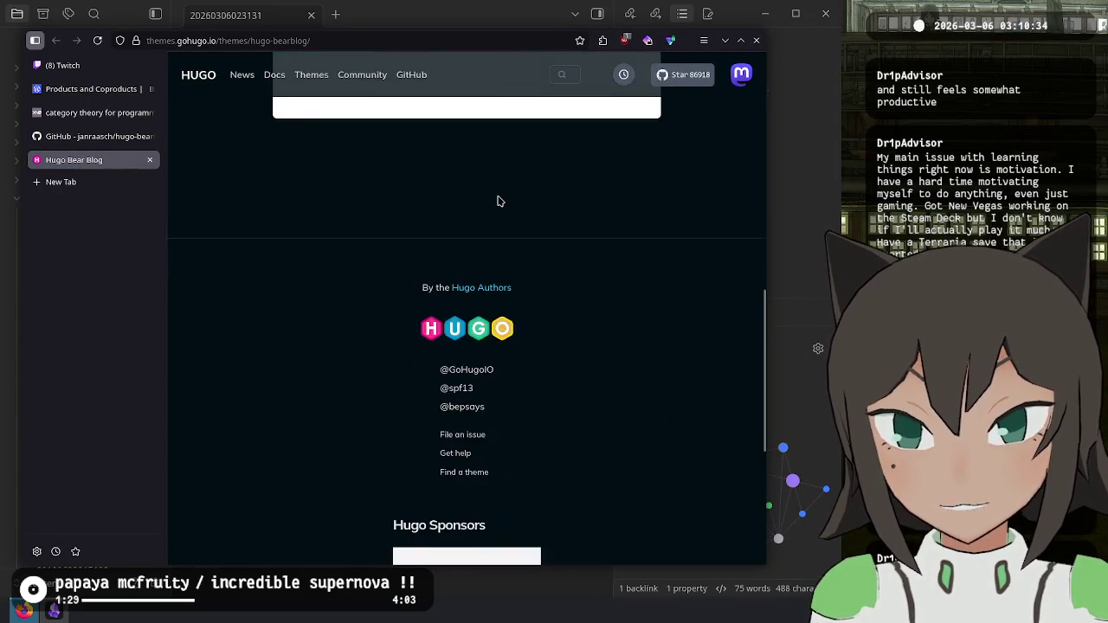
scroll(498, 201, "up", 4)
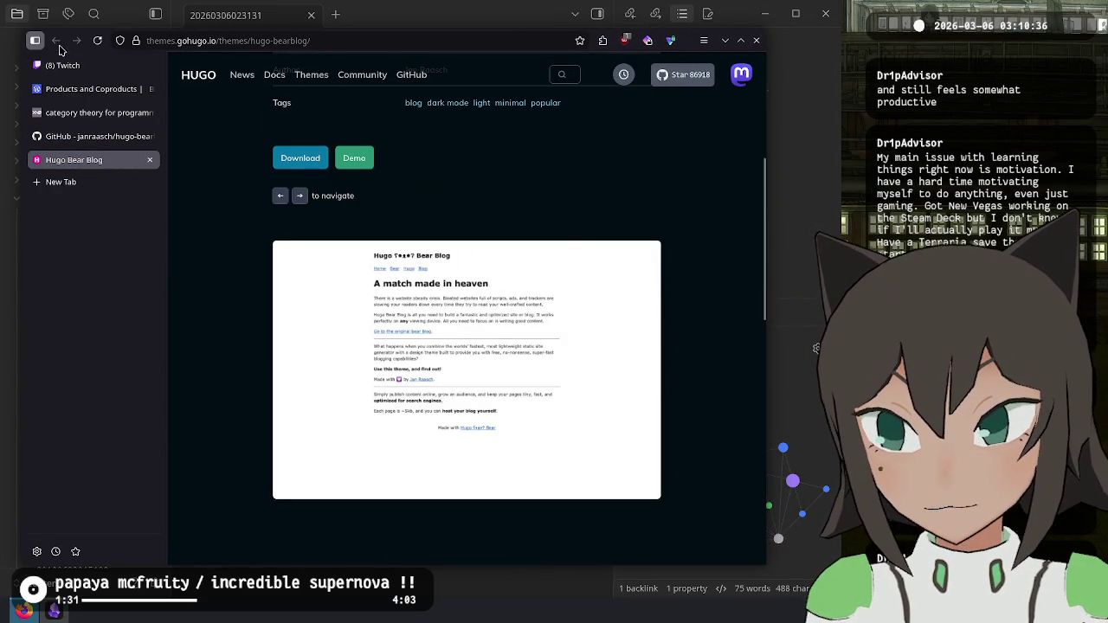
left_click(150, 159)
Step: Visit the Bear Blog theme's home page and follow its link to the original bearblog.dev
left_click(55, 41)
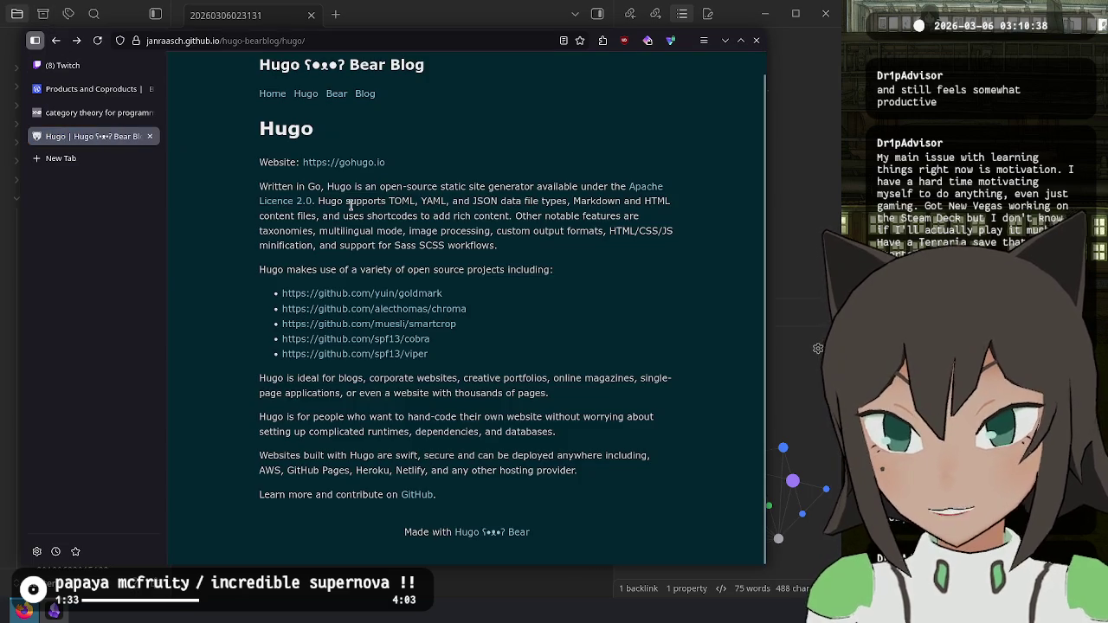
left_click_drag(813, 241, 803, 241)
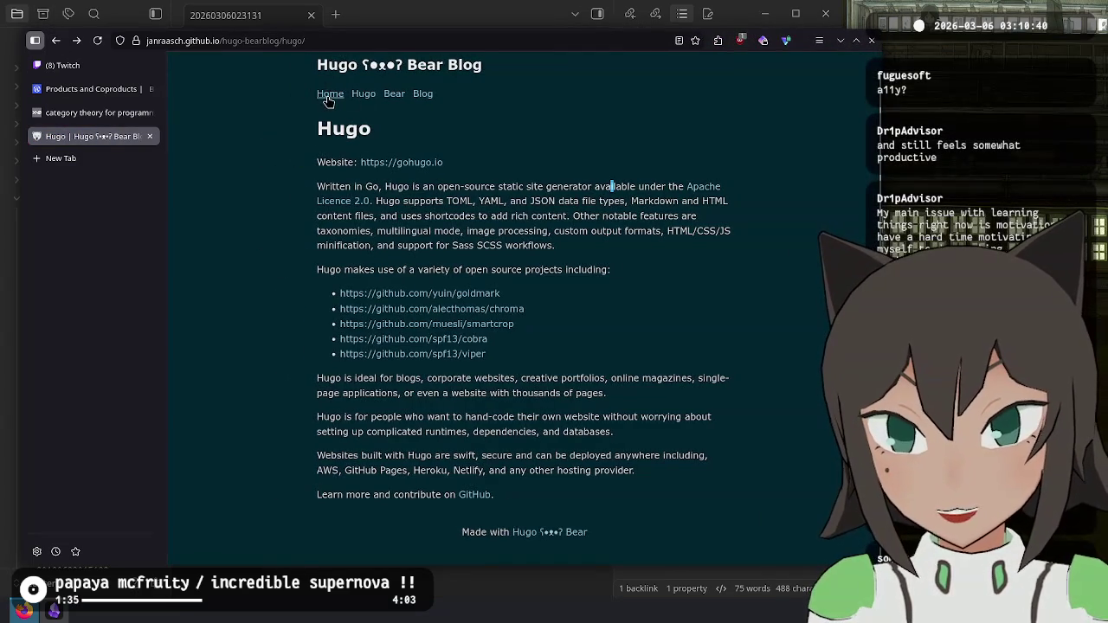
left_click(329, 101)
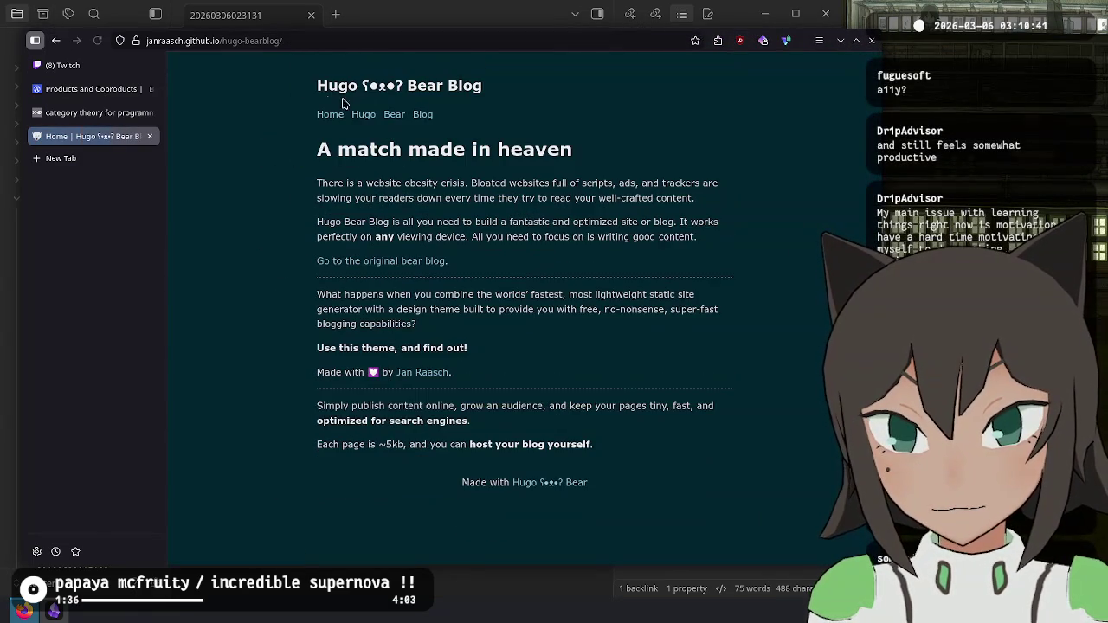
left_click(414, 264)
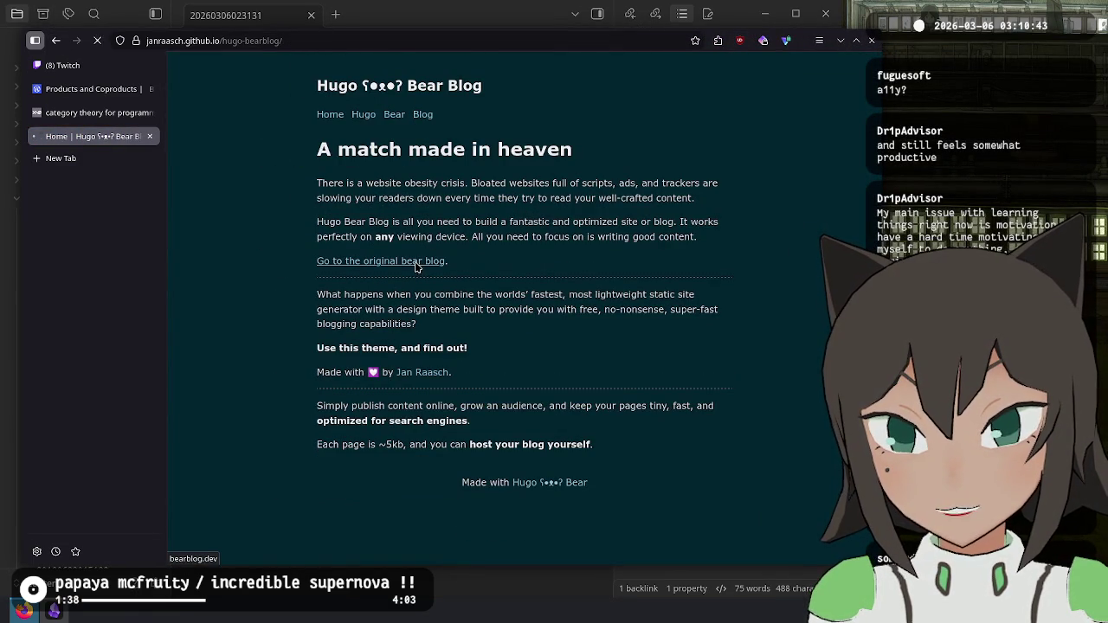
left_click(57, 43)
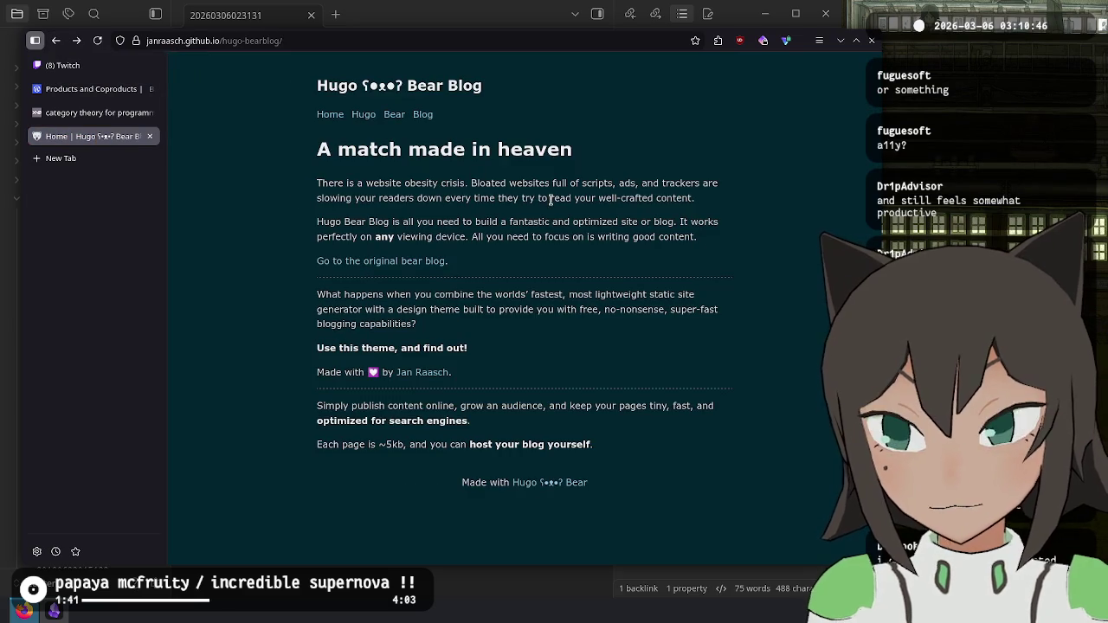
left_click(76, 41)
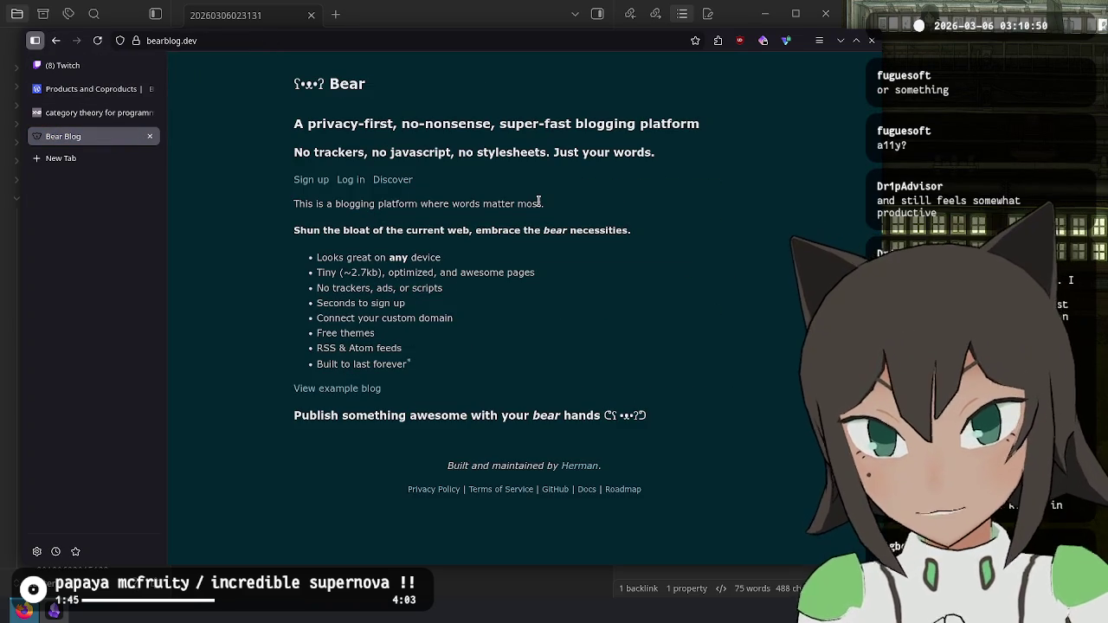
Step: Highlight Bear Blog's feature bullets, then close the bearblog.dev tab
mouse_move(356, 256)
left_mouse_down()
mouse_move(372, 257)
mouse_move(338, 270)
mouse_move(455, 275)
mouse_move(372, 303)
mouse_move(295, 289)
mouse_move(373, 272)
mouse_move(319, 285)
mouse_move(476, 312)
mouse_move(390, 334)
mouse_move(474, 326)
mouse_move(415, 364)
mouse_move(597, 342)
left_mouse_up()
left_click(372, 271)
left_click(597, 341)
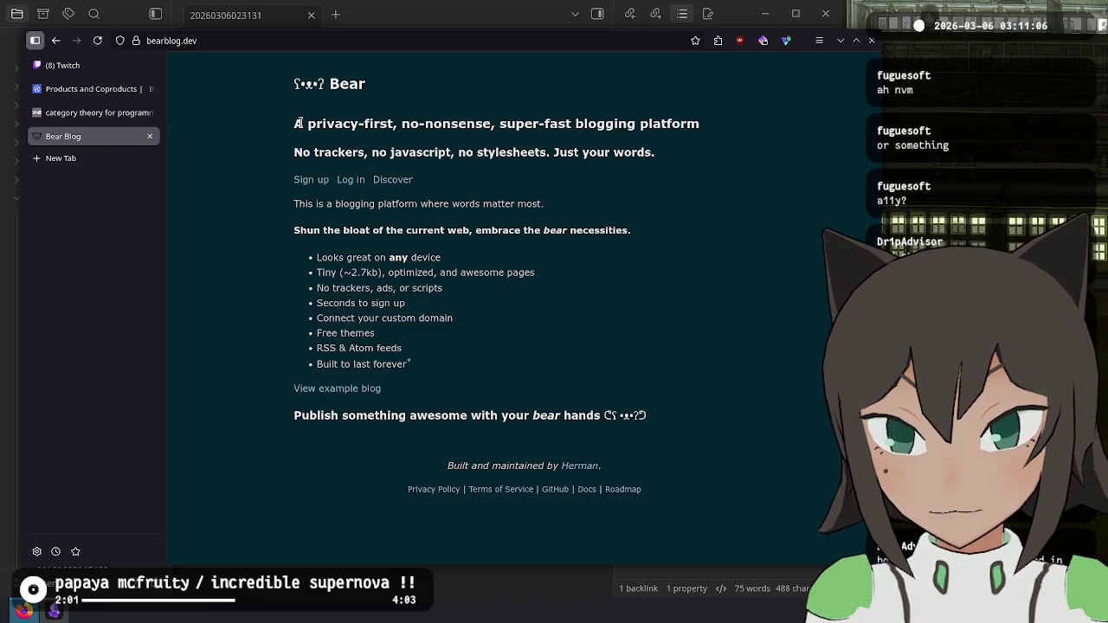
left_click(149, 136)
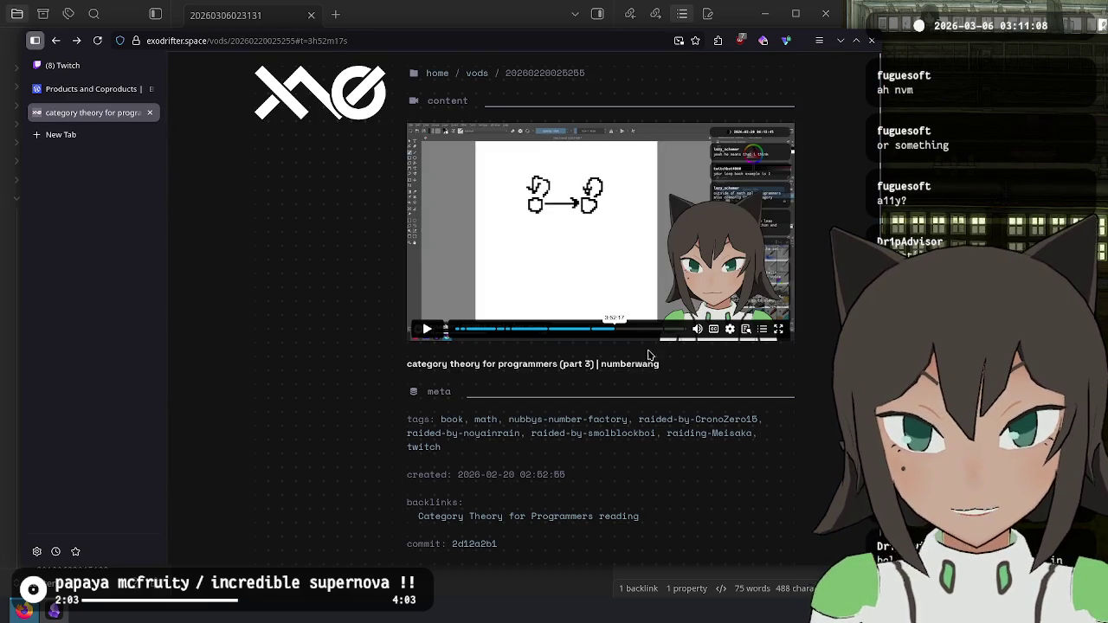
Step: Go to the exodrifter.space homepage and scroll it for 'the emotional journey of making a videogame' link
left_click(435, 74)
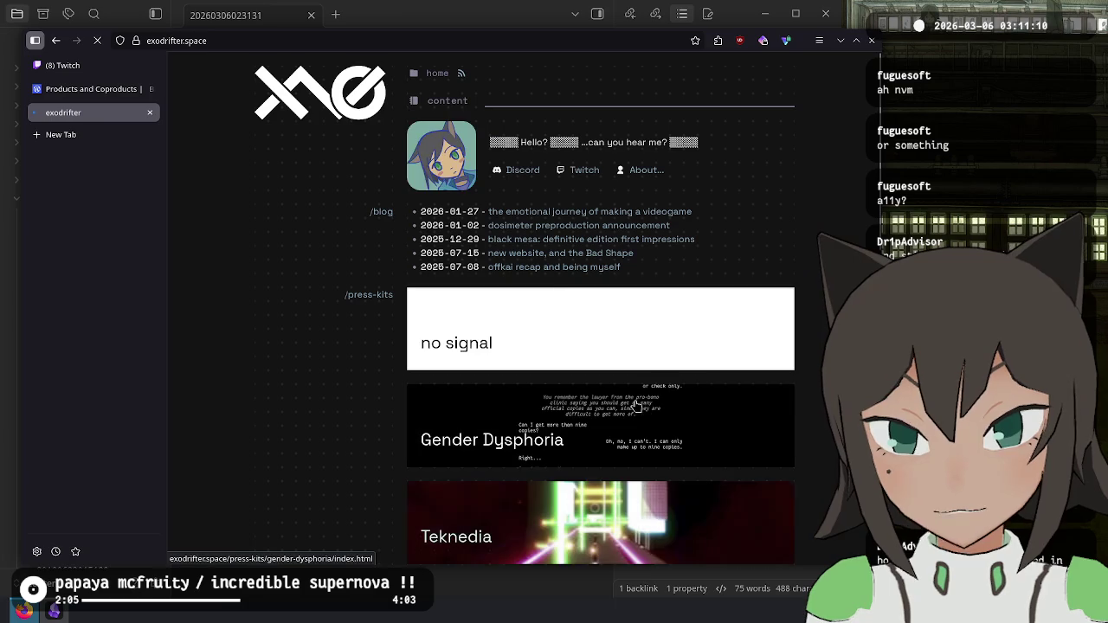
scroll(663, 359, "down", 3)
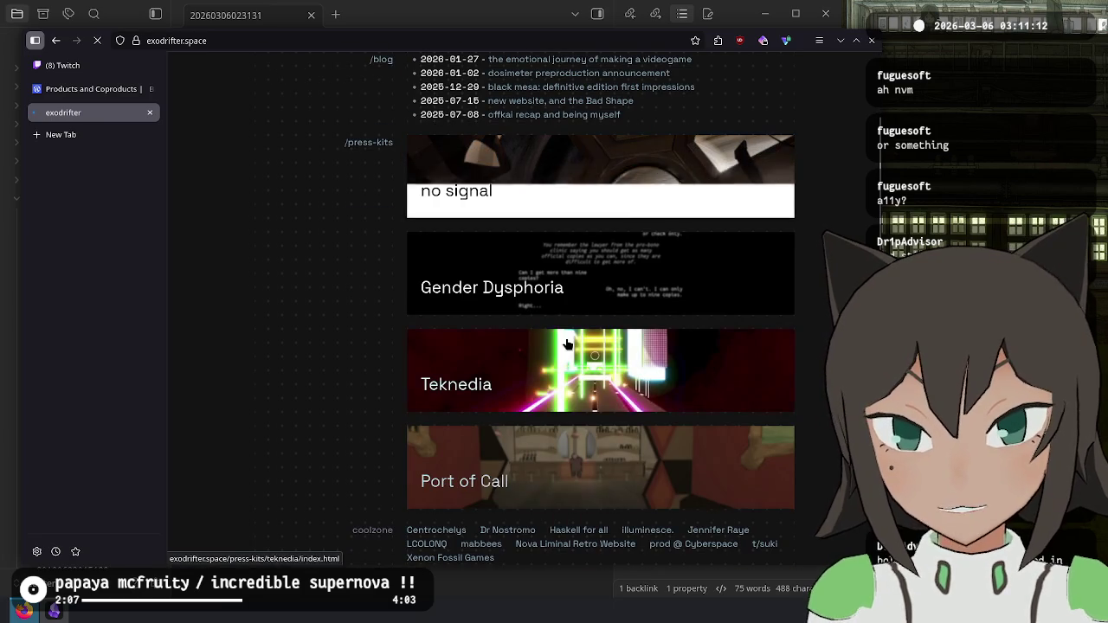
scroll(567, 345, "up", 3)
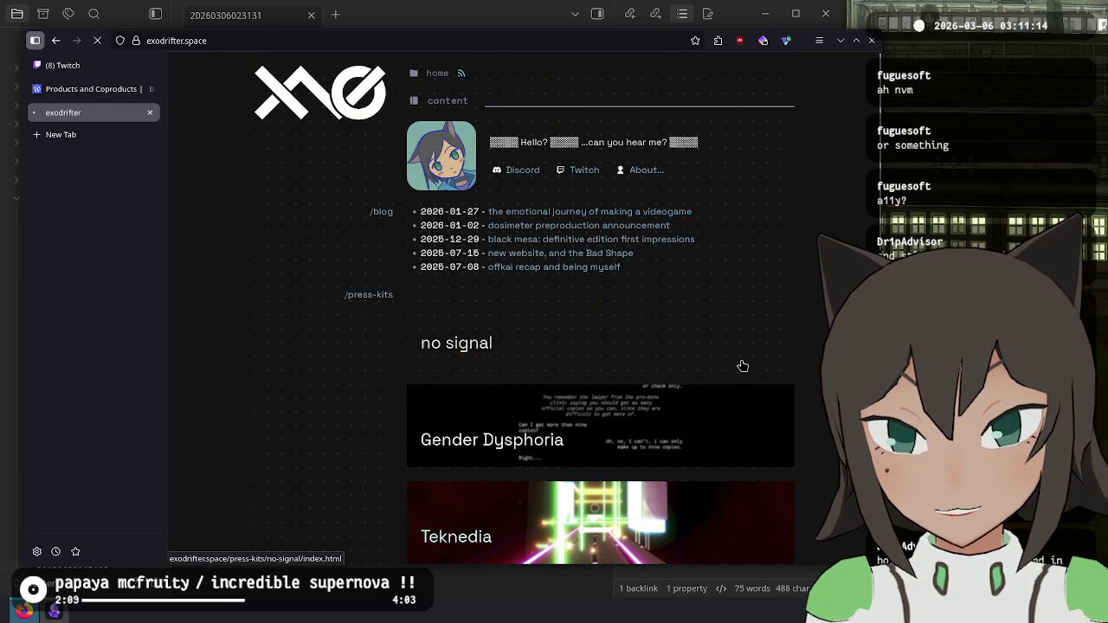
scroll(718, 334, "down", 10)
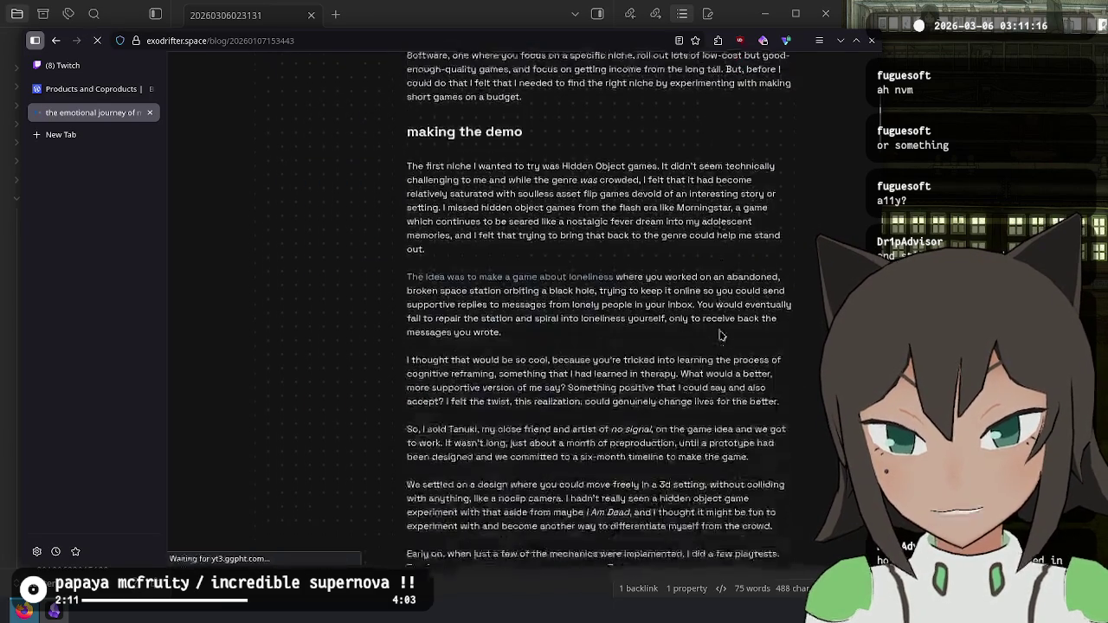
scroll(719, 335, "up", 10)
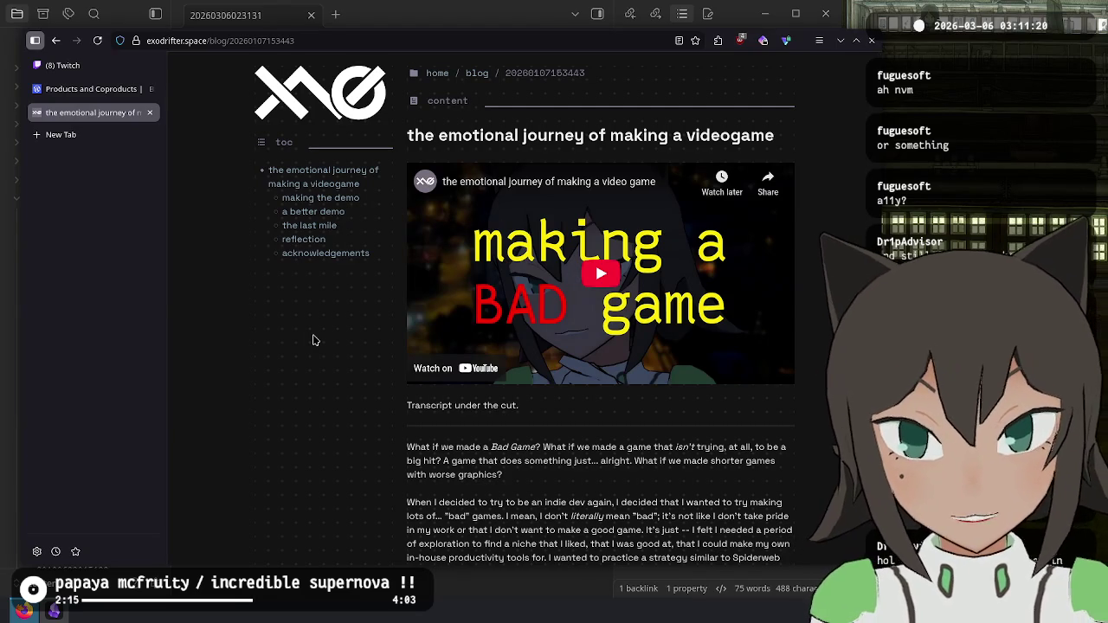
Step: Open DevTools, reload, and inspect the blog post's document request and response preview
key("F12")
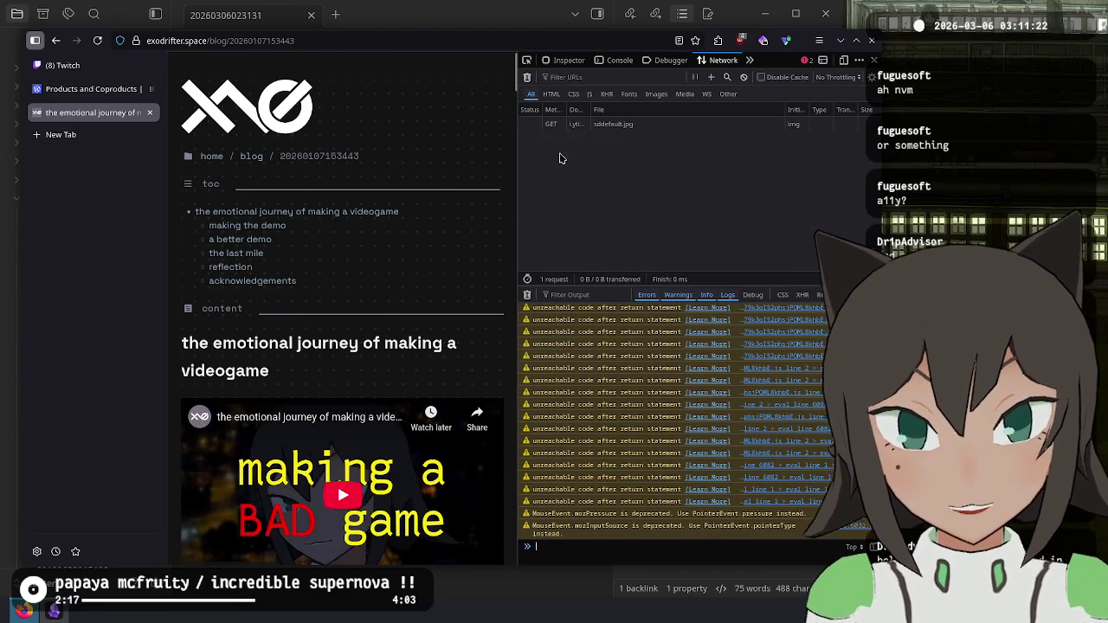
key("F5")
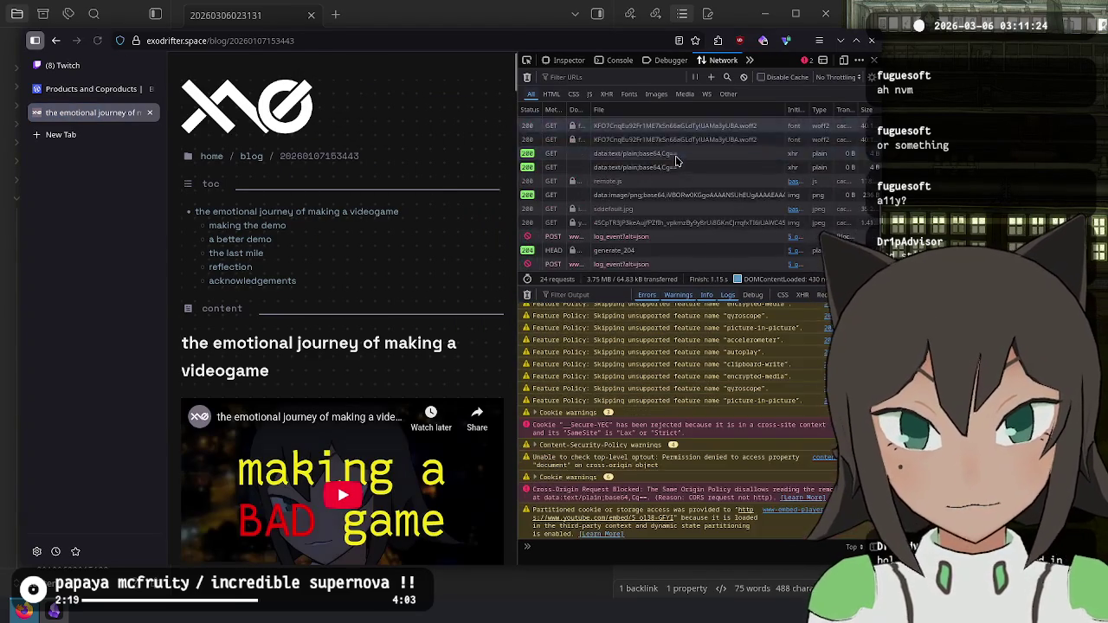
scroll(752, 197, "up", 3)
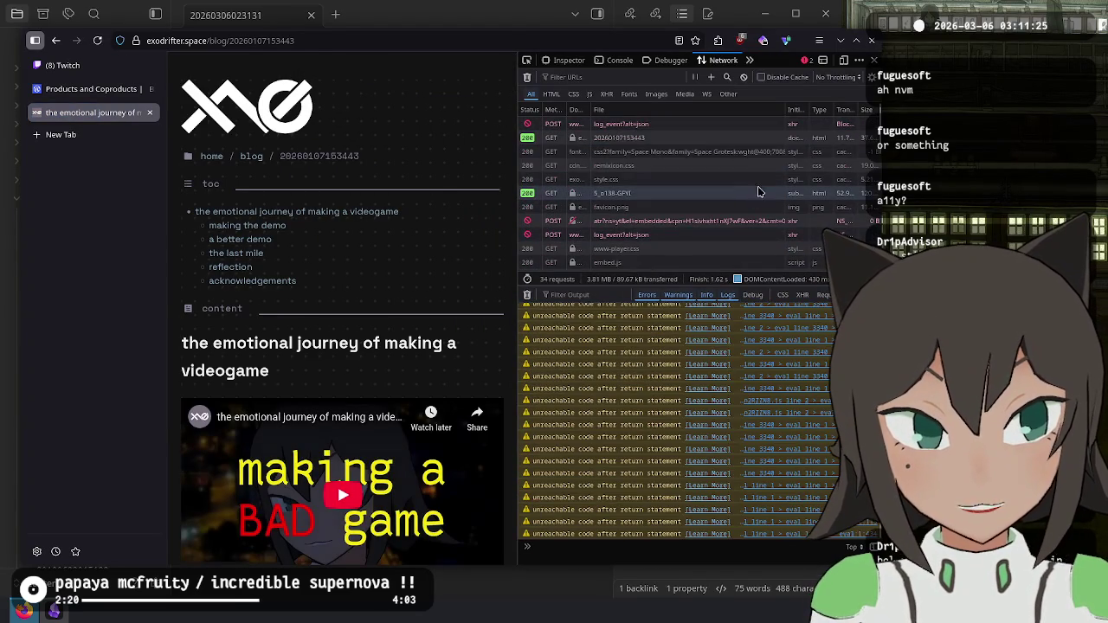
left_click(640, 139)
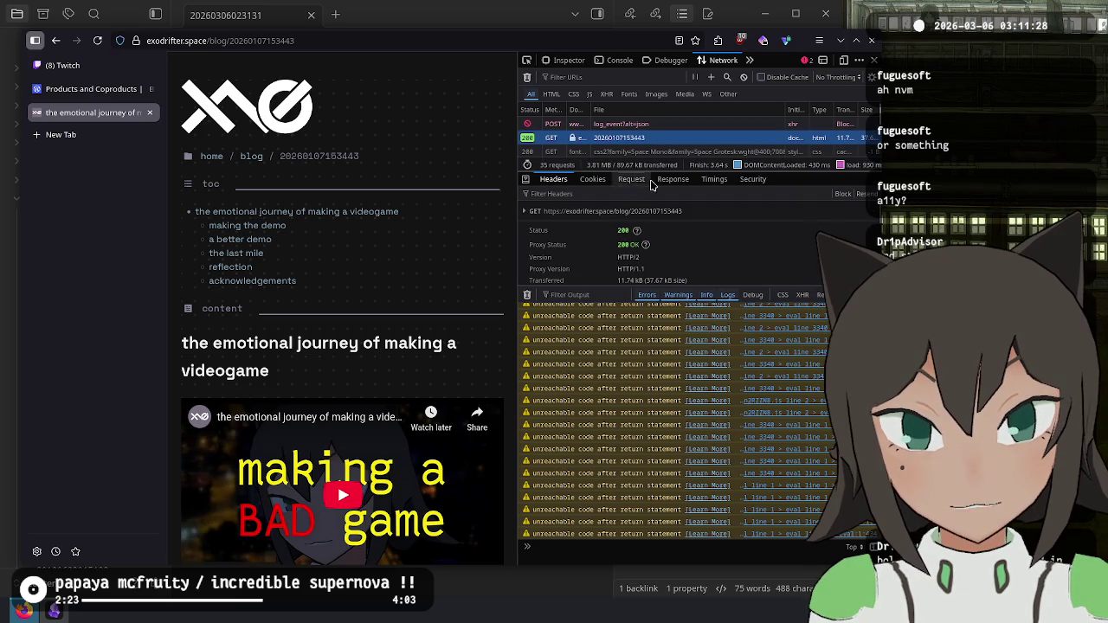
left_click(670, 179)
scroll(662, 225, "down", 3)
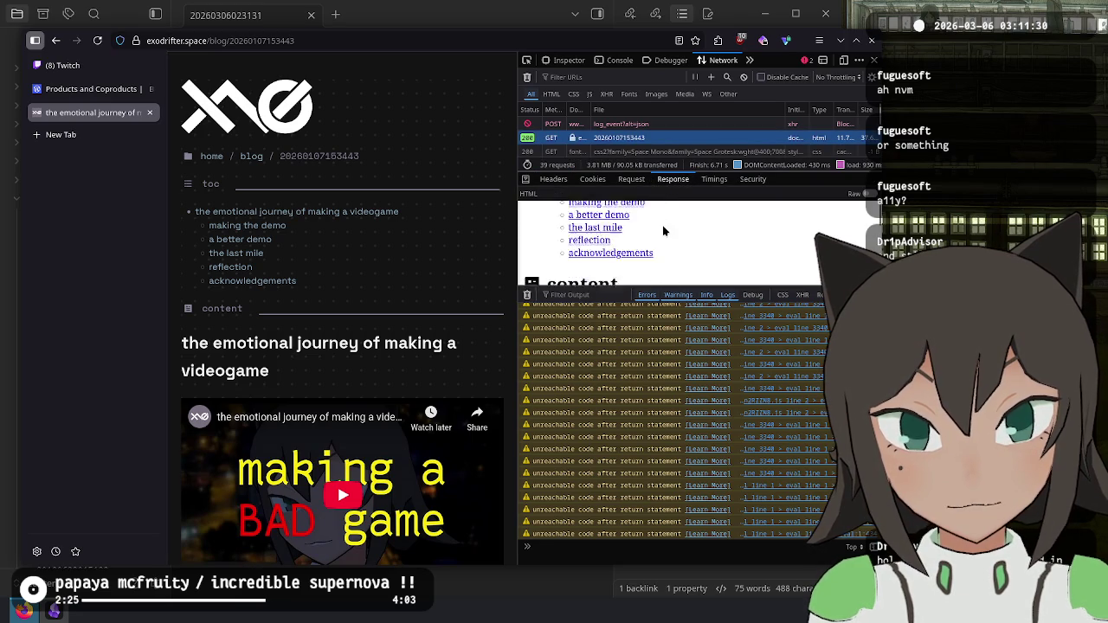
scroll(662, 226, "up", 3)
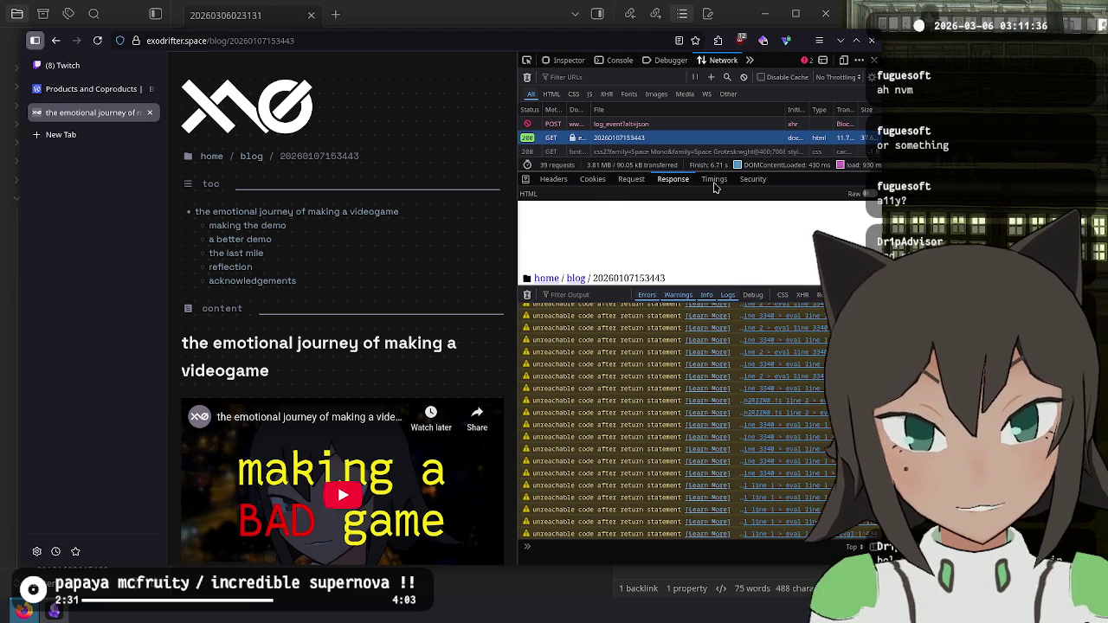
Step: Widen the DevTools panel and request columns, then close the split console and DevTools
mouse_move(516, 231)
left_mouse_down()
mouse_move(279, 232)
mouse_move(359, 231)
left_mouse_up()
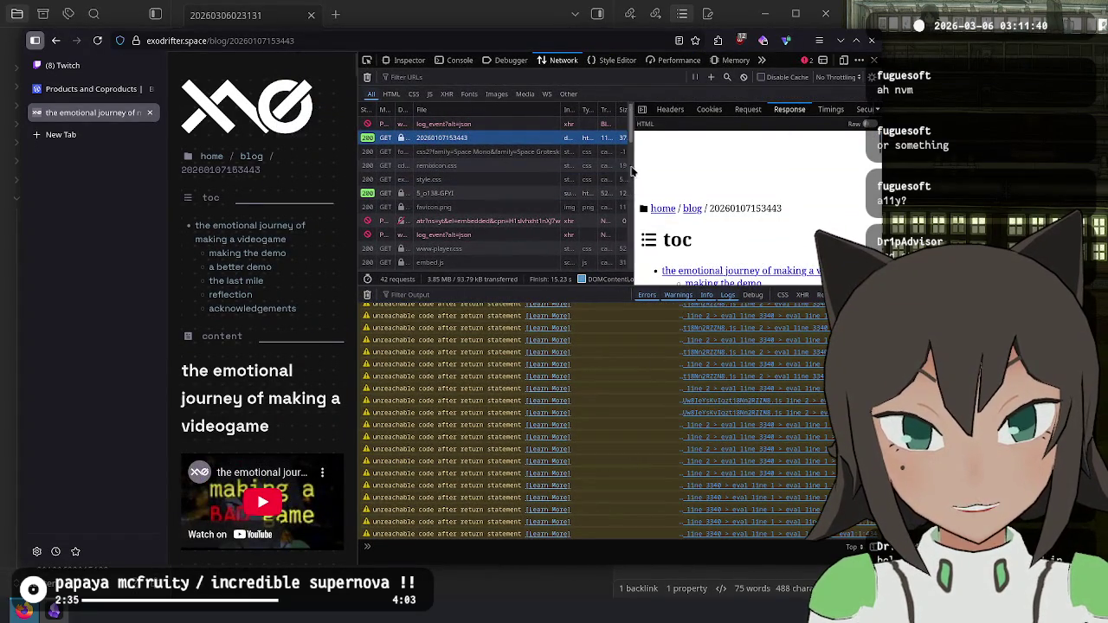
mouse_move(635, 161)
left_mouse_down()
mouse_move(759, 161)
mouse_move(798, 147)
left_mouse_up()
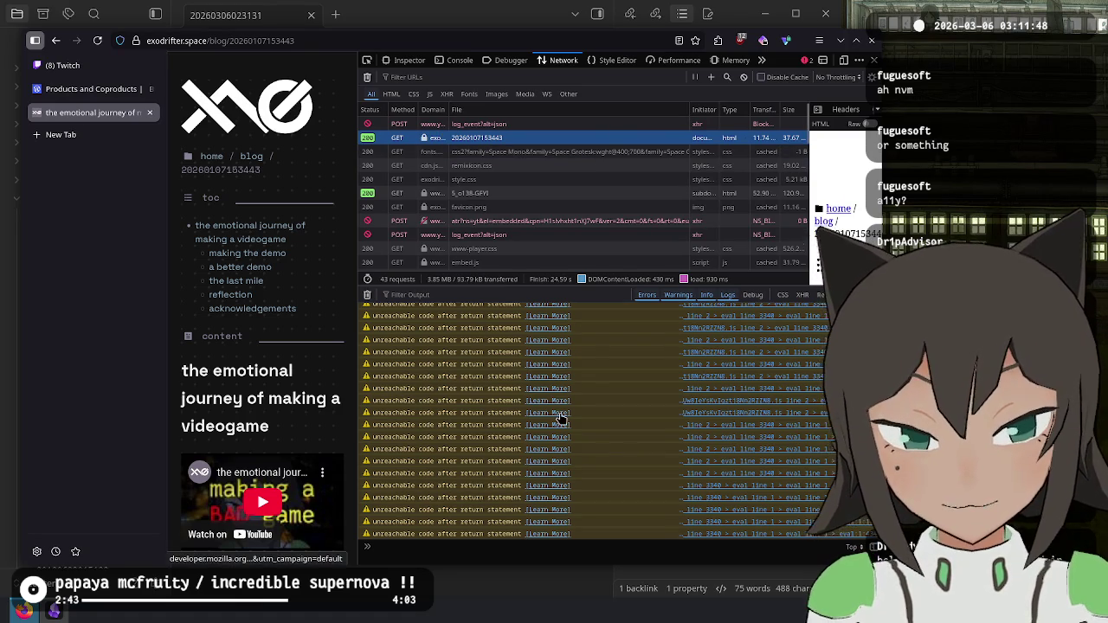
scroll(560, 418, "up", 5)
scroll(561, 418, "up", 3)
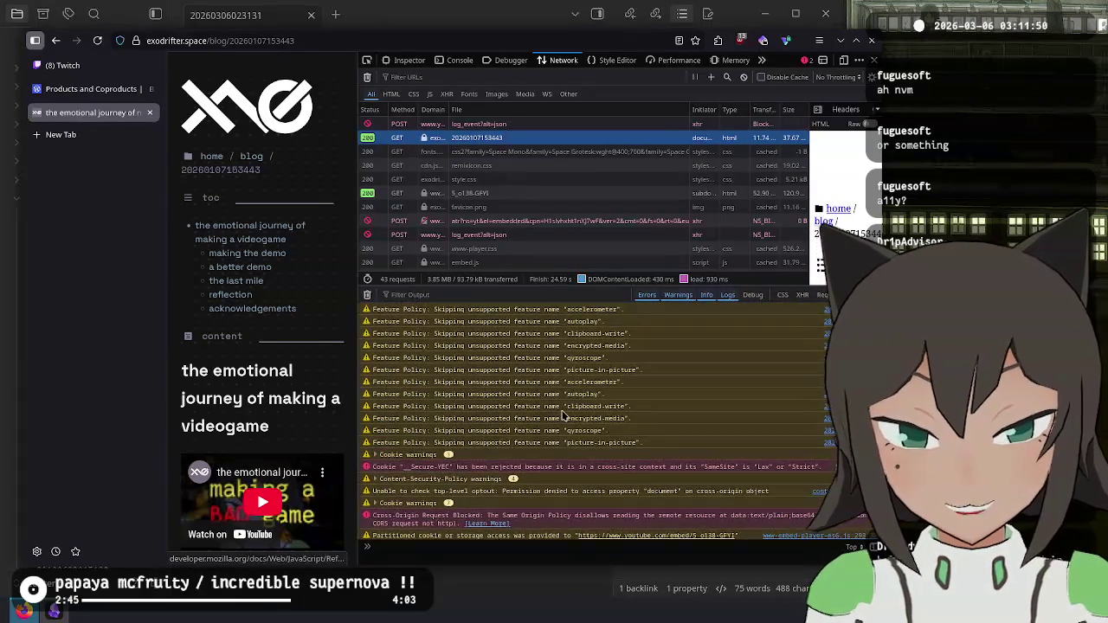
left_click(818, 295)
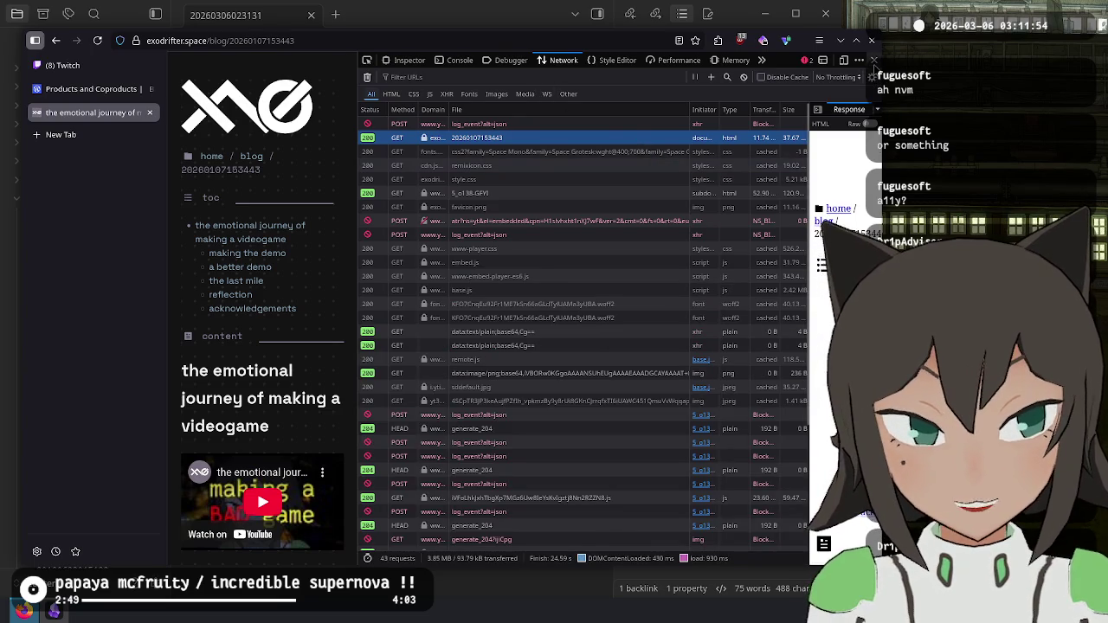
left_click(872, 60)
Step: Finish the game retrospective, reload home, and open the 'dosimeter preproduction announcement' post
scroll(706, 356, "down", 15)
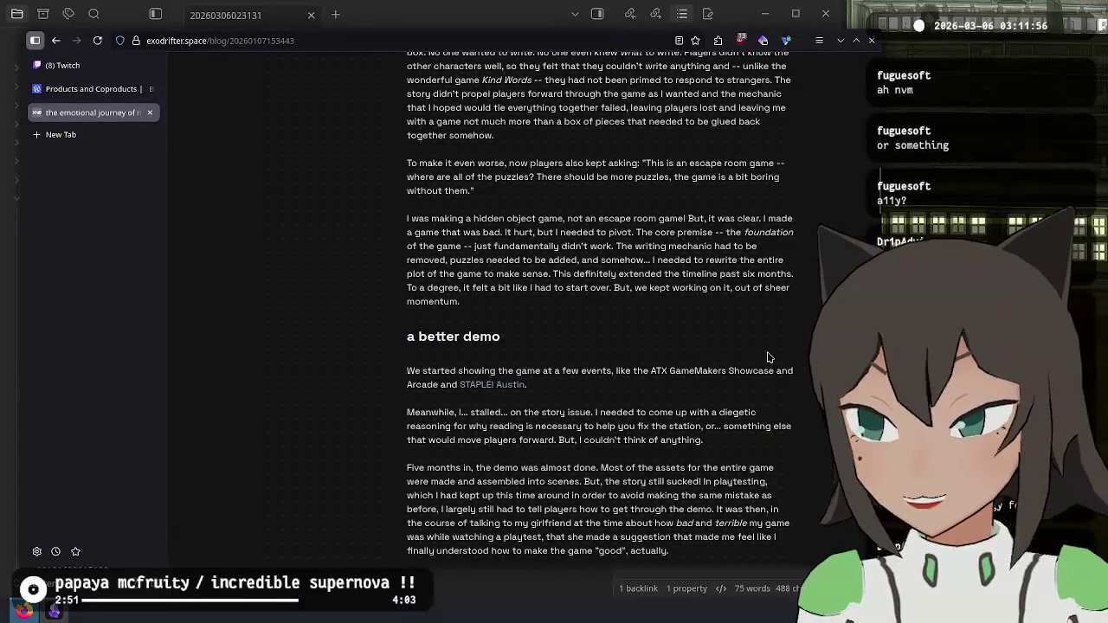
scroll(745, 350, "down", 10)
scroll(744, 350, "down", 15)
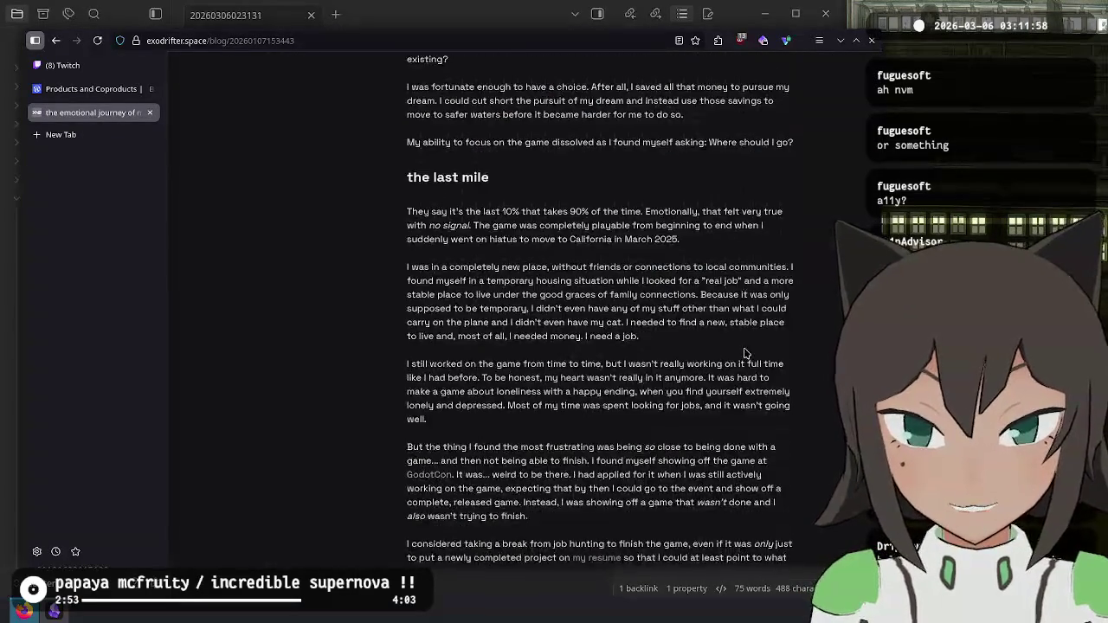
scroll(743, 353, "down", 15)
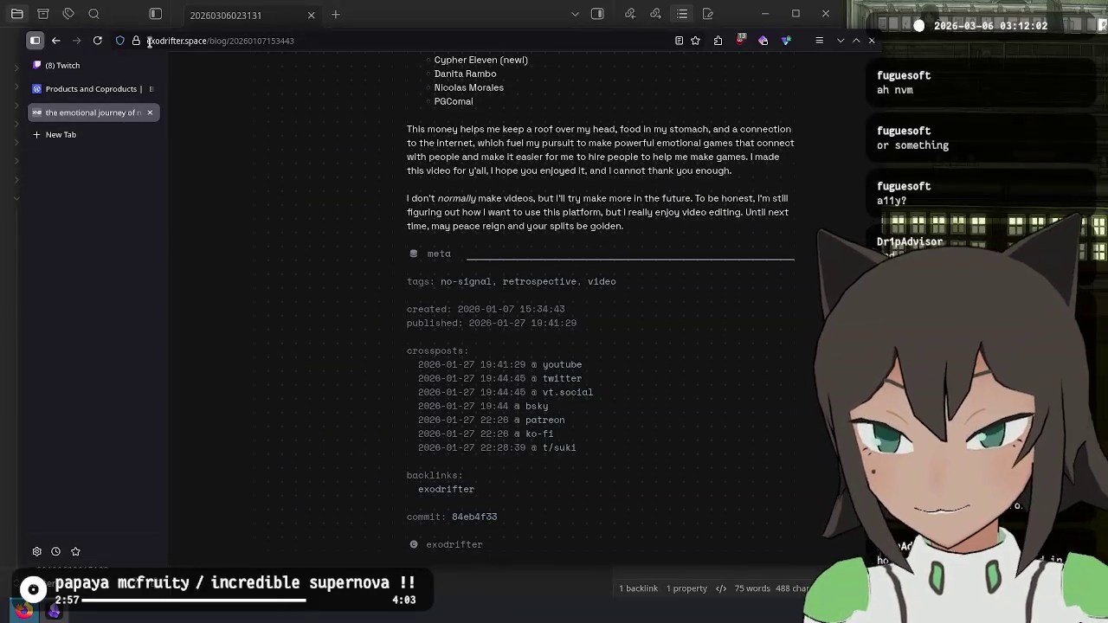
key("F5")
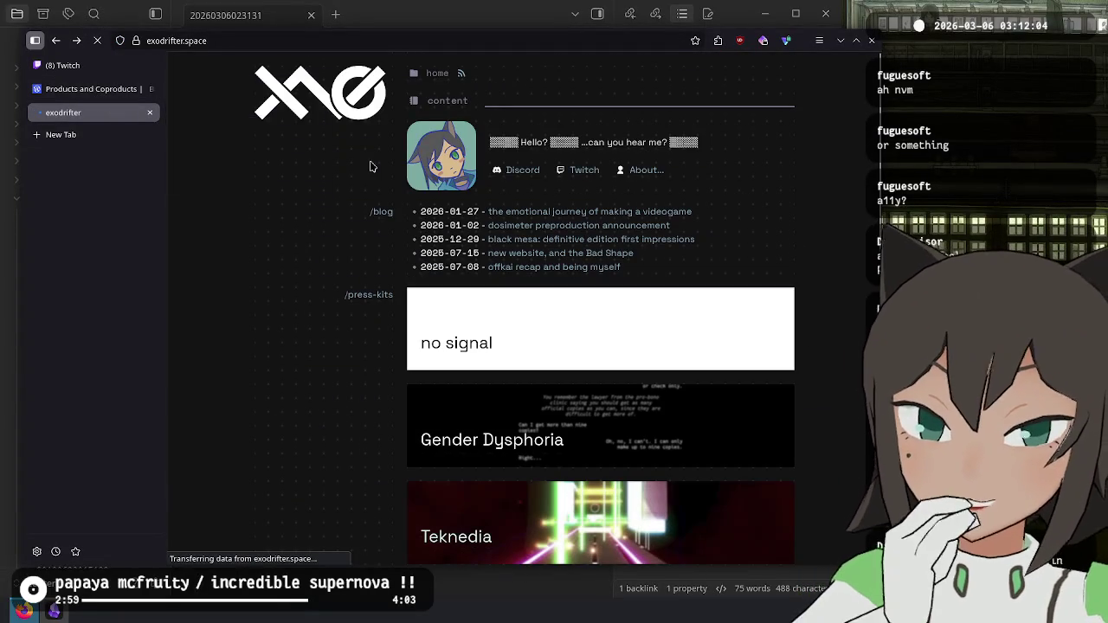
left_click(636, 227)
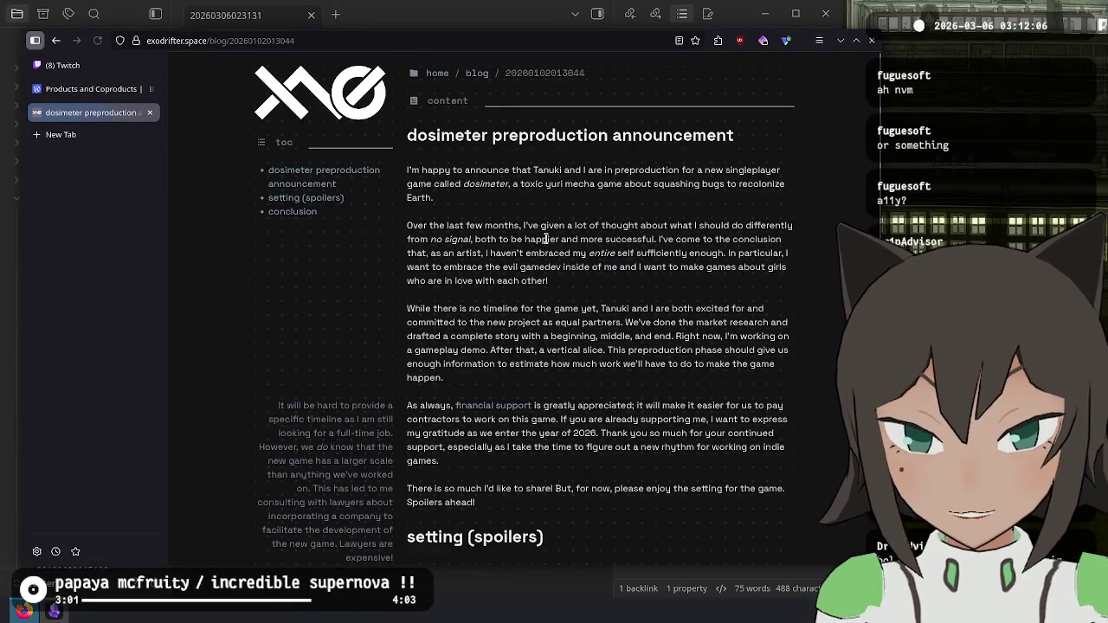
Step: Read the dosimeter post and its timeline side note, then switch to the Twitch stream dashboard
scroll(554, 242, "down", 10)
scroll(567, 244, "up", 5)
scroll(567, 245, "up", 4)
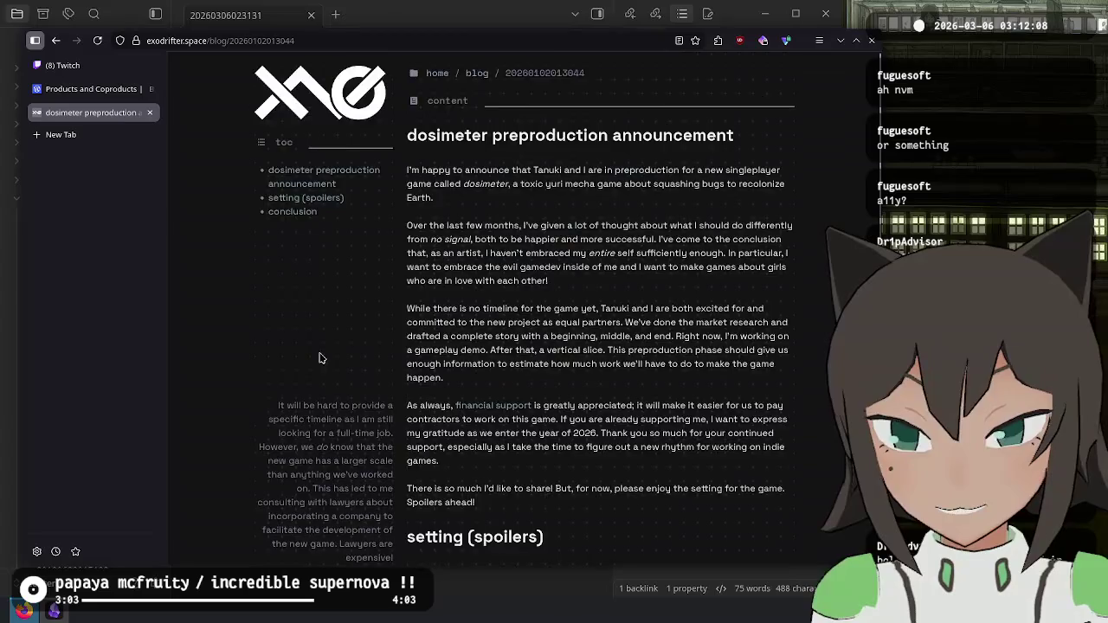
scroll(519, 225, "down", 3)
mouse_move(321, 190)
left_mouse_down()
mouse_move(402, 364)
mouse_move(438, 233)
mouse_move(433, 265)
mouse_move(363, 208)
left_mouse_up()
left_click(364, 208)
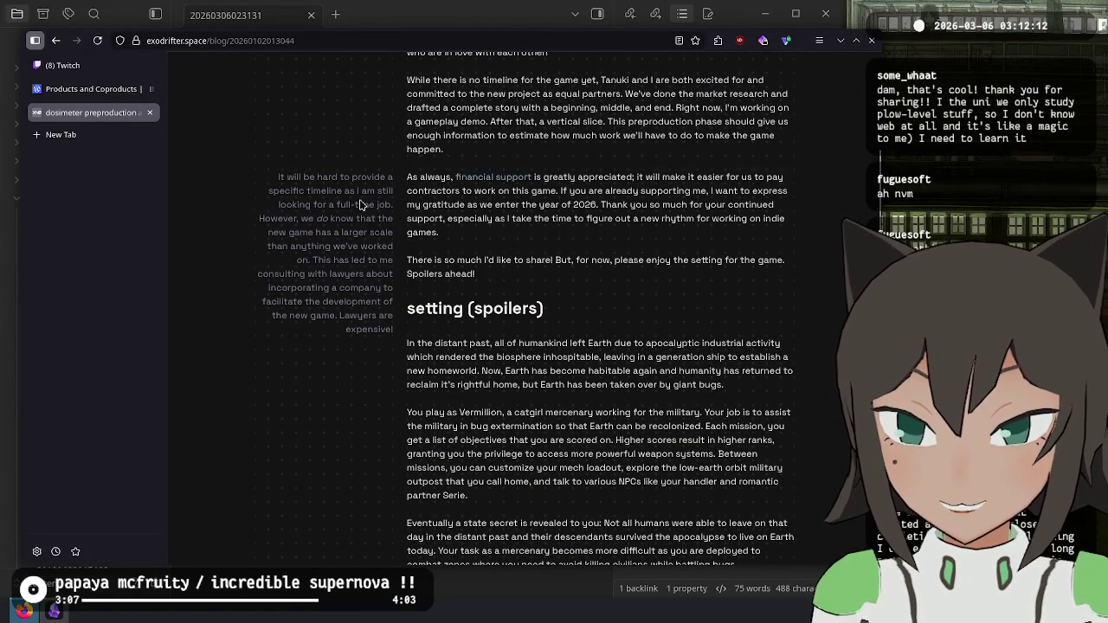
left_click_drag(315, 177, 353, 287)
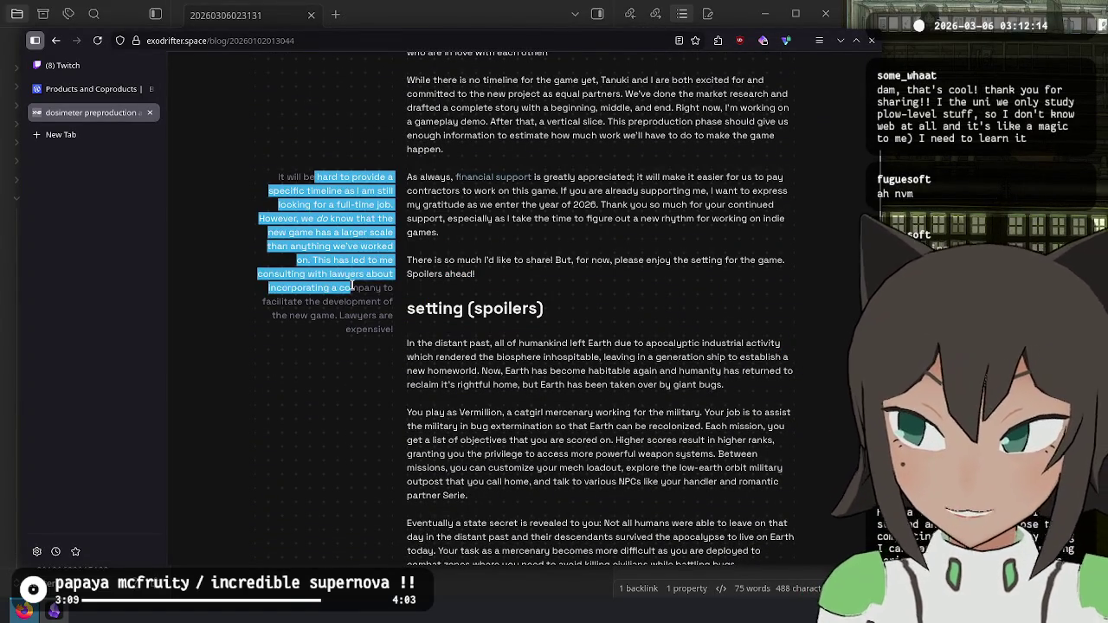
left_click(353, 288)
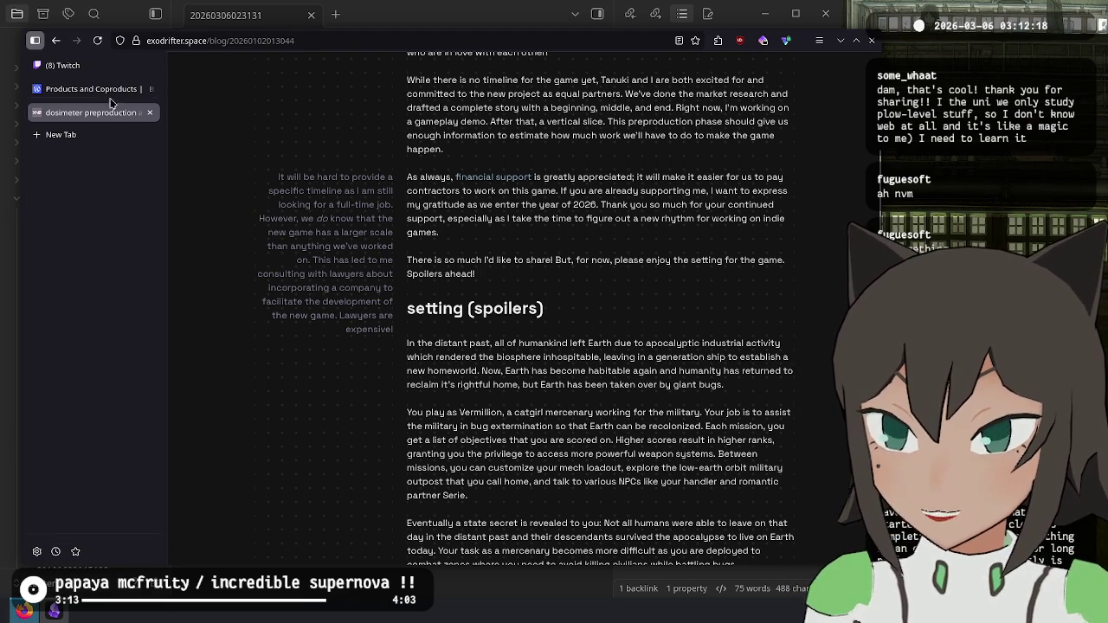
left_click(99, 69)
scroll(815, 361, "up", 5)
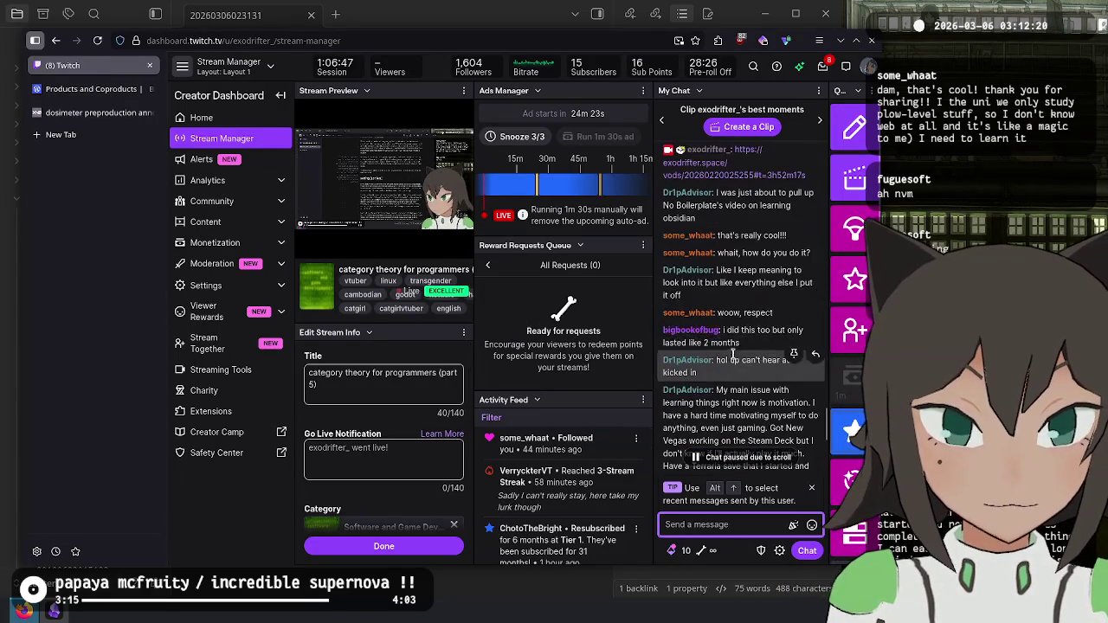
scroll(740, 225, "down", 3)
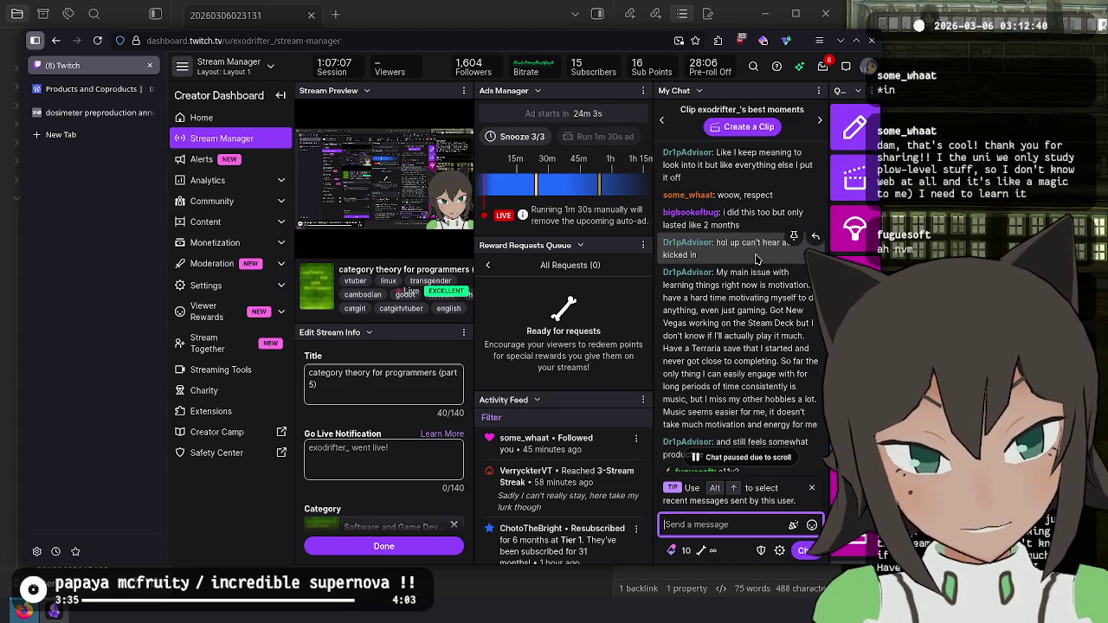
scroll(755, 258, "down", 3)
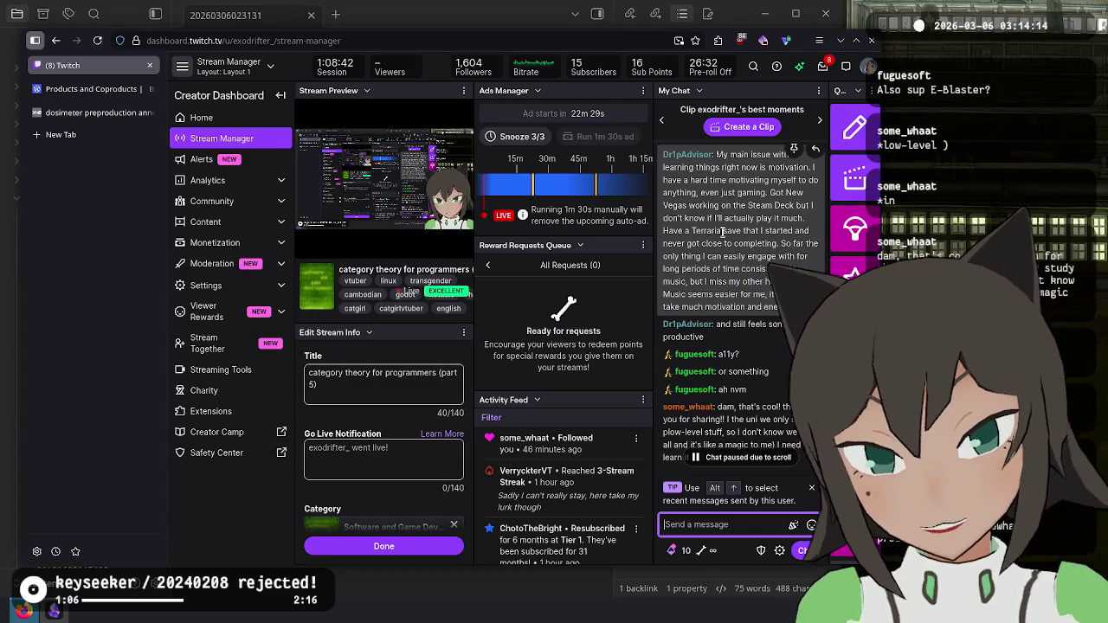
scroll(730, 239, "down", 2)
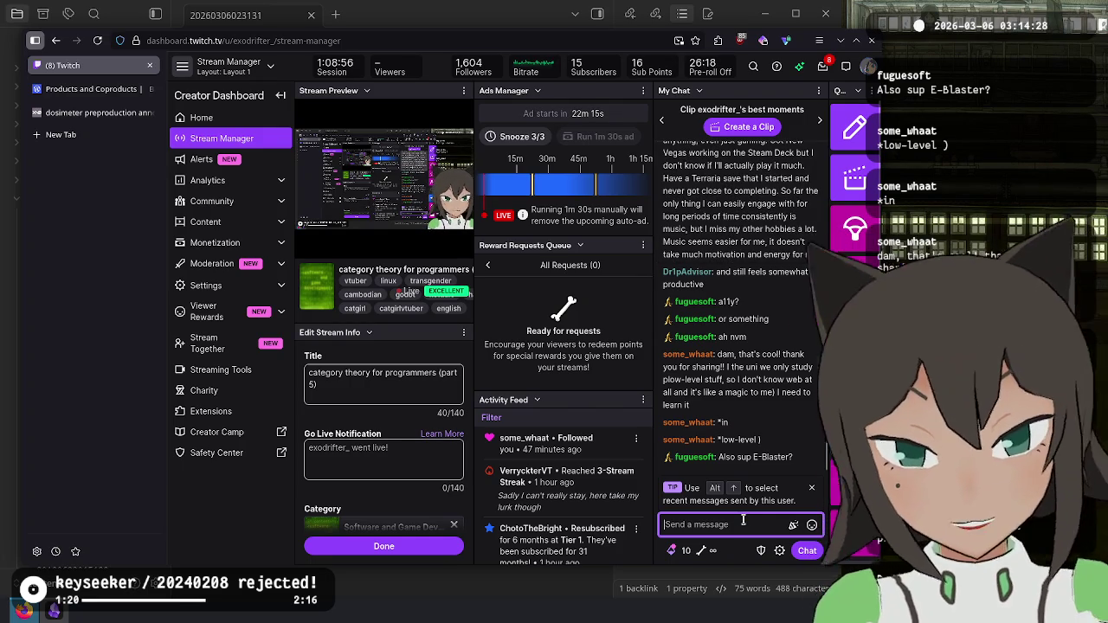
Step: Post '!discord' and then '#exodri_ on github' to the stream chat
type("!dis")
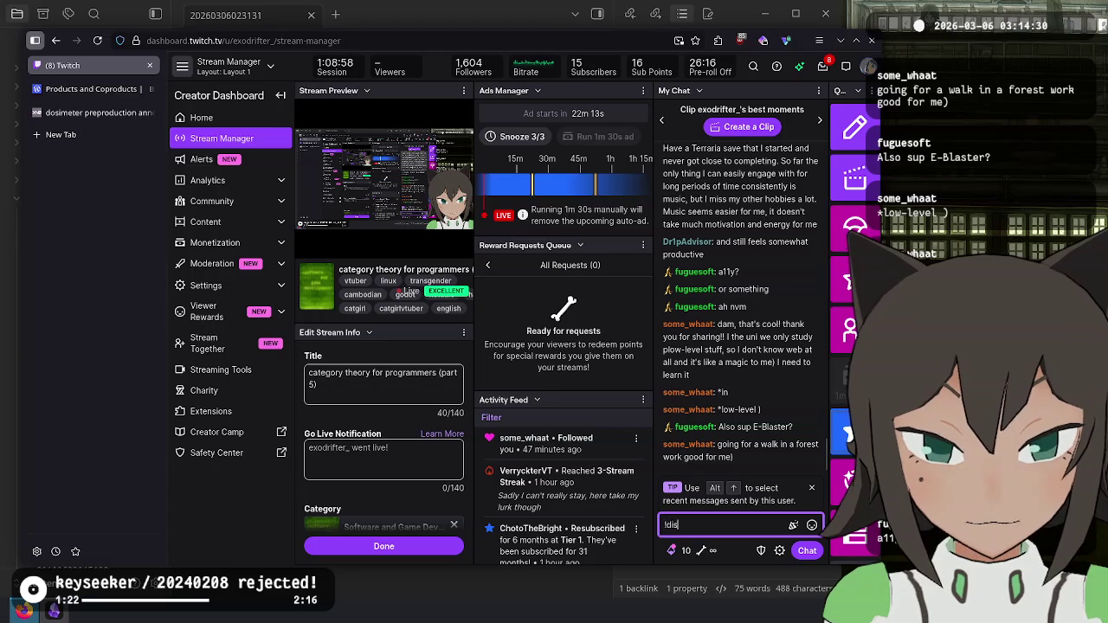
type("cord")
key("Return")
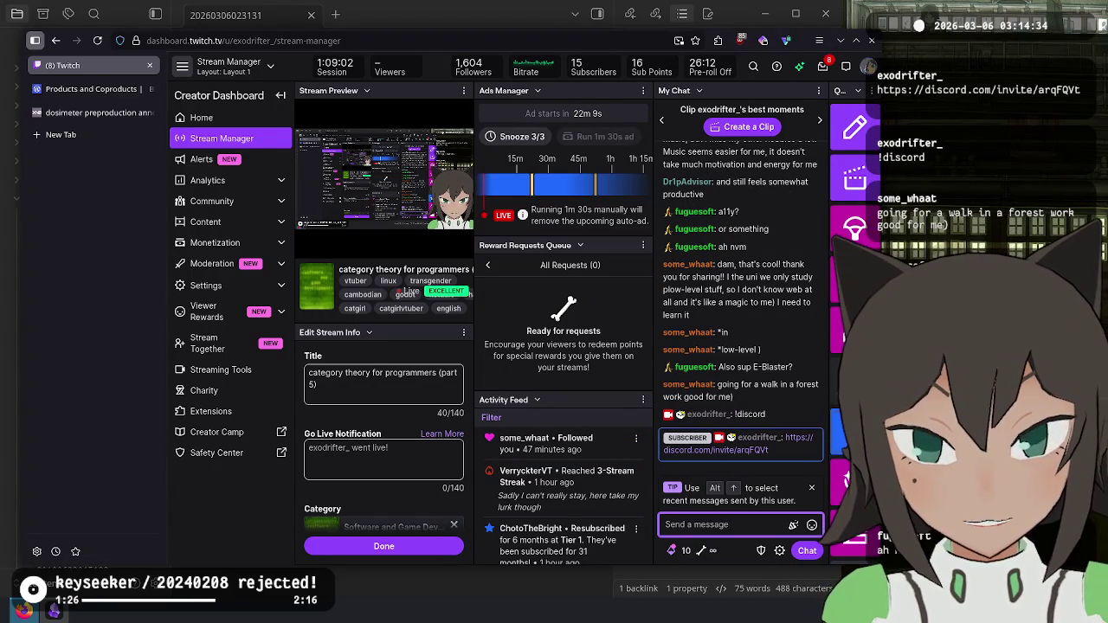
type("#")
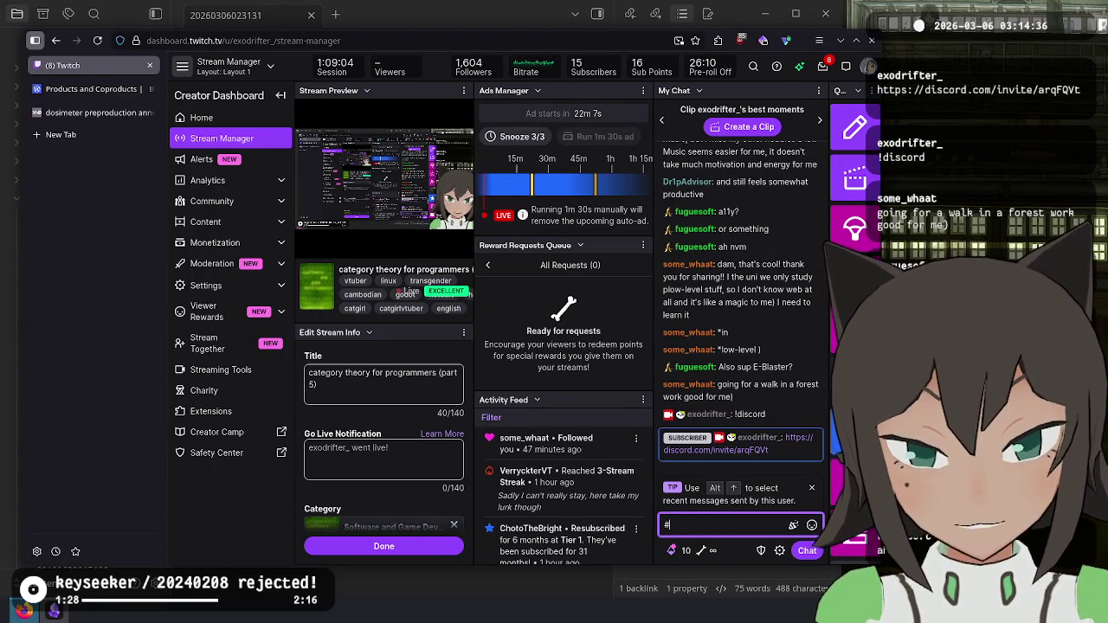
type("exodrifter")
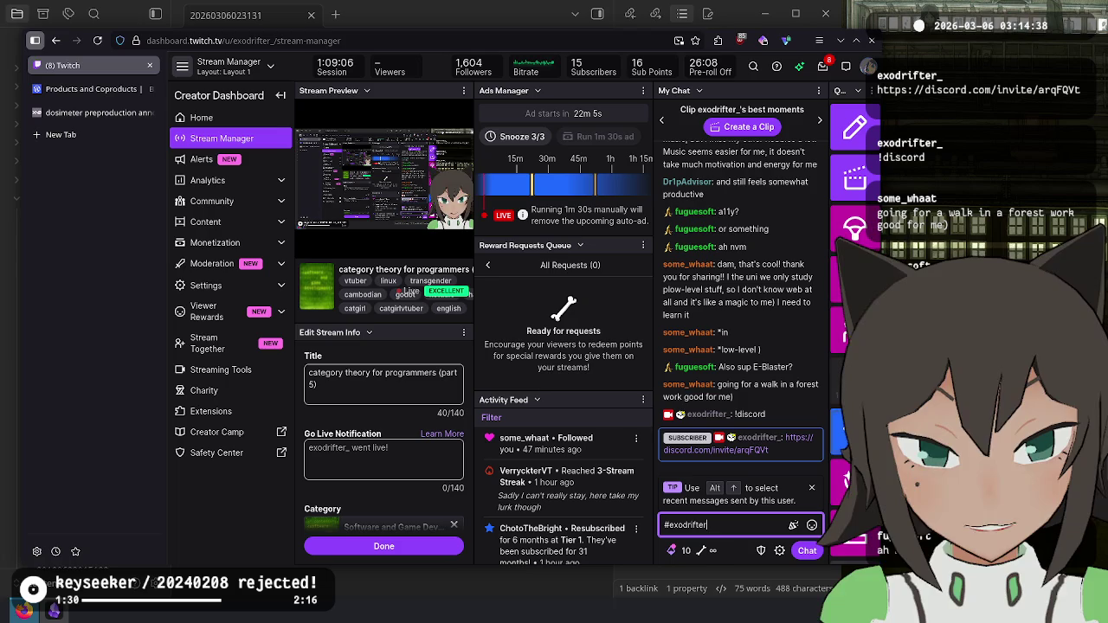
type("_ on github")
key("Return")
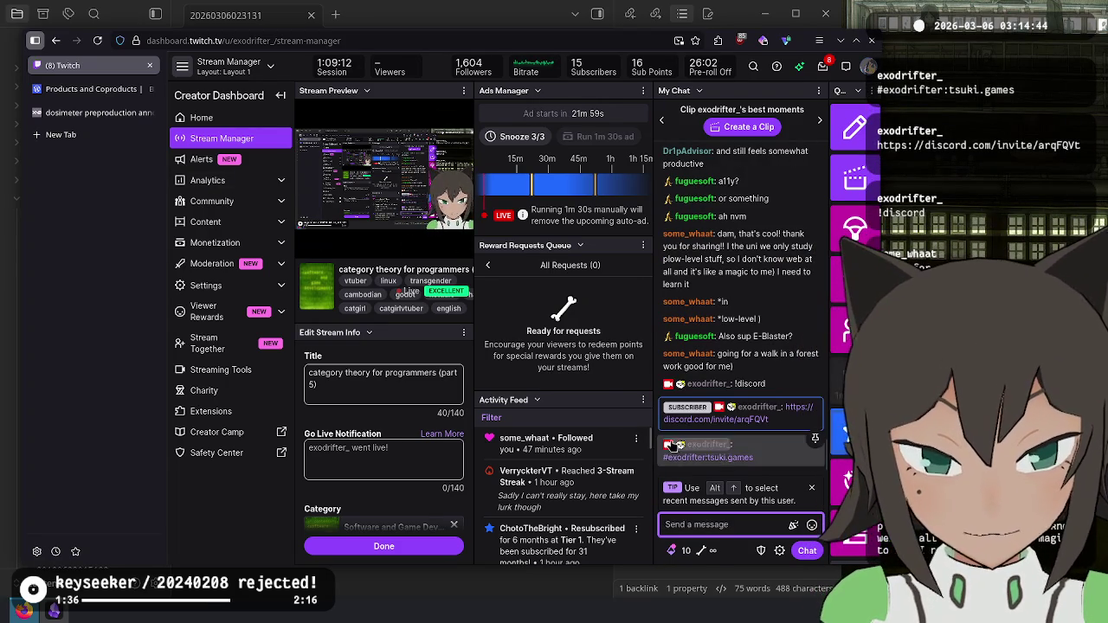
Step: Select the posted #exodrifter:tsuki.games message and dismiss the chat tip
triple_click(683, 457)
left_click_drag(688, 463, 747, 457)
triple_click(725, 463)
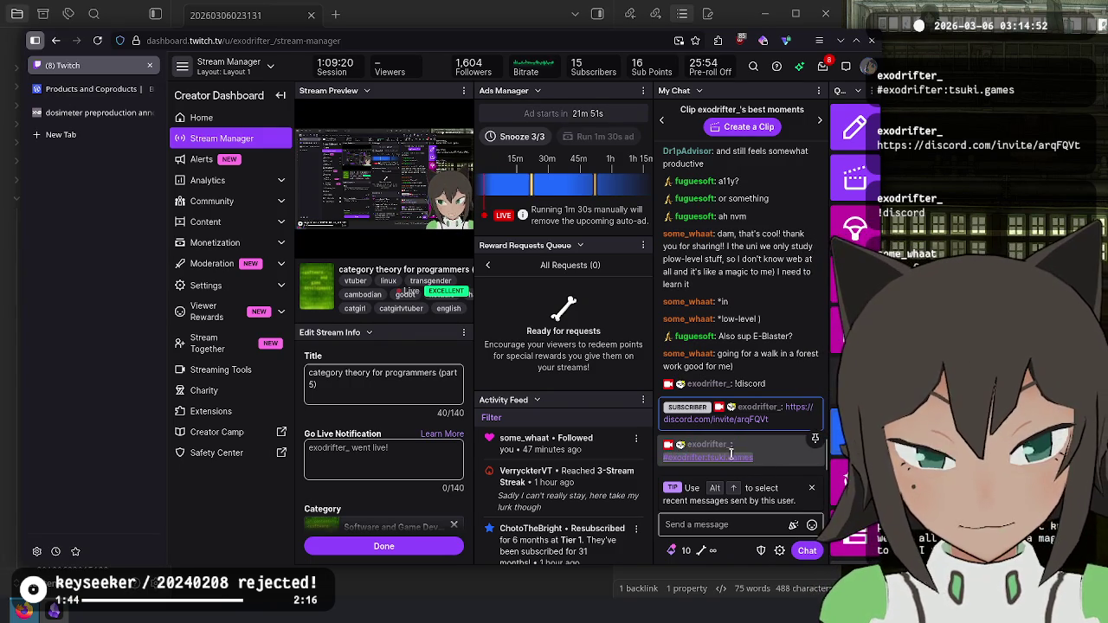
triple_click(742, 457)
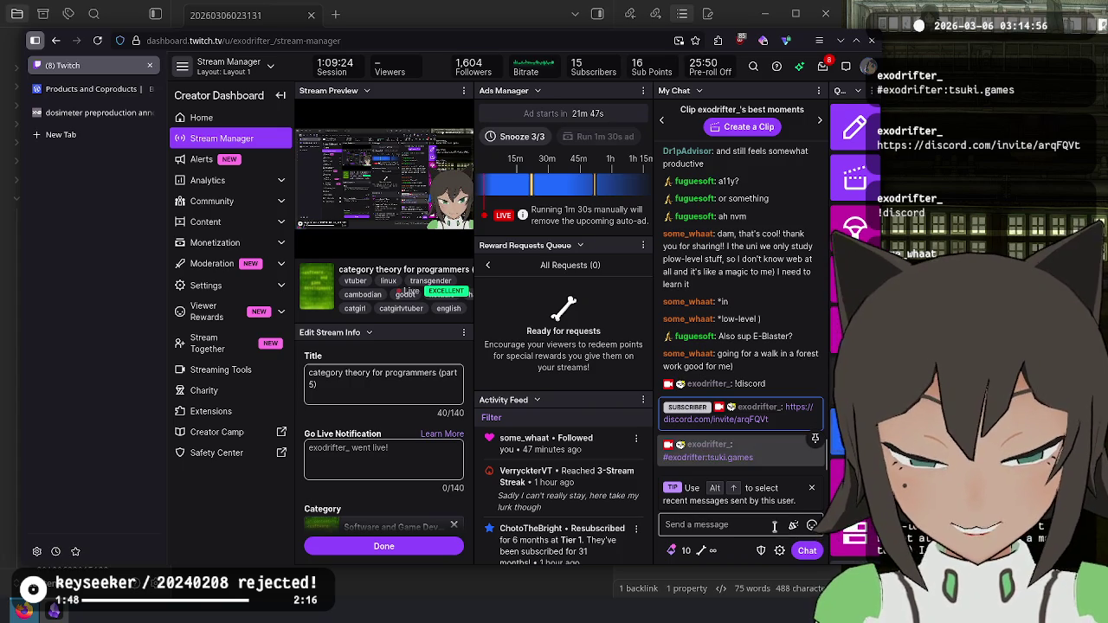
left_click(810, 489)
left_click(765, 522)
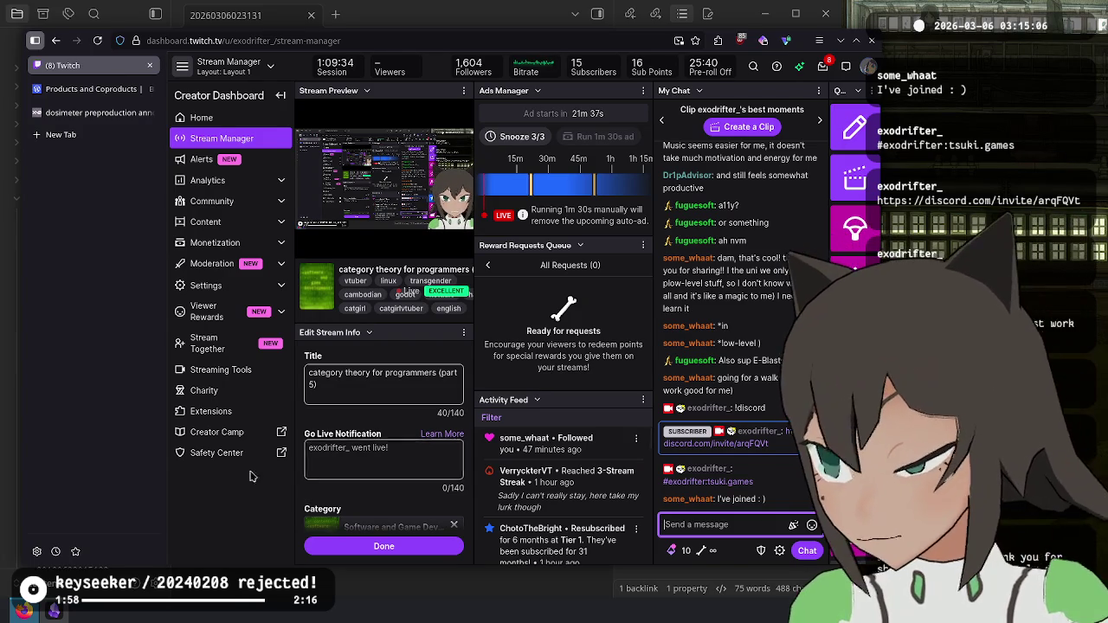
key("alt+Tab")
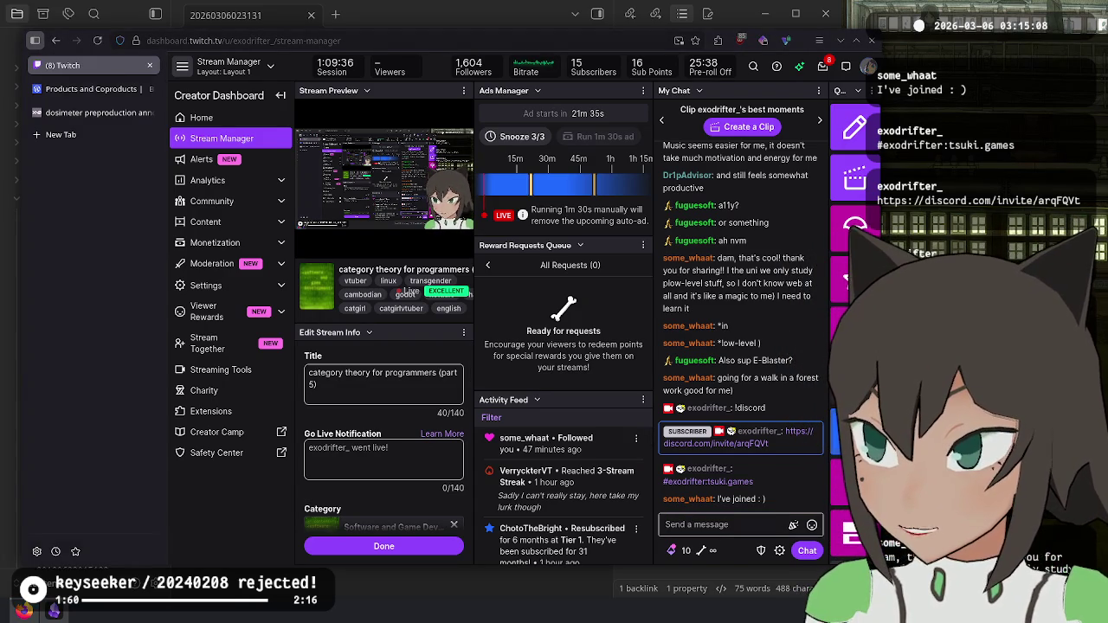
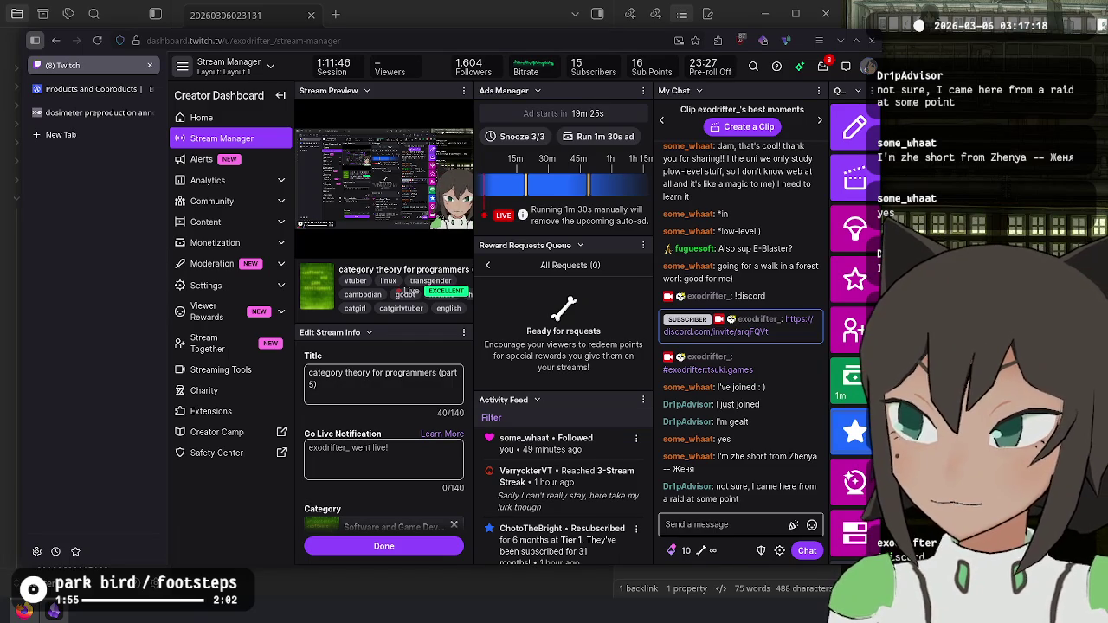
Step: Open the chatter's viewer card, move it beside the stream preview and show their messages
left_click(687, 487)
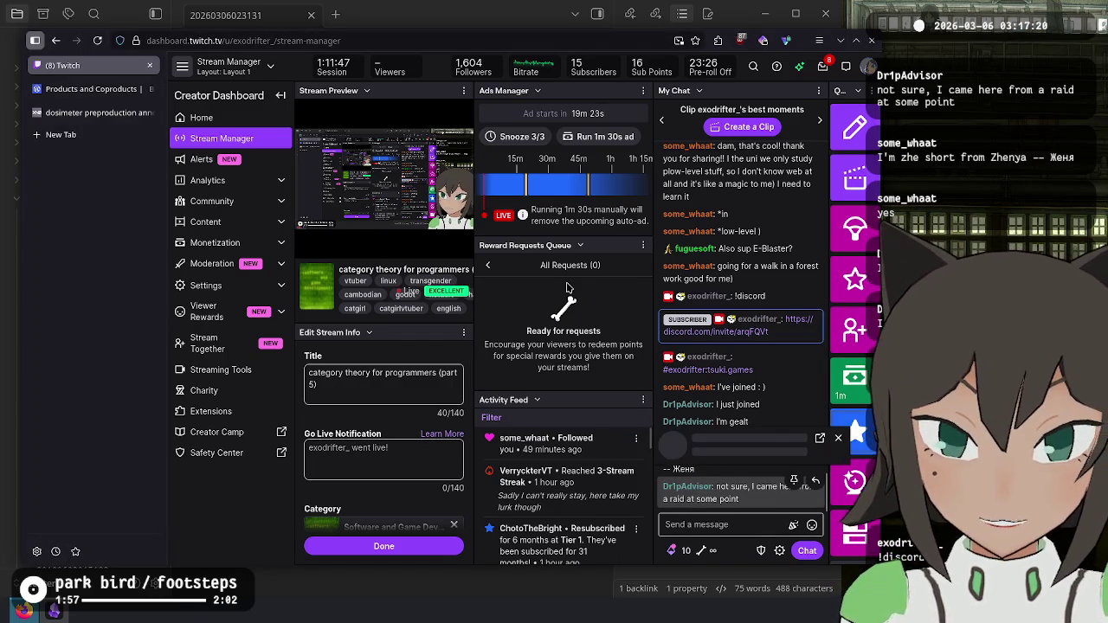
left_click_drag(733, 381, 436, 147)
left_click(377, 308)
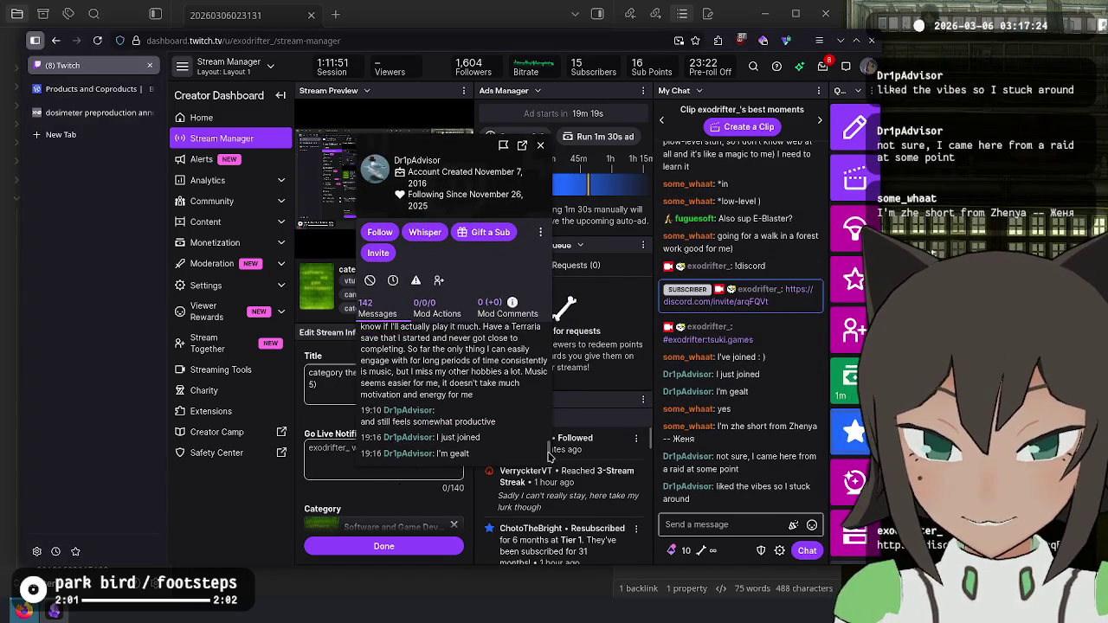
left_click_drag(549, 457, 543, 356)
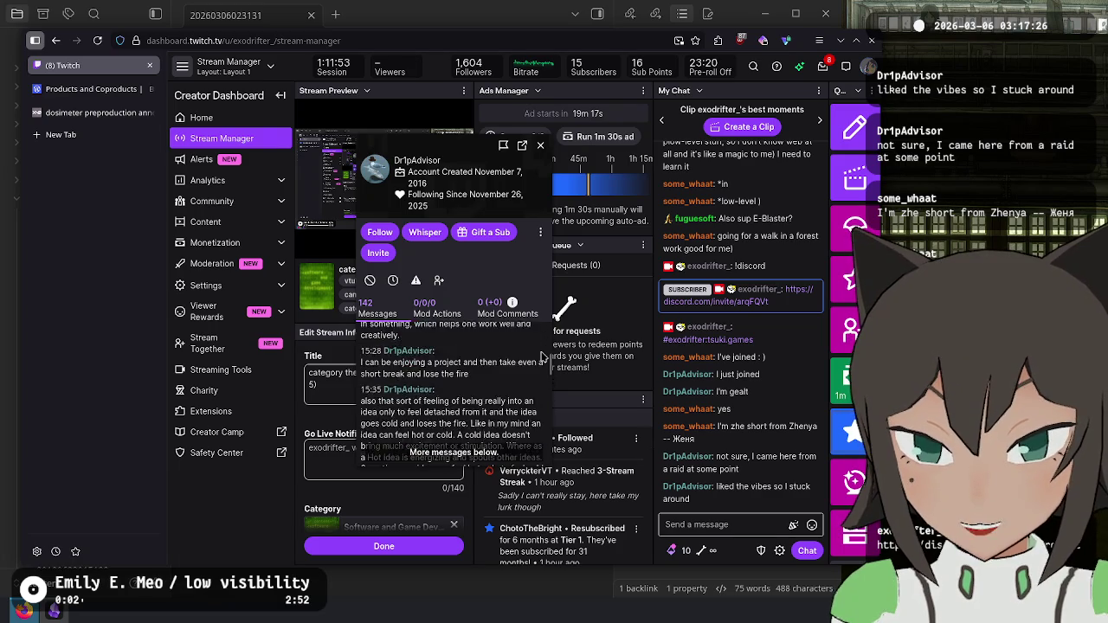
Step: Scroll the chatter's message history back to the 11/26/2025 messages
scroll(543, 356, "up", 10)
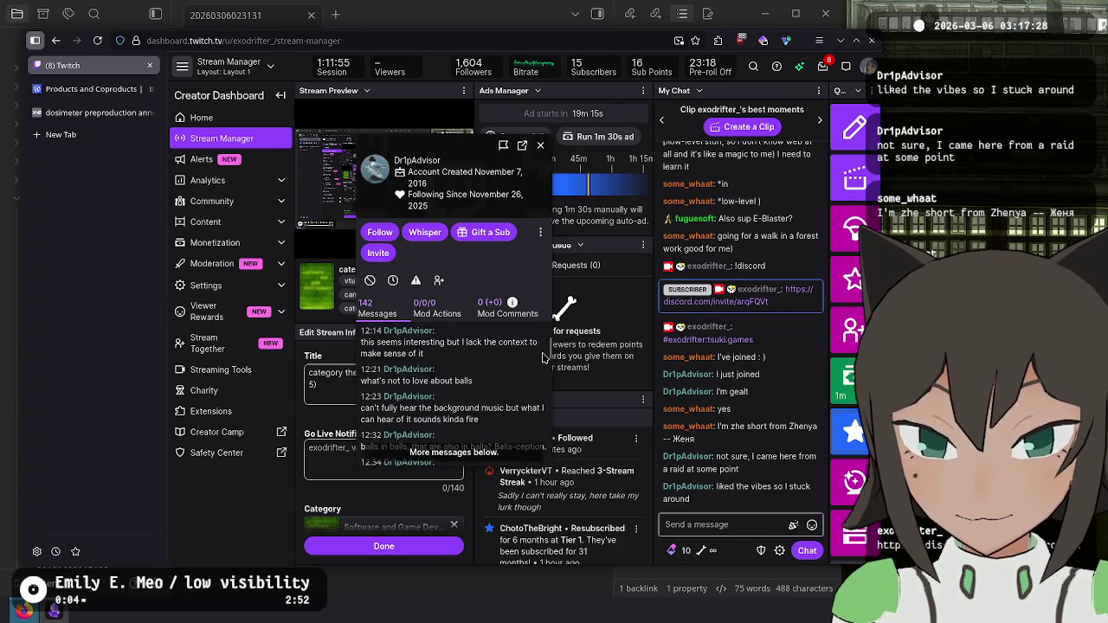
scroll(542, 357, "up", 3)
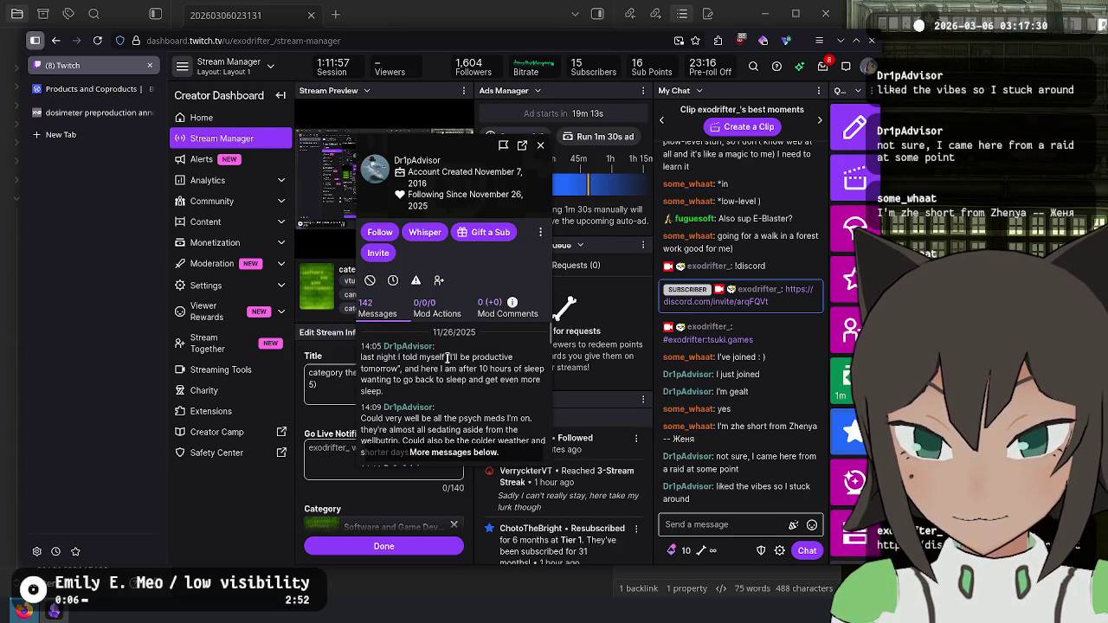
left_click_drag(440, 332, 453, 357)
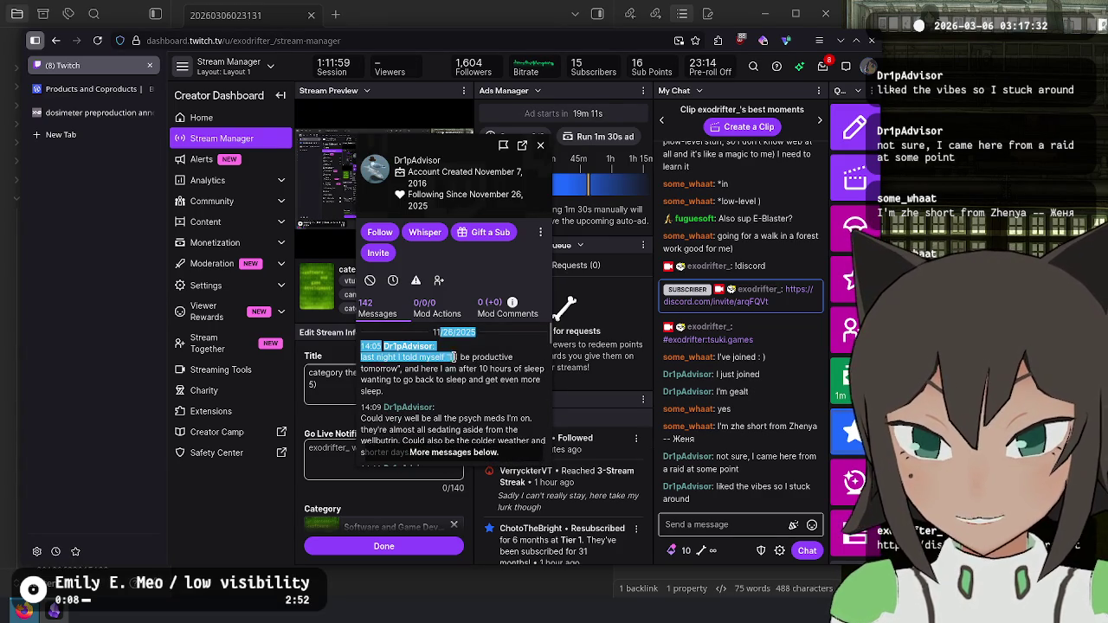
left_click(454, 362)
scroll(458, 374, "down", 3)
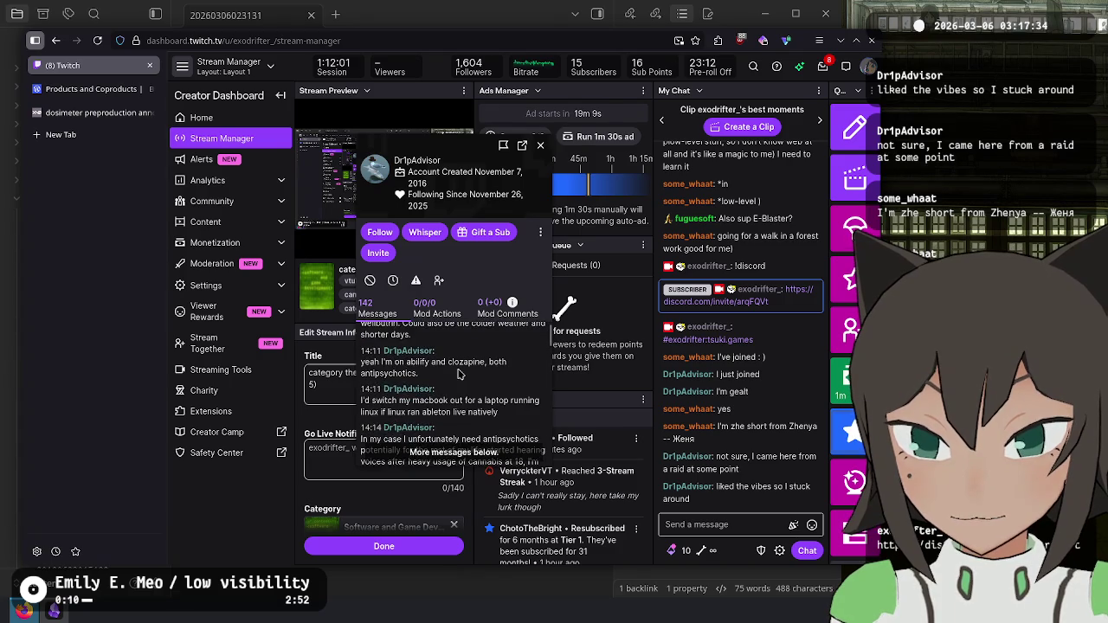
scroll(459, 374, "up", 5)
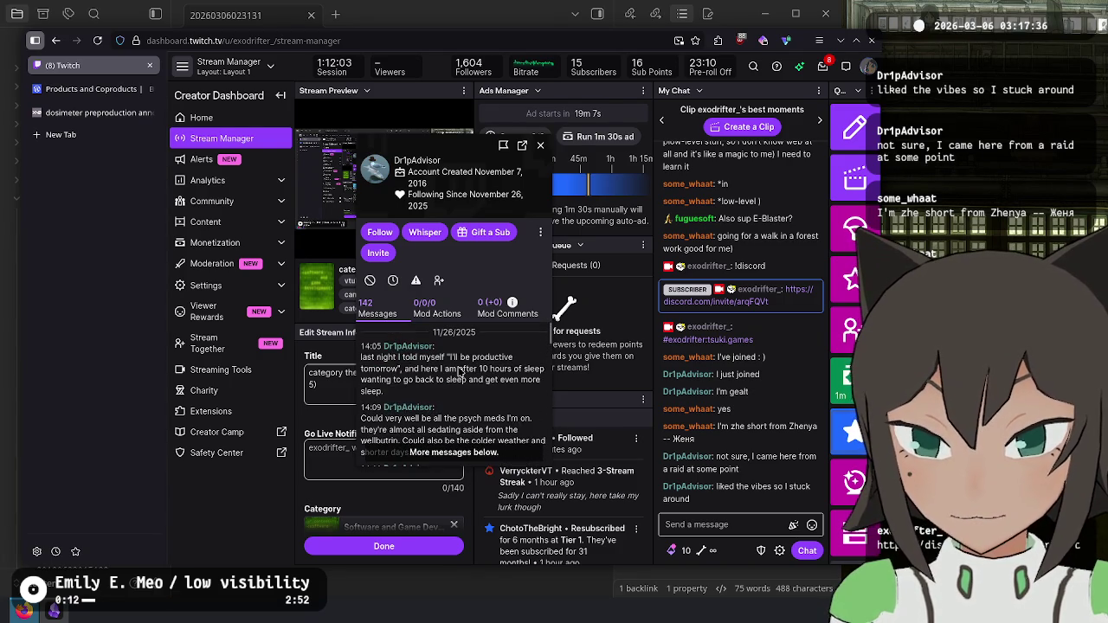
double_click(447, 332)
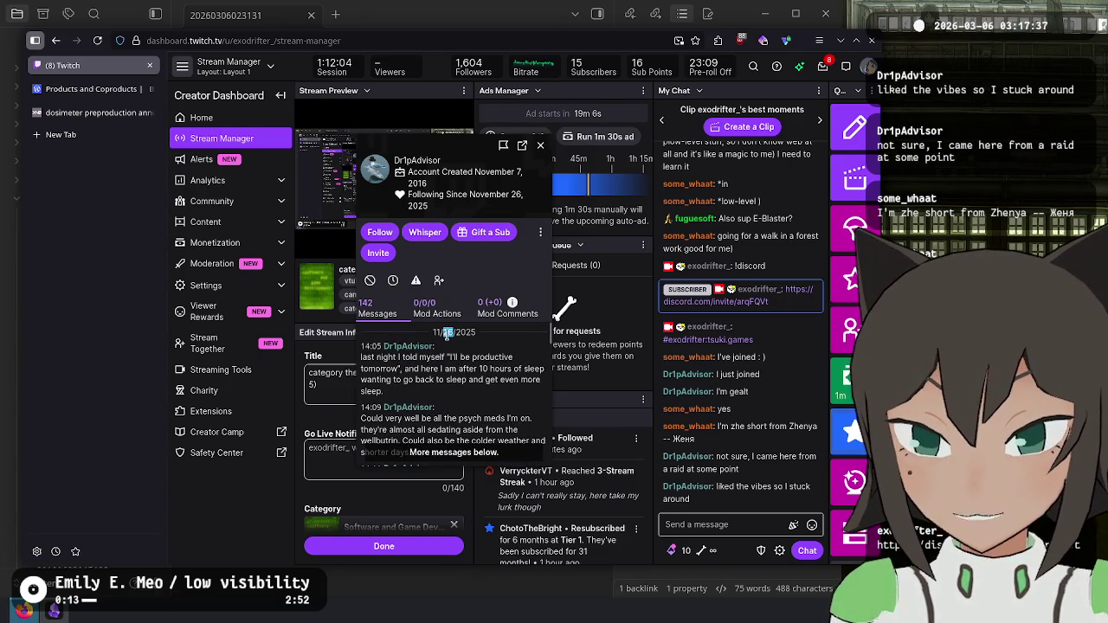
Step: Open the 'overlay dev and t/suki welcome page maybe' VOD from the exodrifter.space vods list
left_click(84, 114)
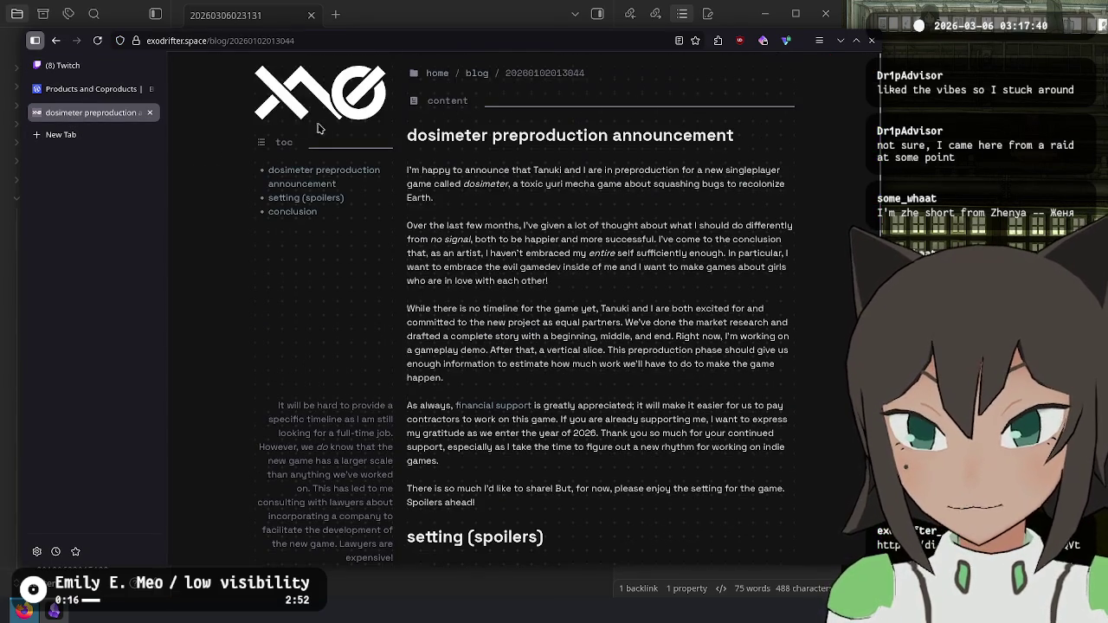
left_click(299, 94)
scroll(673, 389, "down", 10)
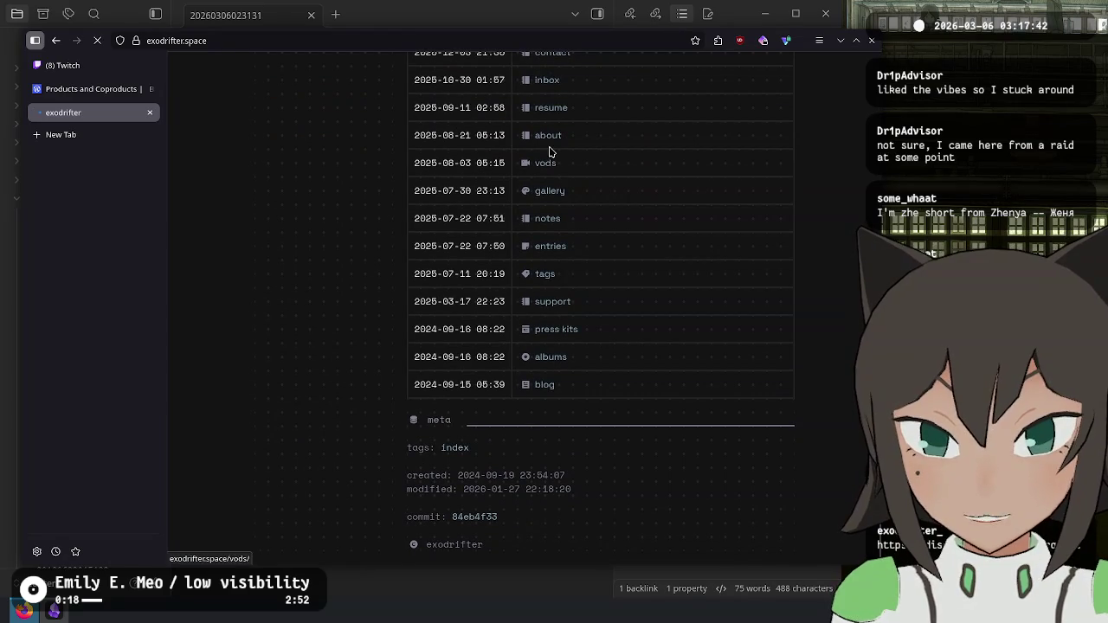
left_click(549, 151)
scroll(556, 333, "down", 15)
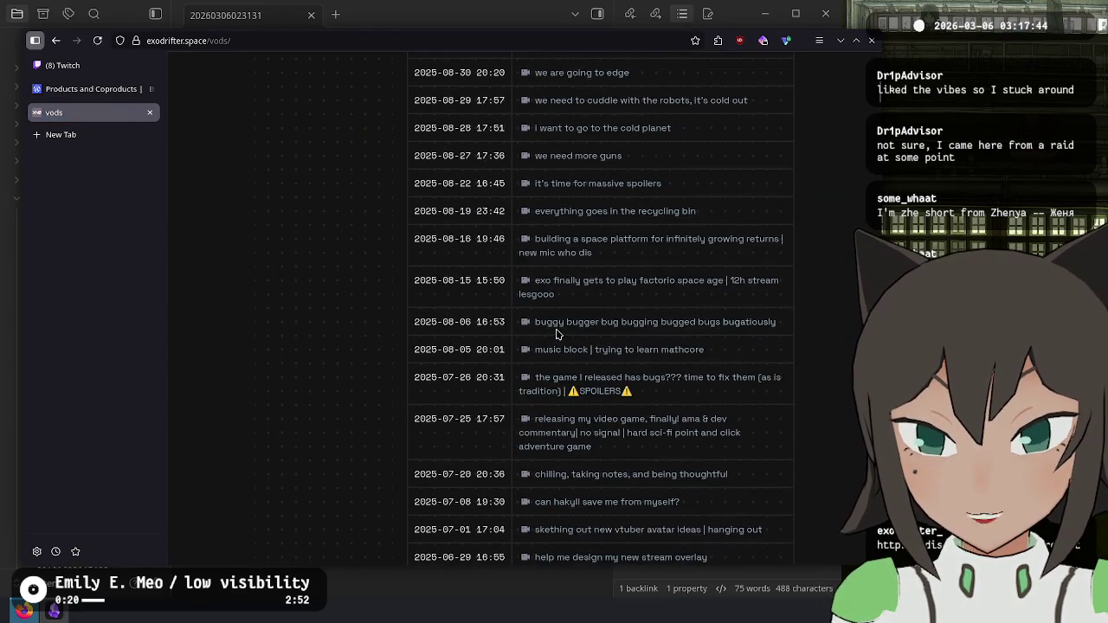
scroll(556, 334, "up", 6)
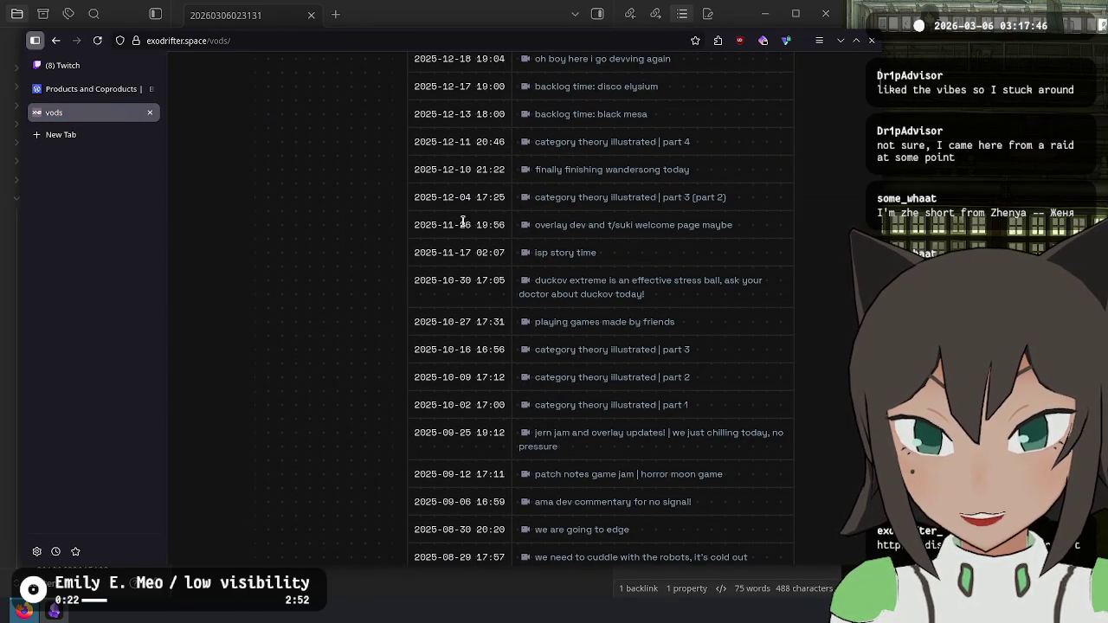
left_click(547, 226)
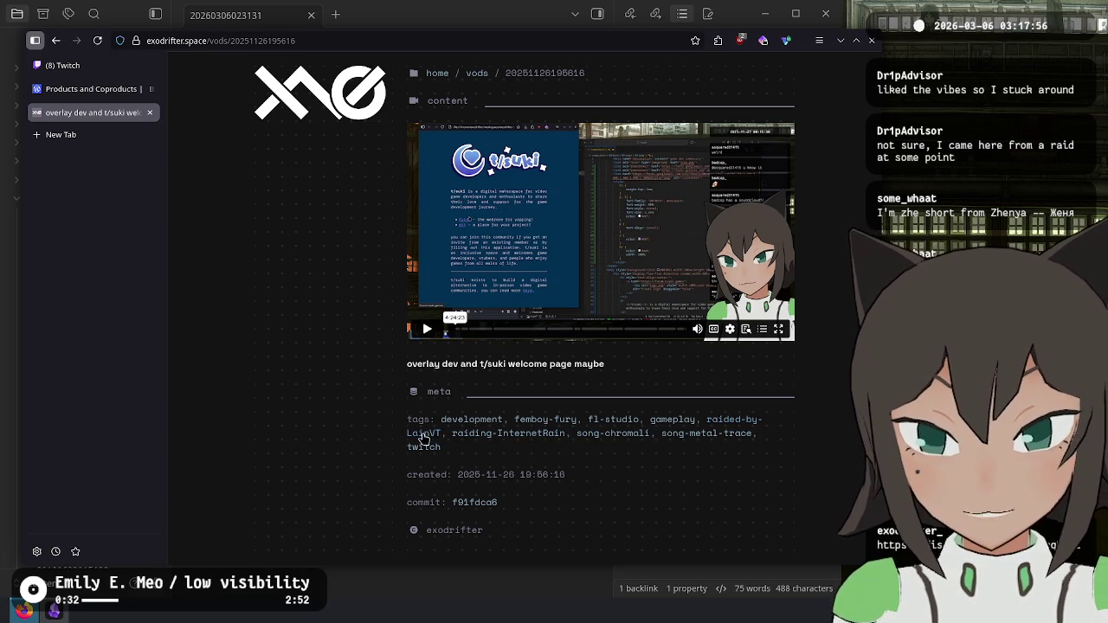
Step: Return to the Twitch Stream Manager and look at the 14:05 message timestamp
left_click(90, 68)
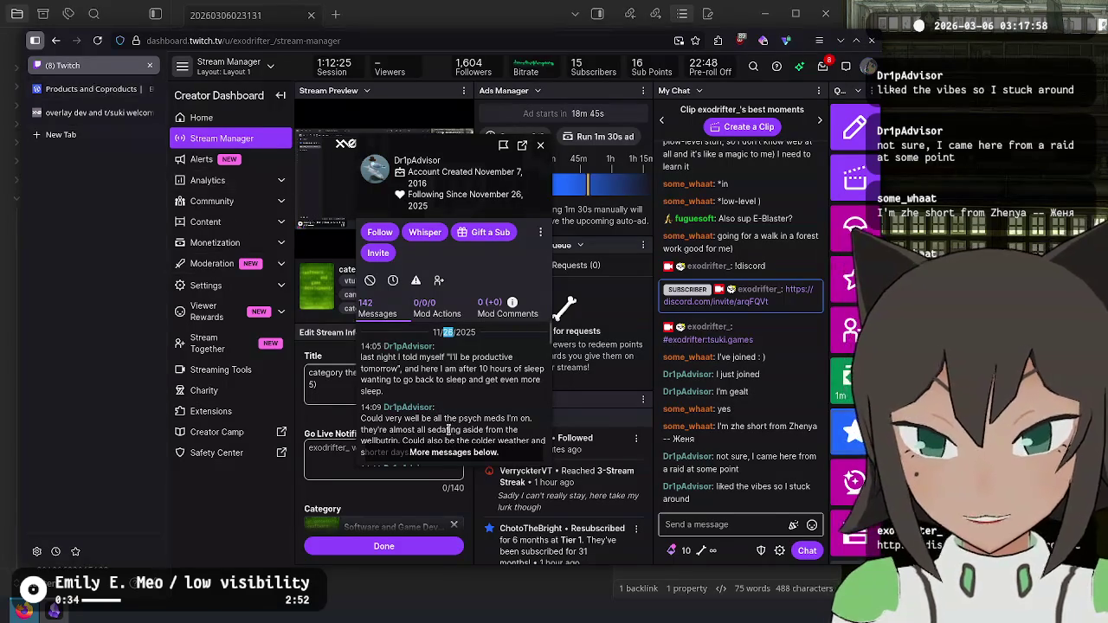
left_click_drag(365, 346, 378, 346)
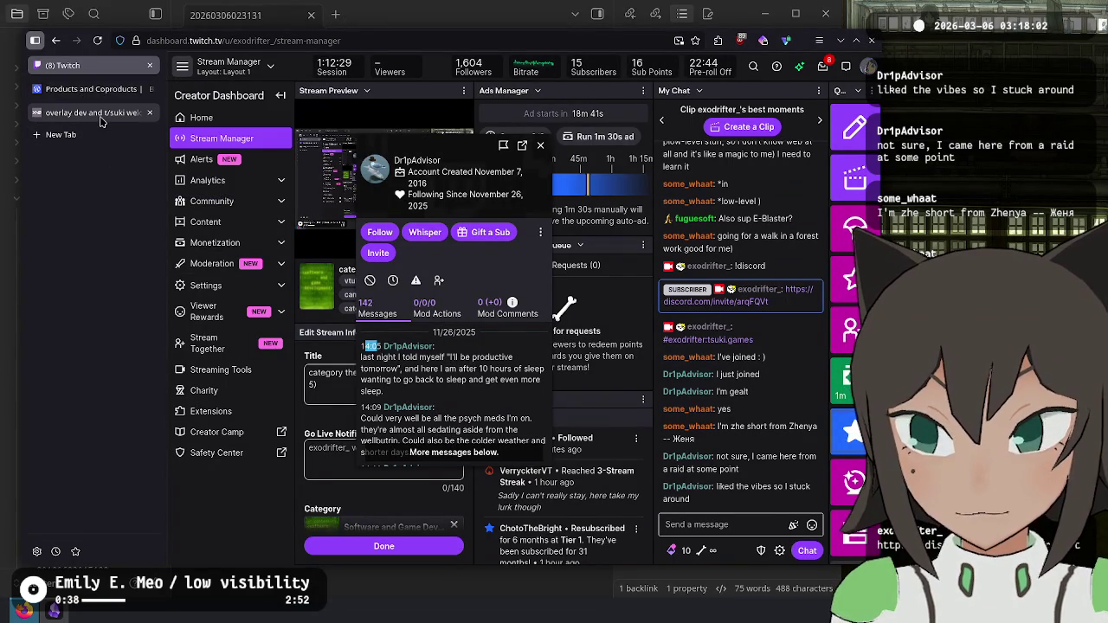
mouse_move(100, 123)
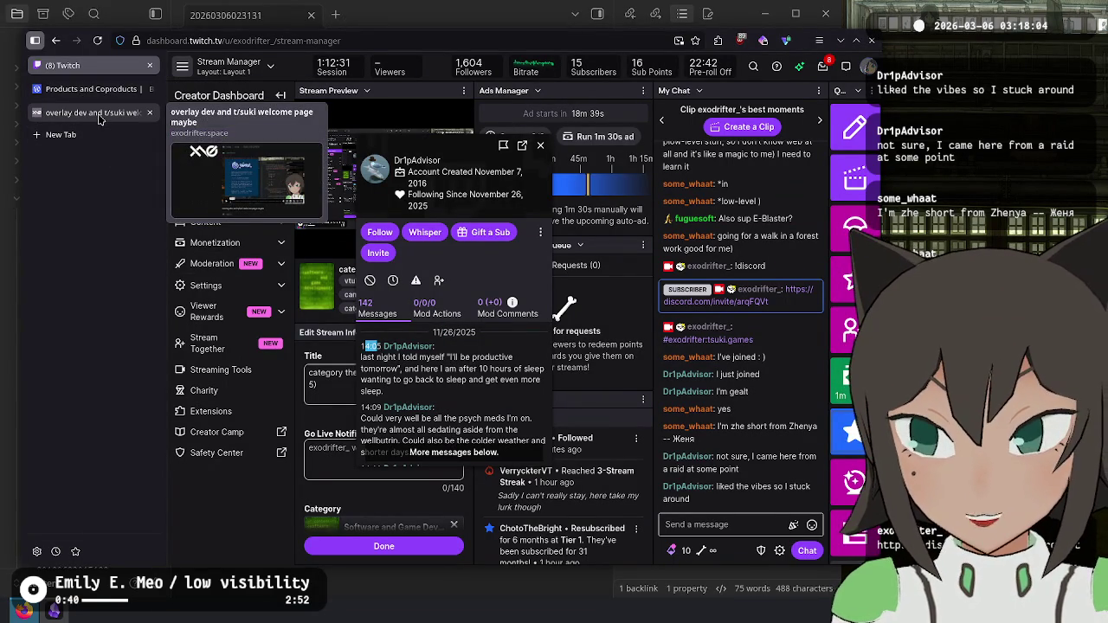
Step: Play the VOD from about 3:16 in a full-size player with the page zoomed to 200%
left_click(97, 115)
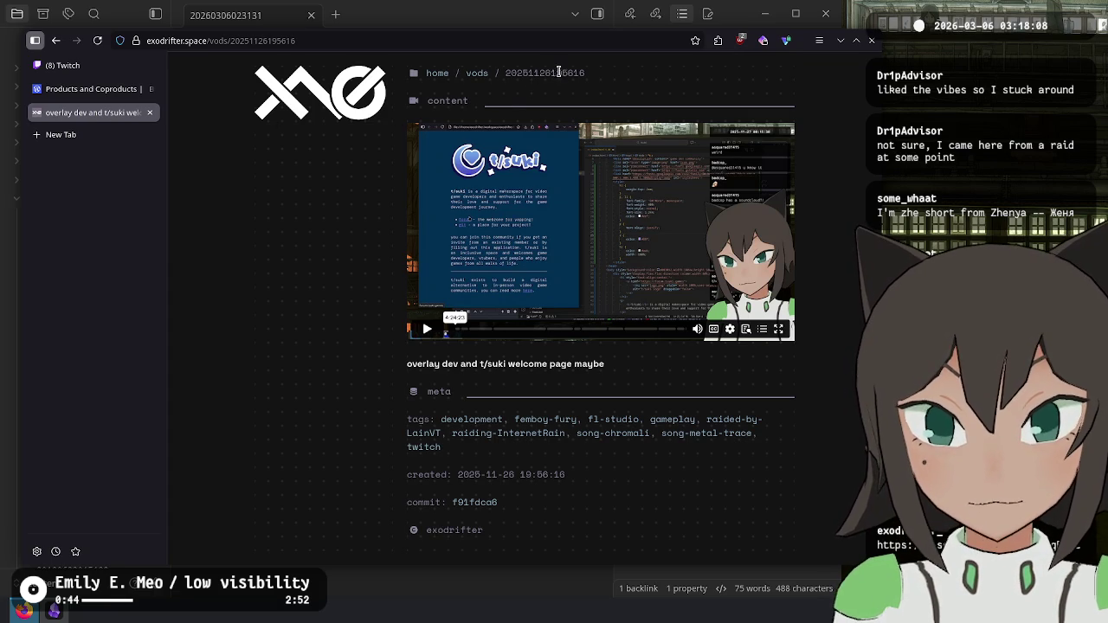
double_click(523, 474)
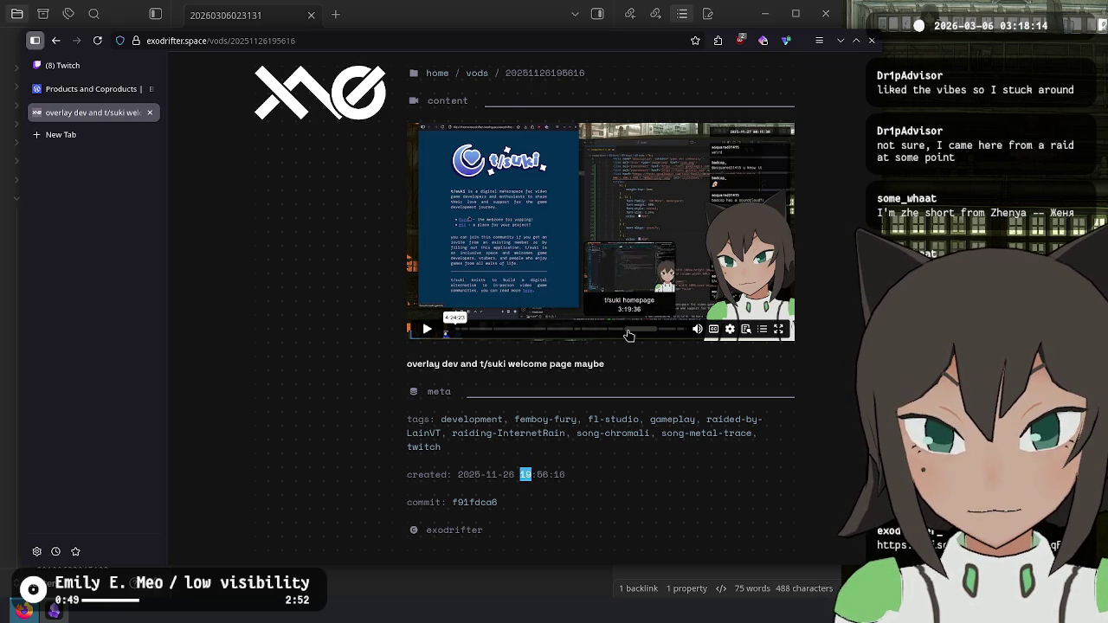
left_click(627, 329)
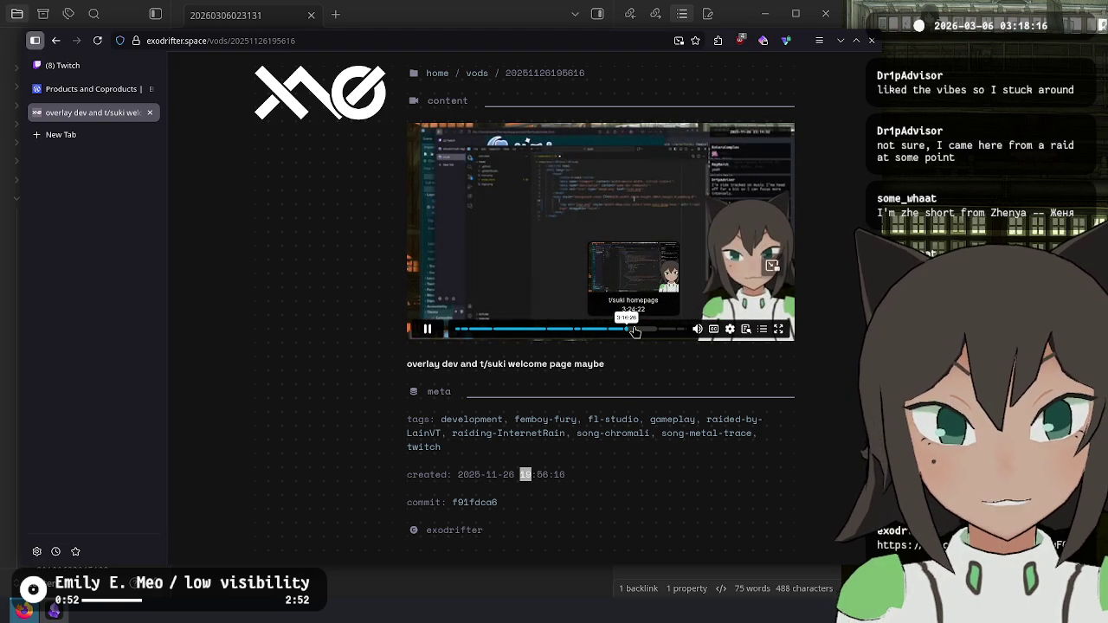
left_click(778, 329)
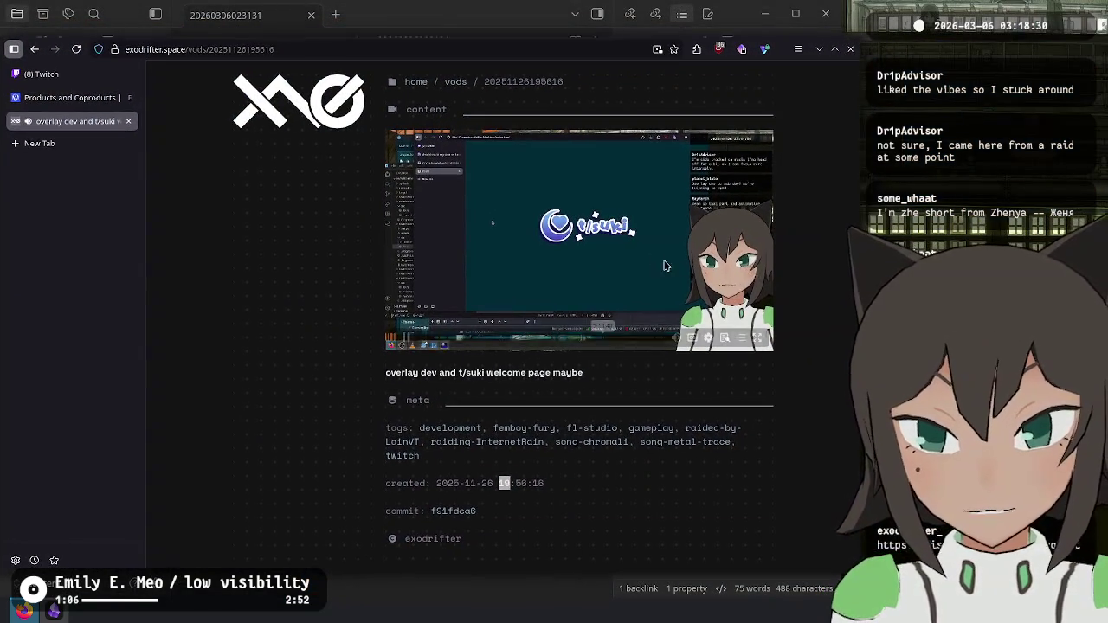
key("ctrl+plus")
key("ctrl+plus")
key("ctrl+plus")
scroll(615, 257, "down", 4)
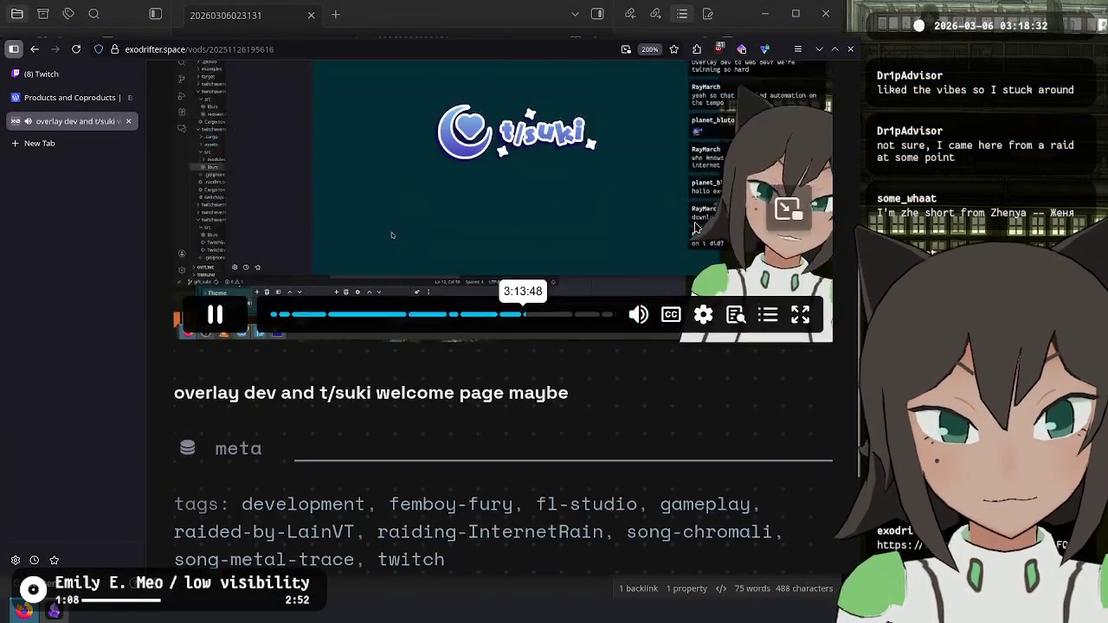
scroll(658, 207, "up", 2)
scroll(710, 156, "down", 2)
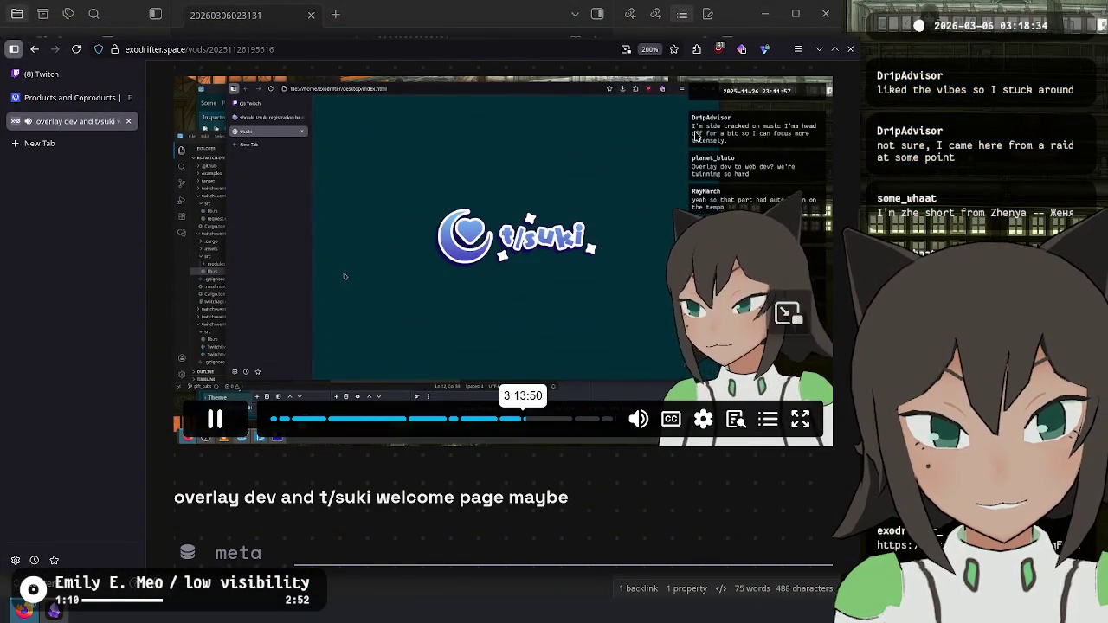
Step: Pause and skim scenes up to 3:17:13, then reset zoom and close the VOD tab
left_click(217, 433)
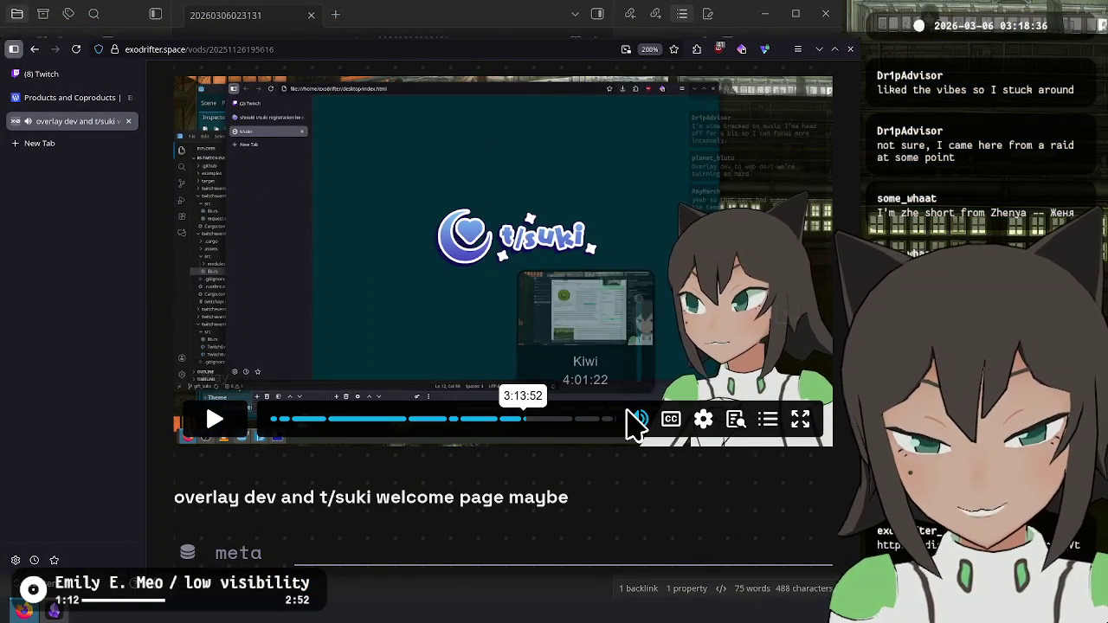
left_click(522, 419)
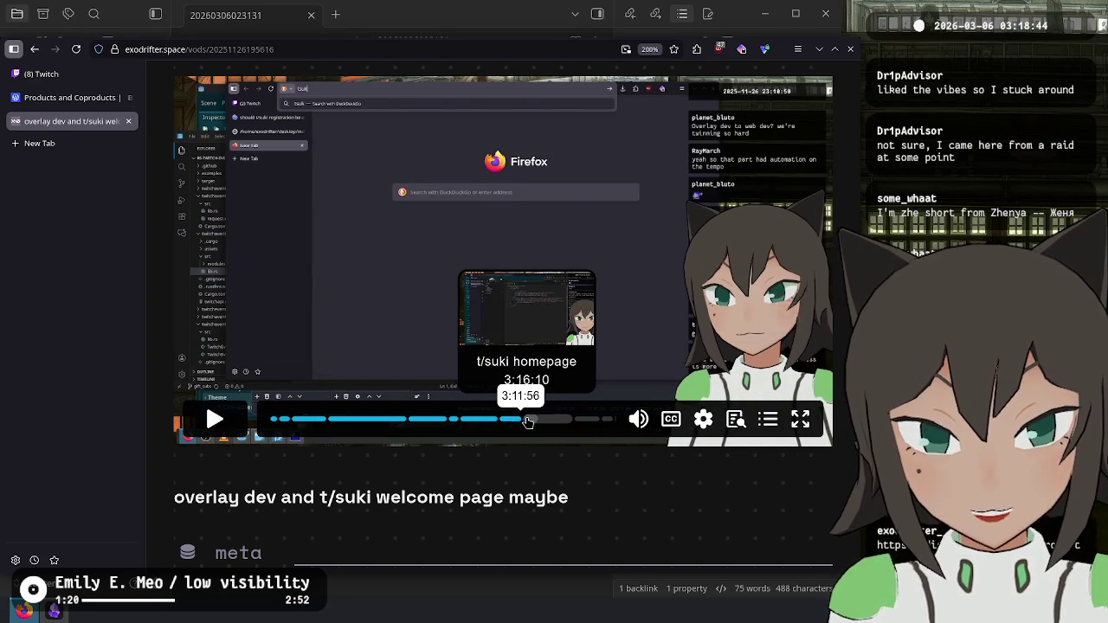
left_click(524, 421)
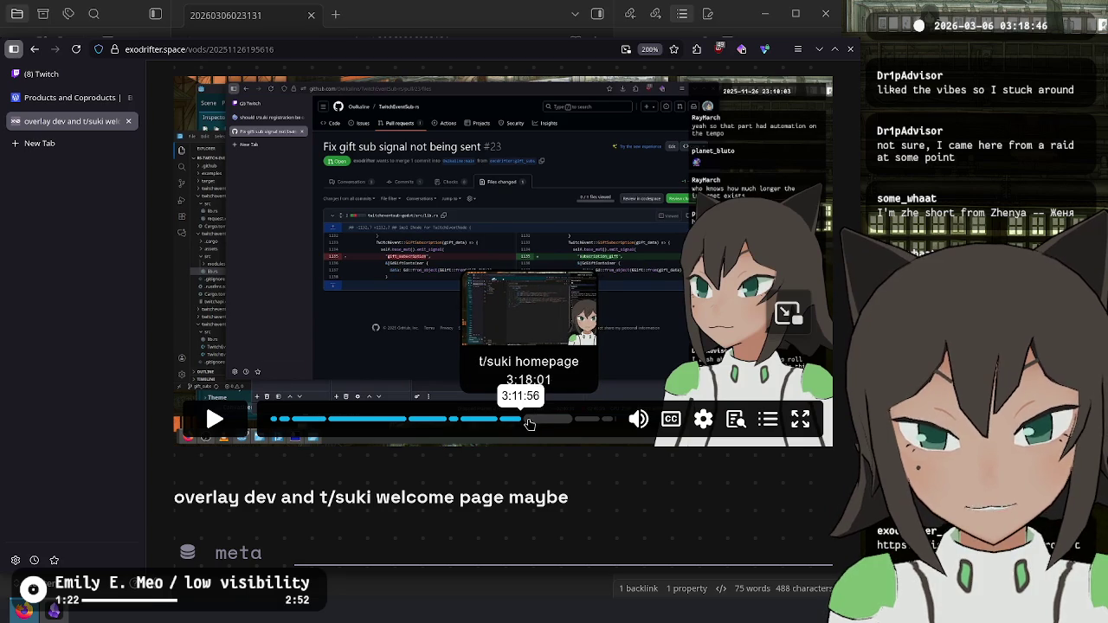
left_click(528, 422)
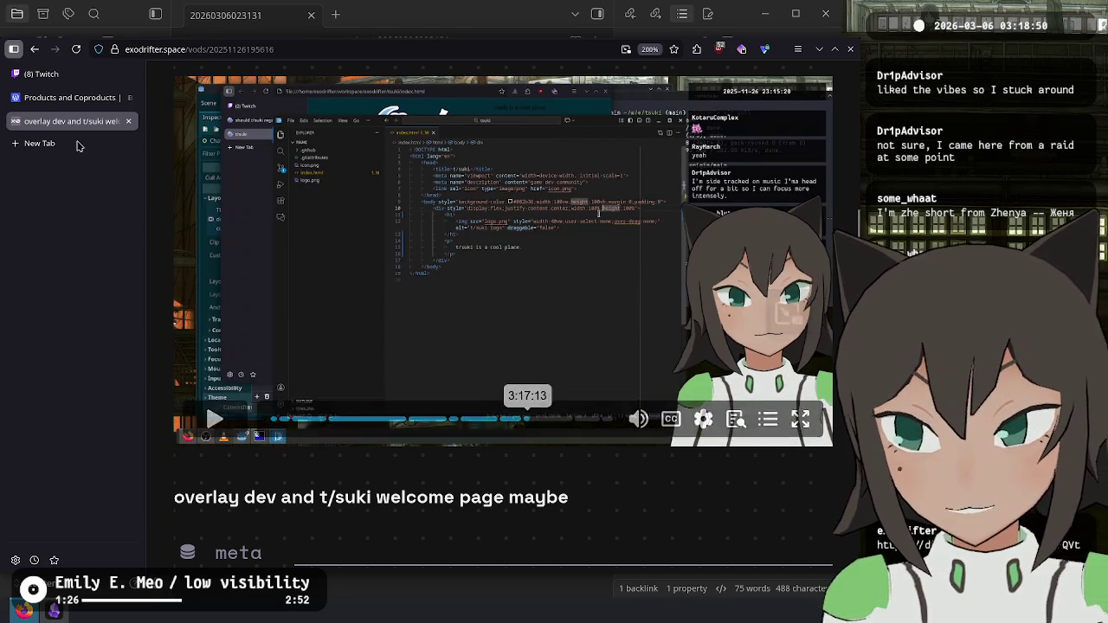
key("ctrl+0")
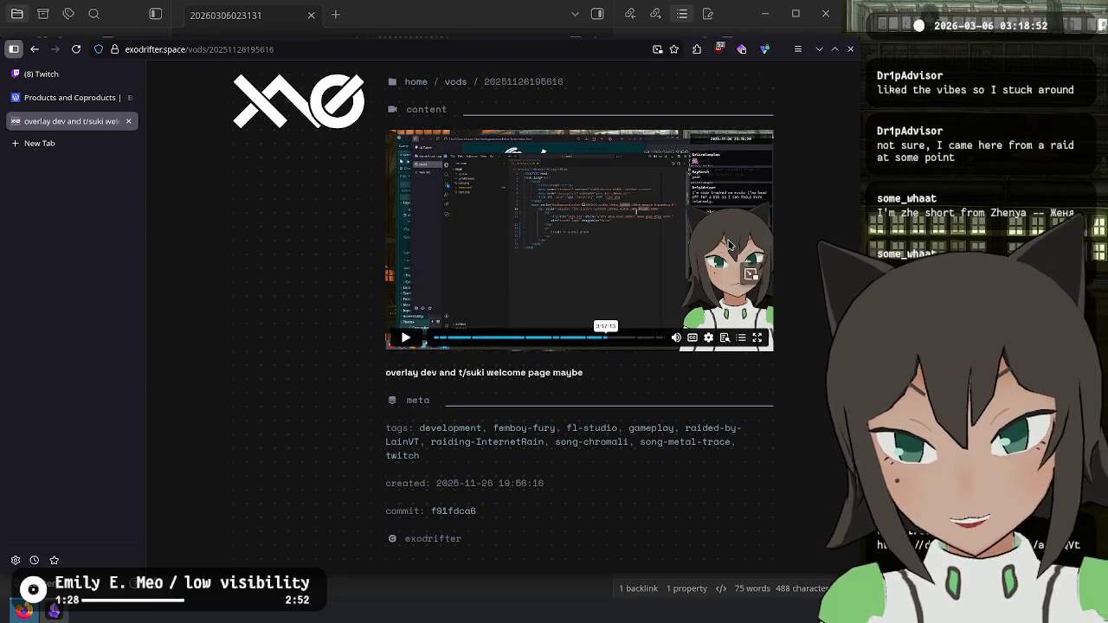
key("ctrl+w")
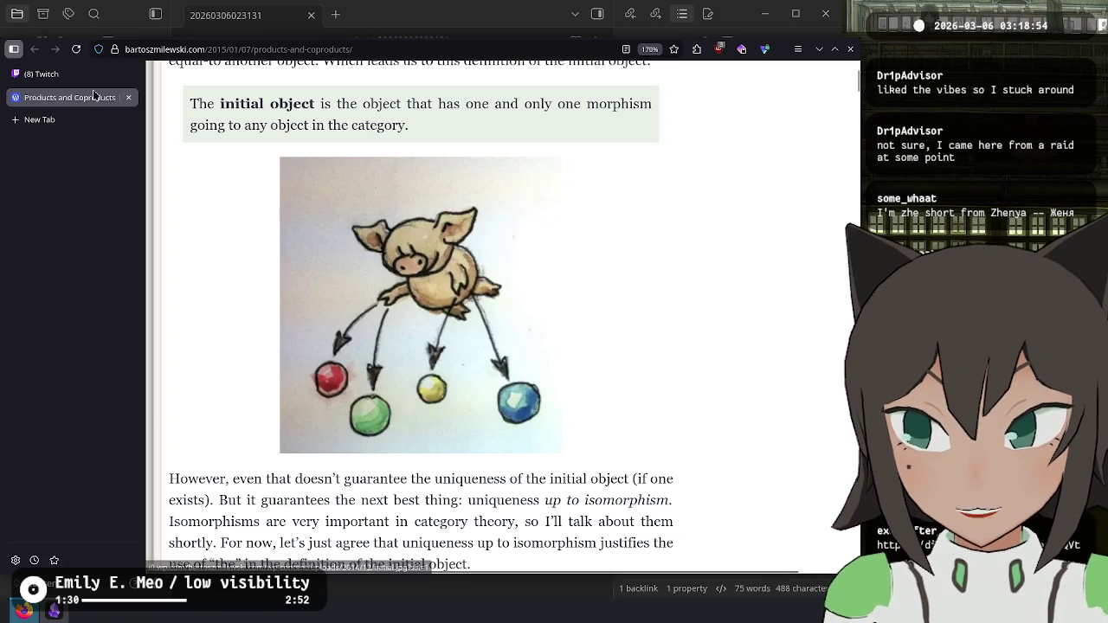
Step: Close the old viewer card, then open another chatter's card and move it over the stream preview
left_click(52, 76)
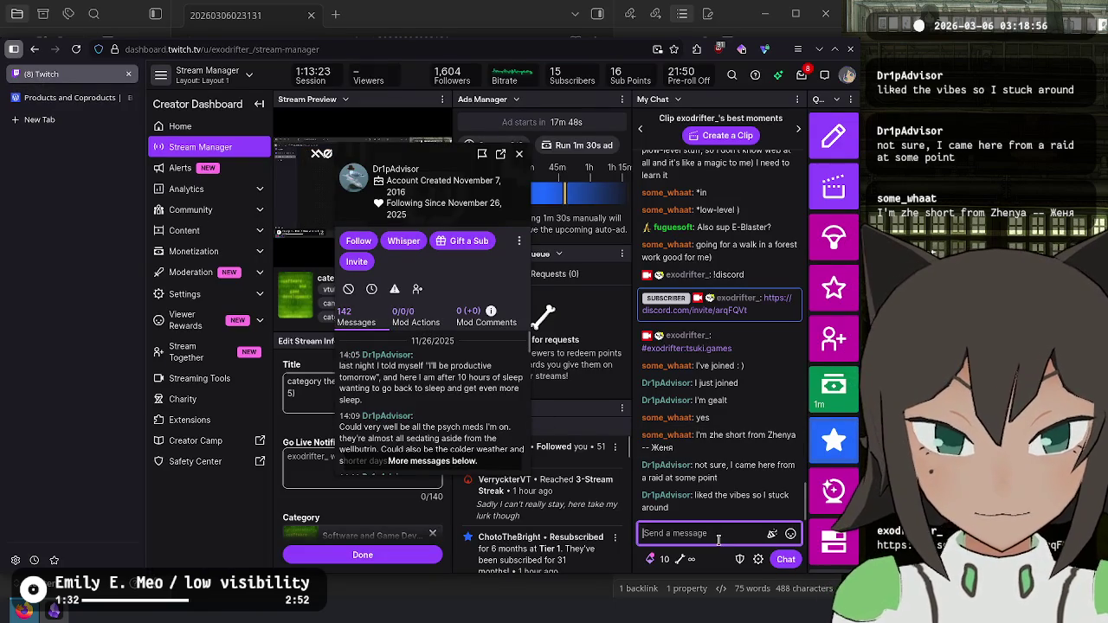
left_click(584, 283)
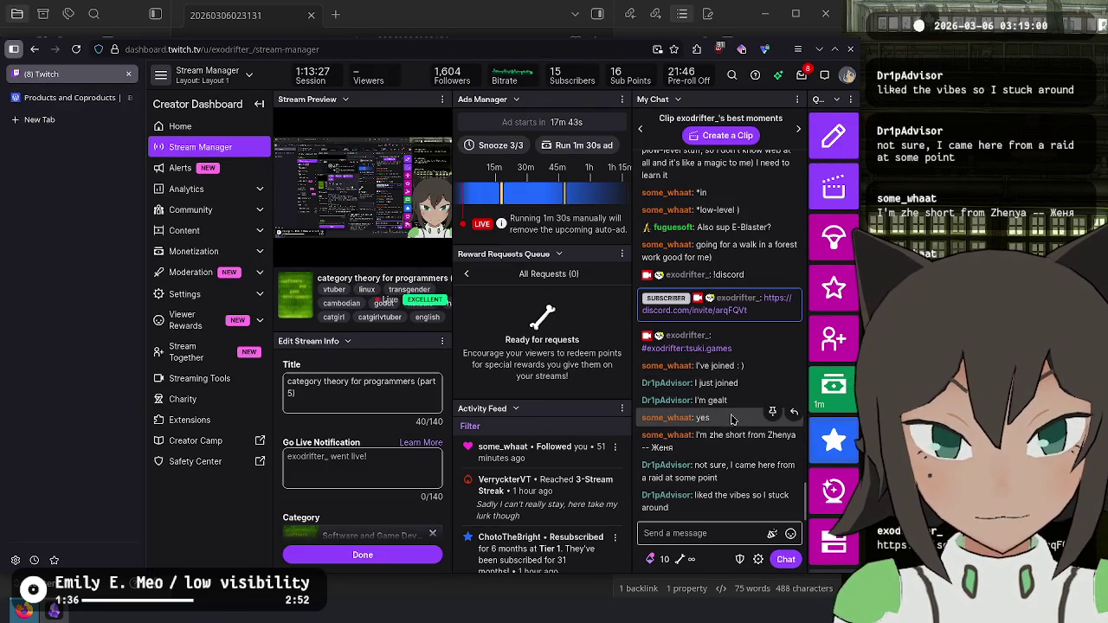
right_click(747, 374)
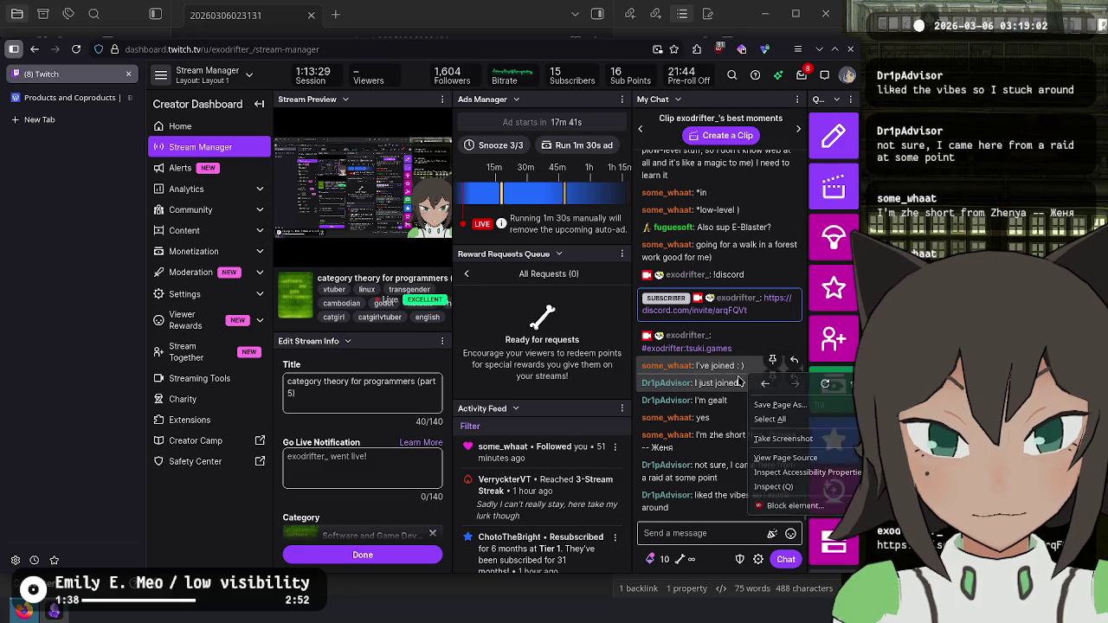
key("Escape")
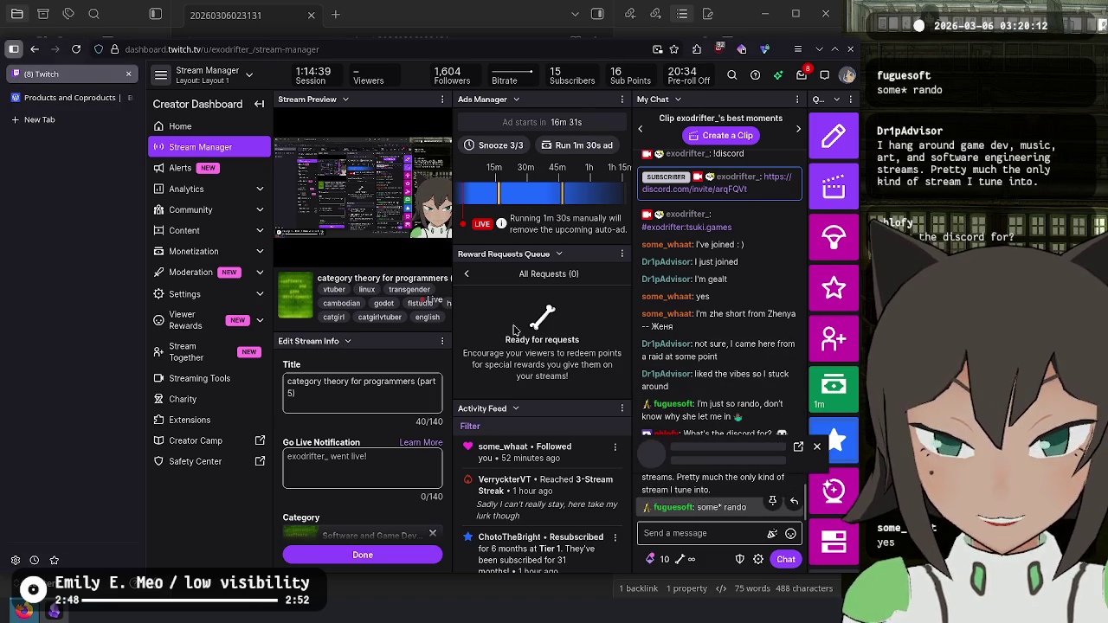
left_click(679, 510)
mouse_move(713, 325)
left_mouse_down()
mouse_move(718, 272)
mouse_move(358, 204)
mouse_move(363, 190)
left_mouse_up()
Step: Scroll through the chatter's message history, then close their viewer card
left_click(299, 422)
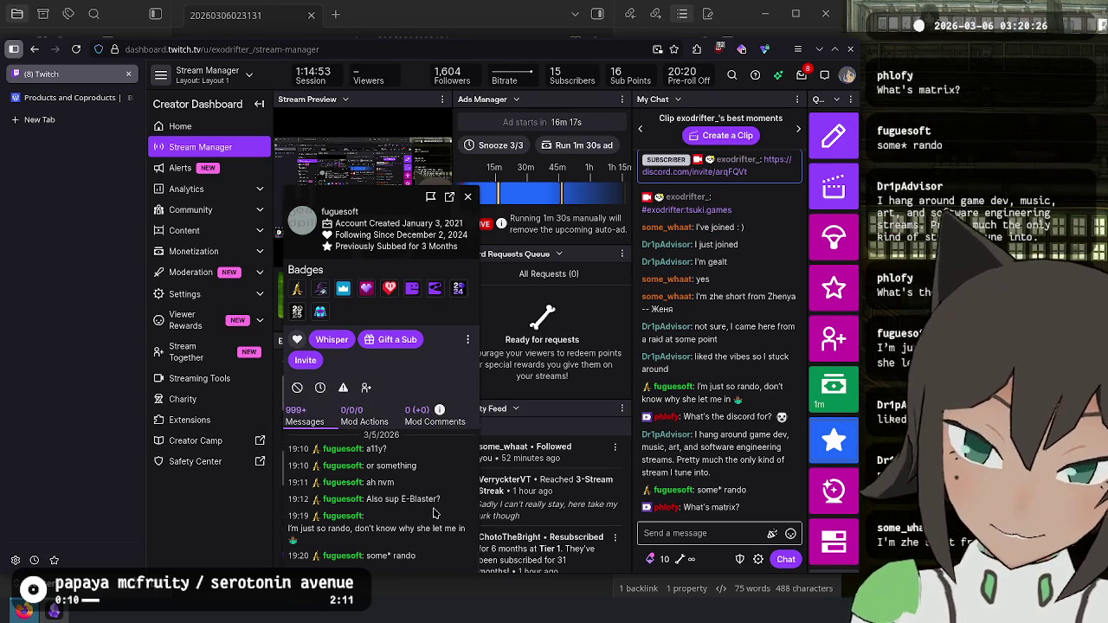
scroll(434, 505, "up", 10)
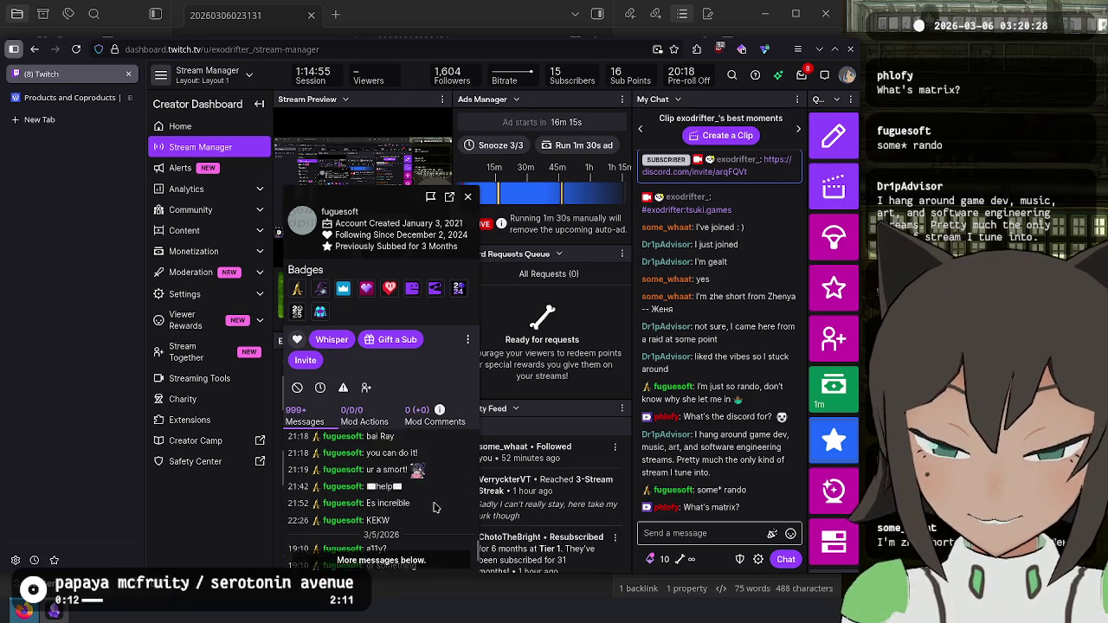
scroll(434, 505, "down", 10)
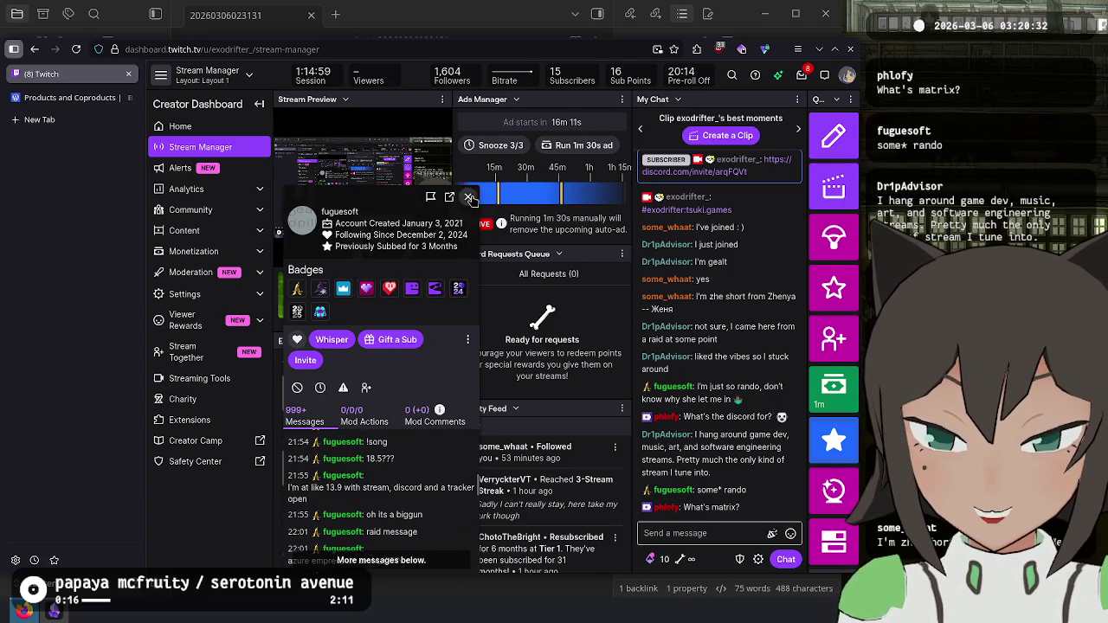
left_click(467, 196)
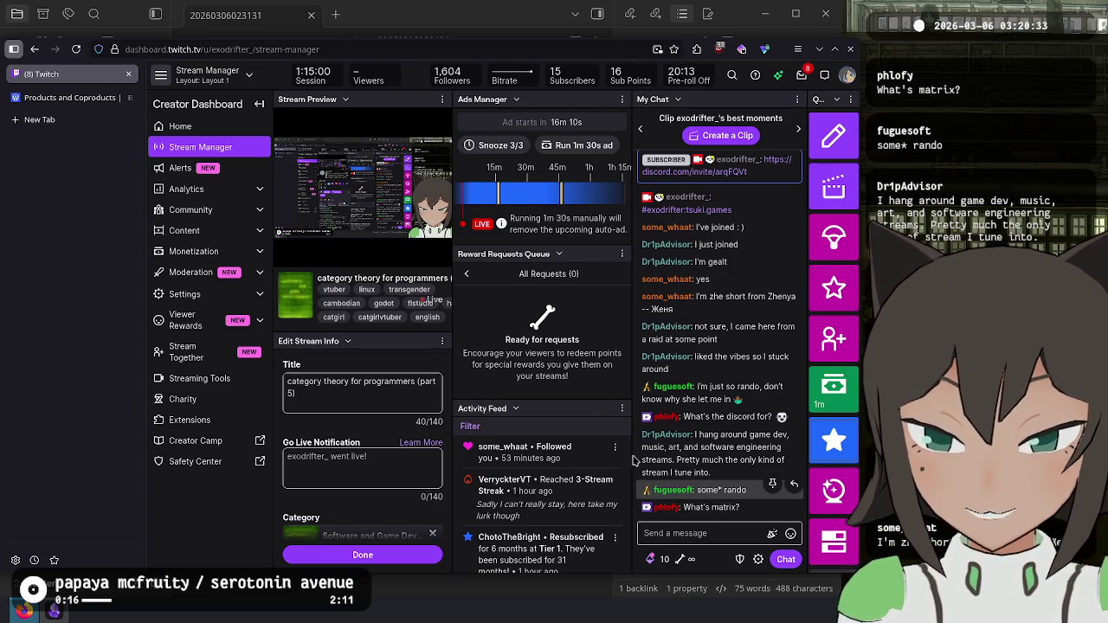
Step: Focus the Twitch chat box, then Alt+Tab over to the Cinny window at chat.tsuki.games
left_click(716, 541)
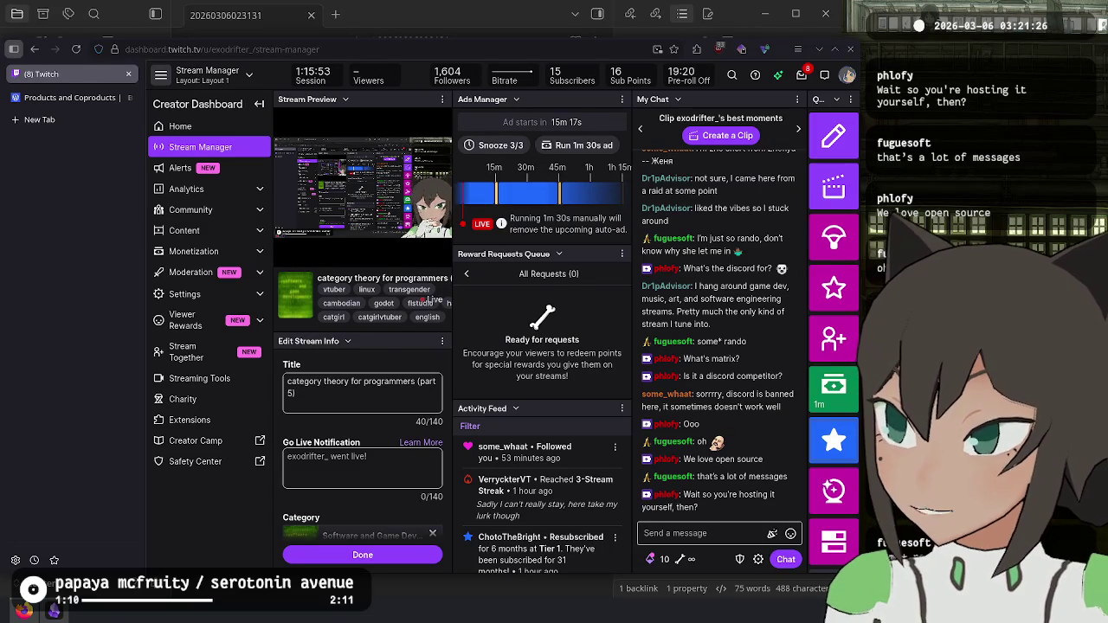
left_click(692, 533)
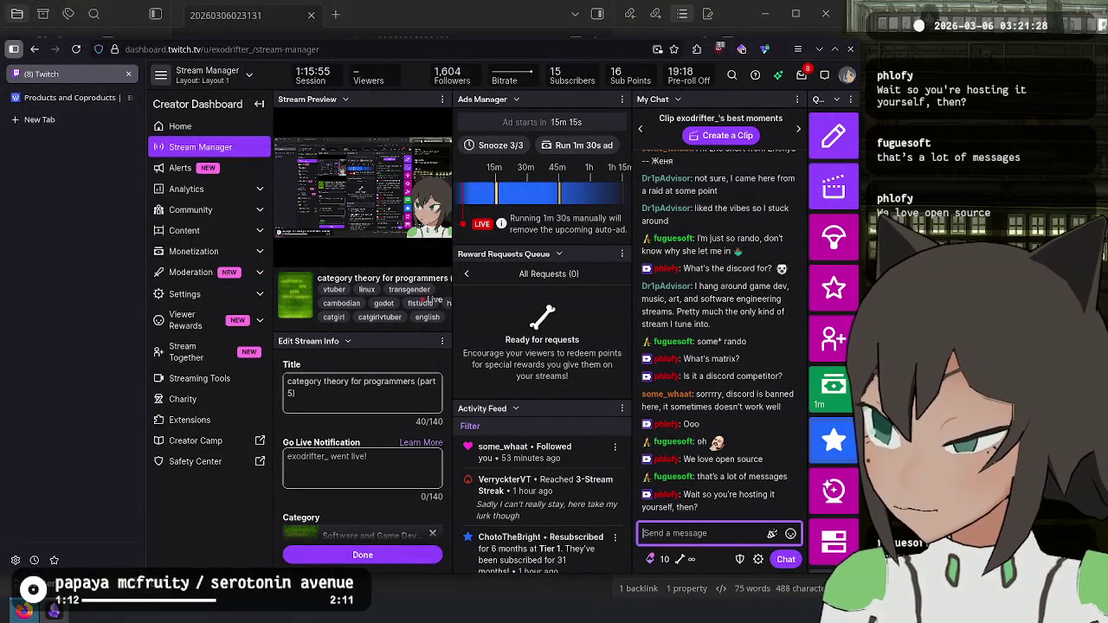
key("alt+Tab")
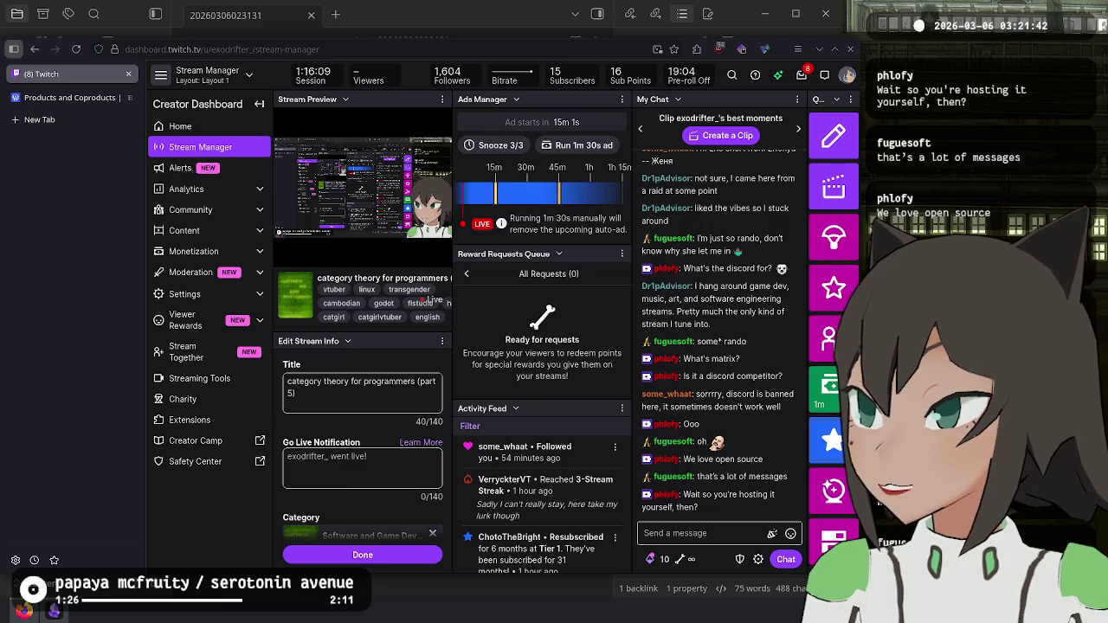
key("alt+Tab")
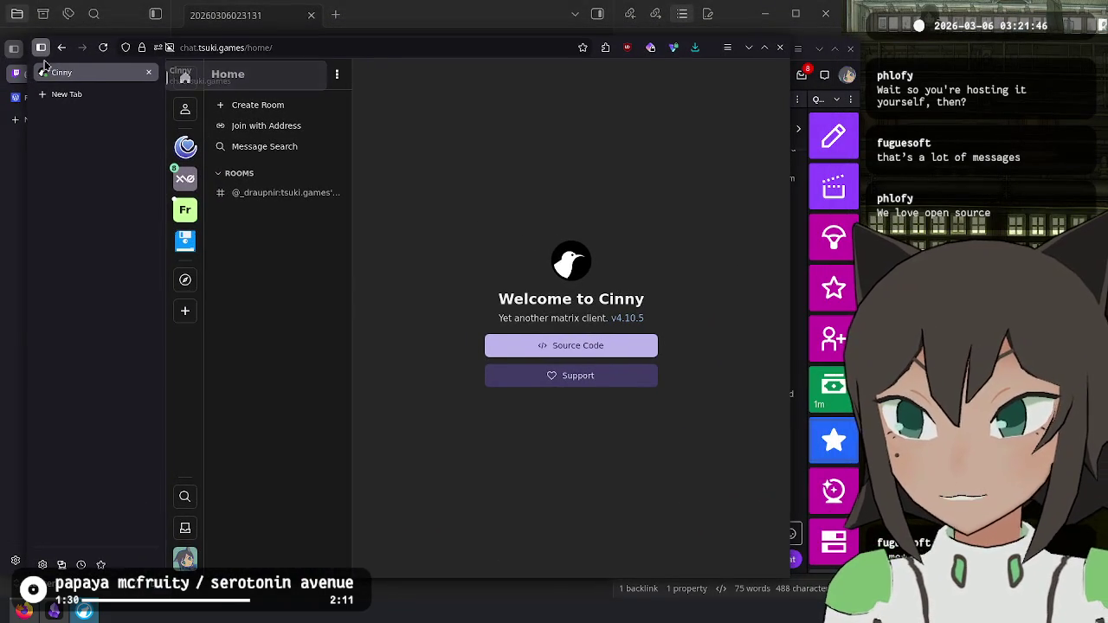
Step: Open the community space and visit its announcements, general and no signal rooms
left_click(41, 47)
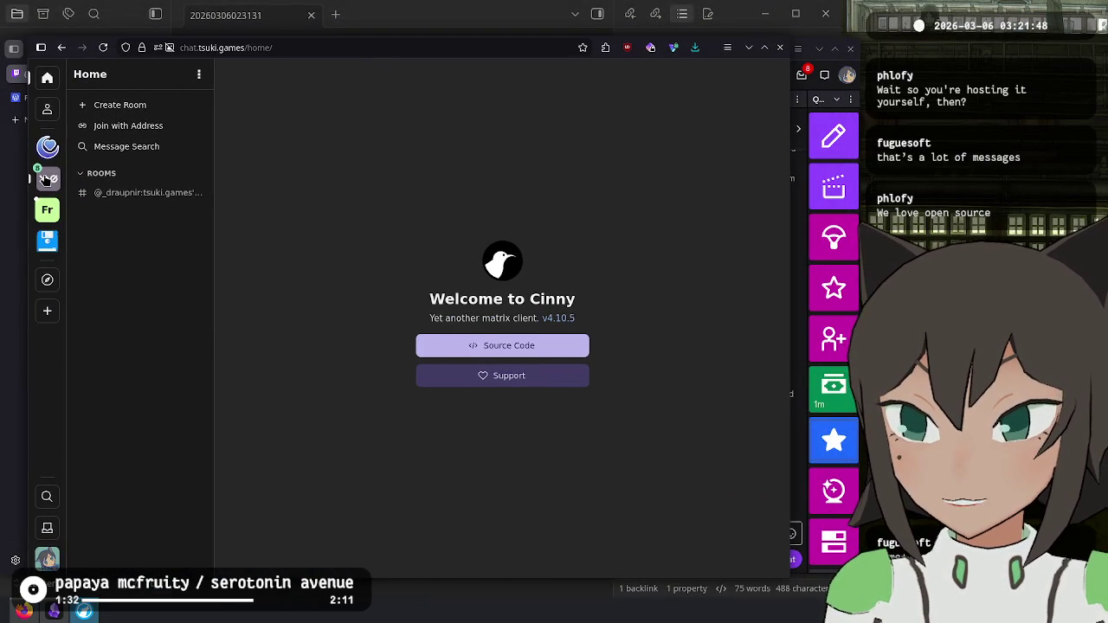
left_click(46, 179)
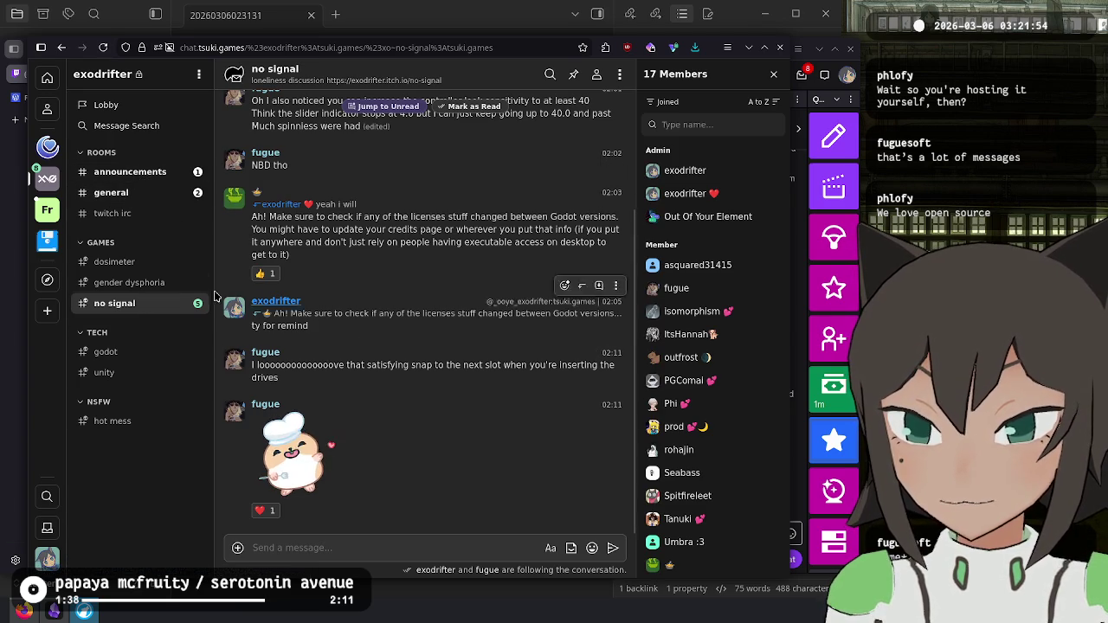
left_click(158, 175)
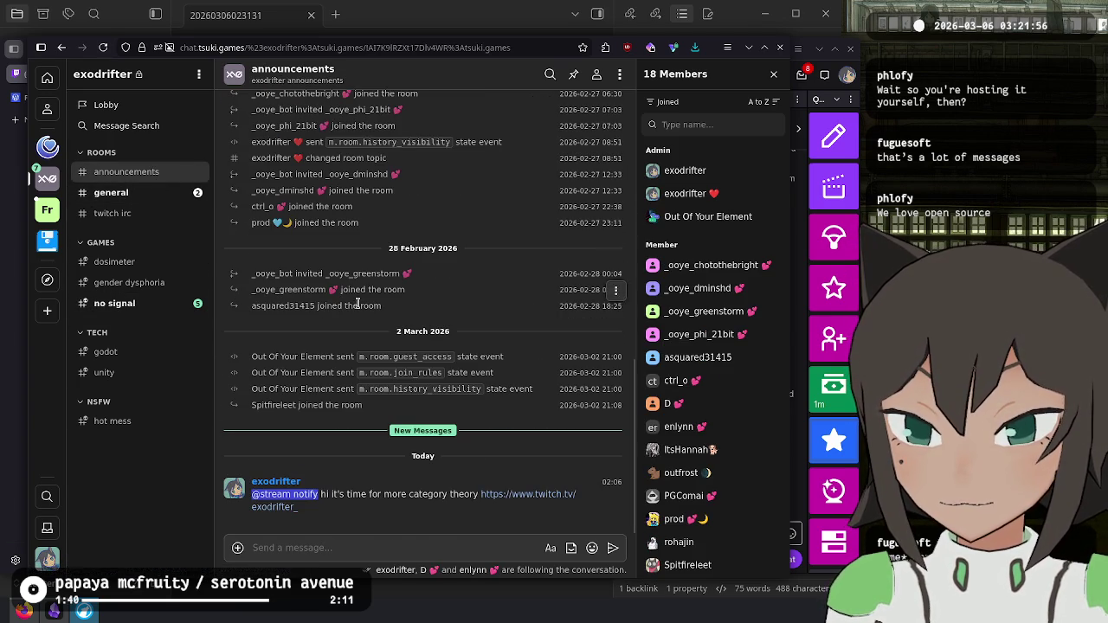
left_click(112, 193)
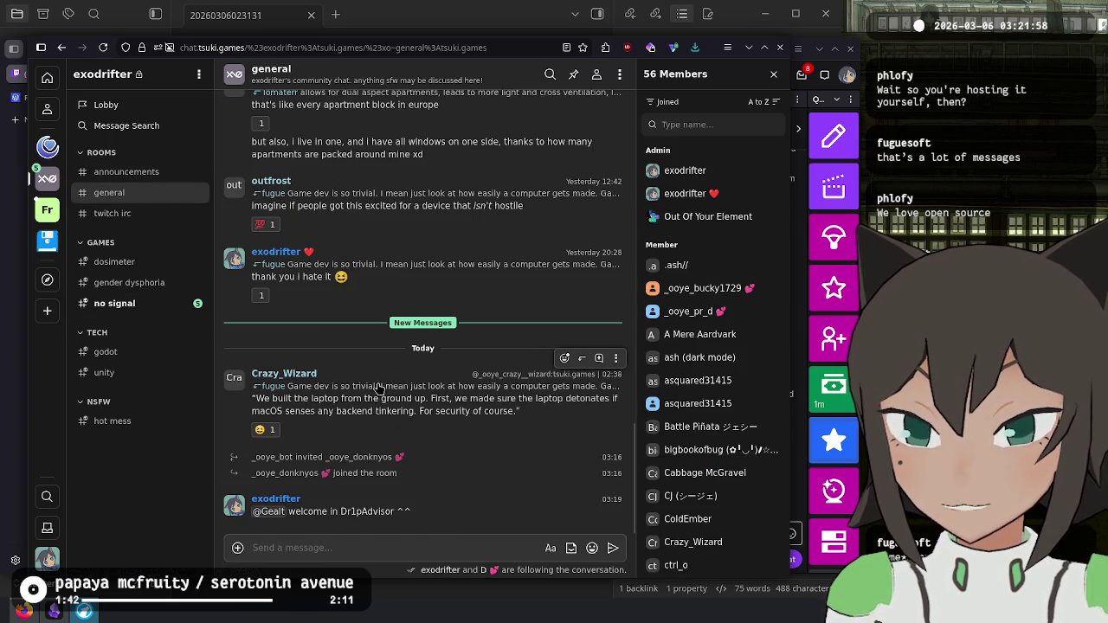
left_click(123, 302)
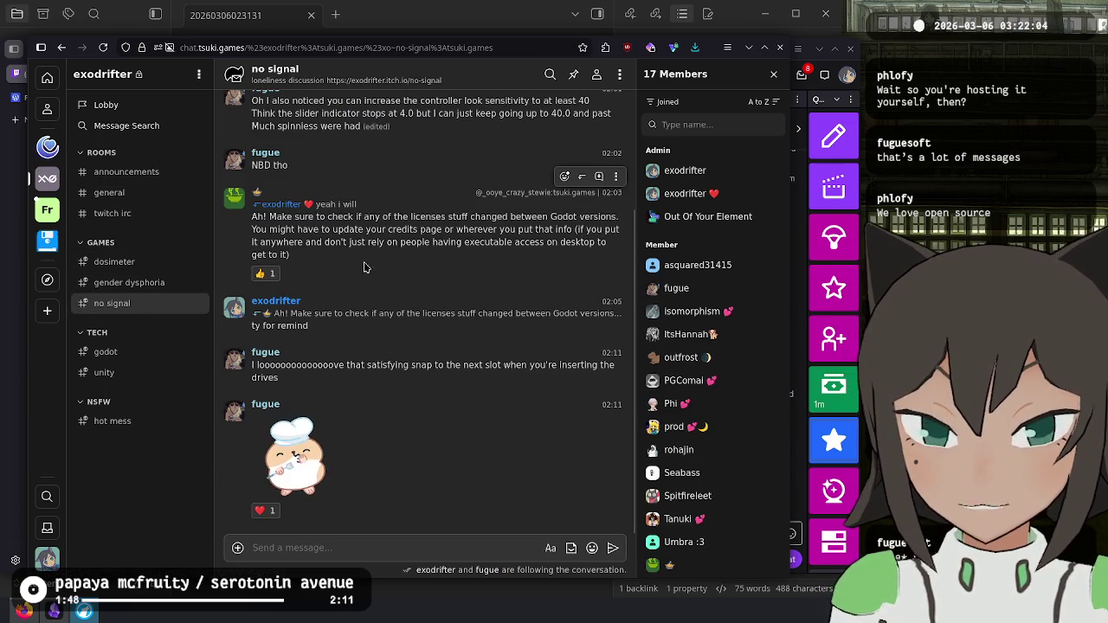
Step: Read the Tuwunel Fanclub room in the software space, then return to the Twitch chat box
left_click_drag(363, 268, 156, 226)
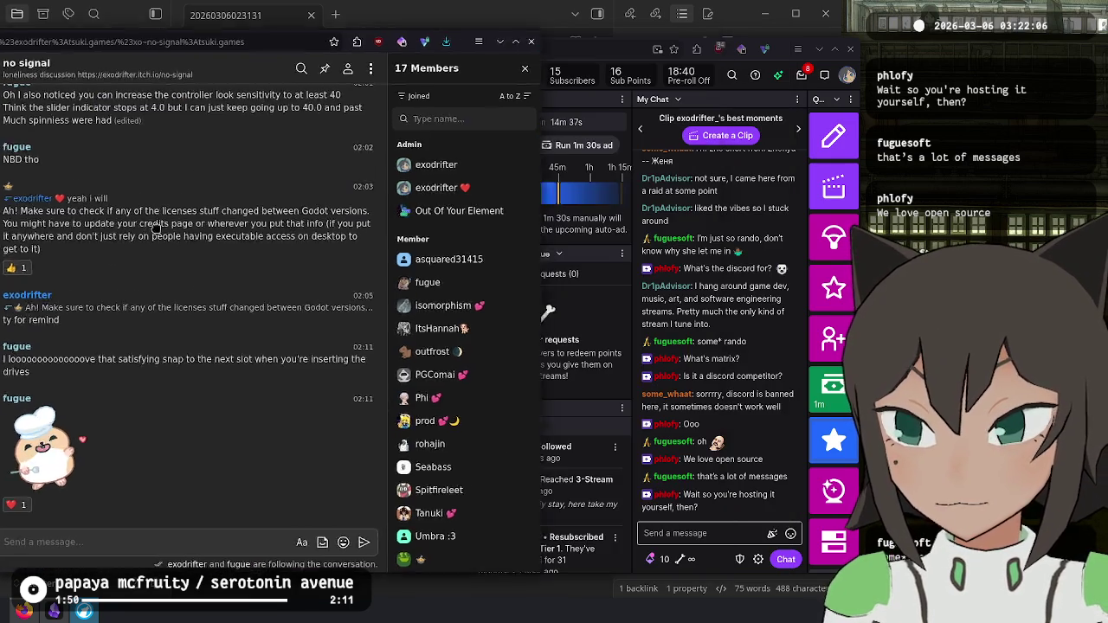
key("alt+F4")
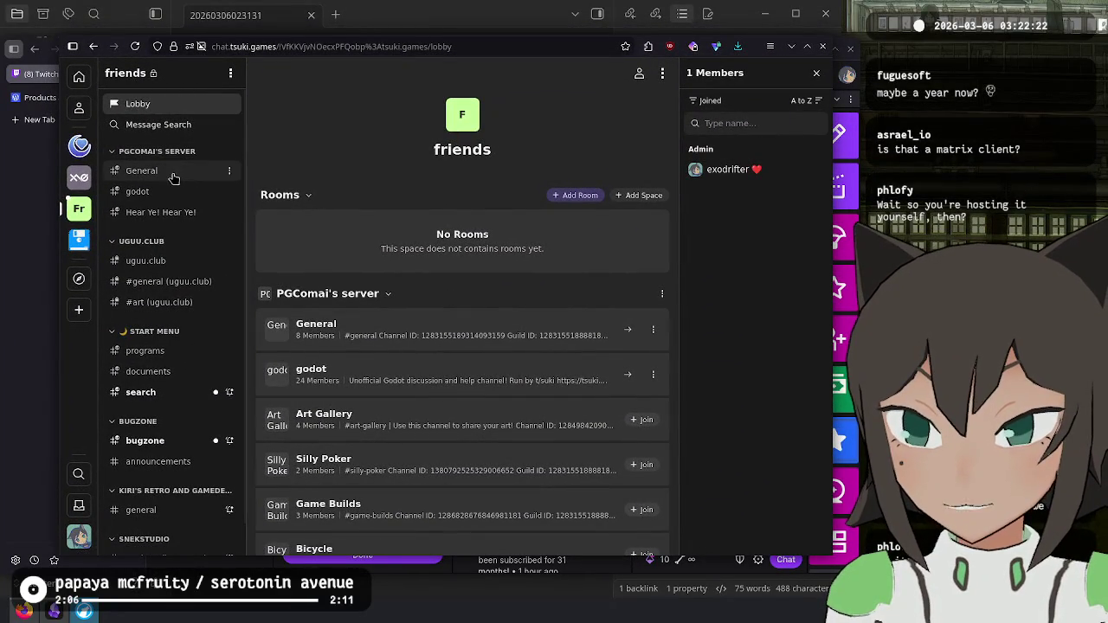
scroll(173, 173, "down", 1)
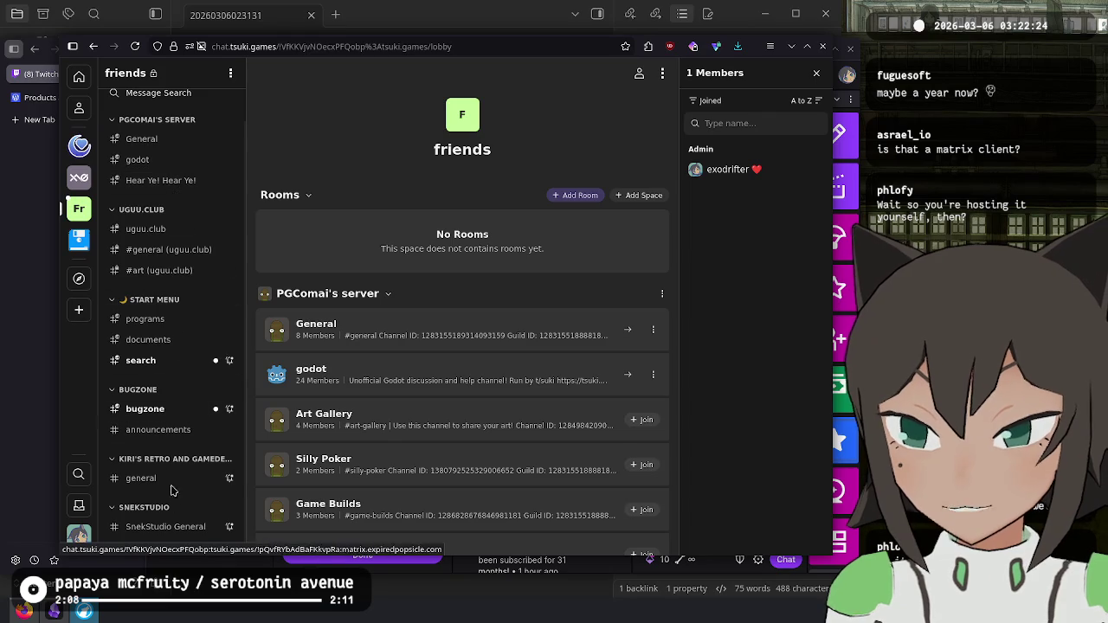
left_click(78, 243)
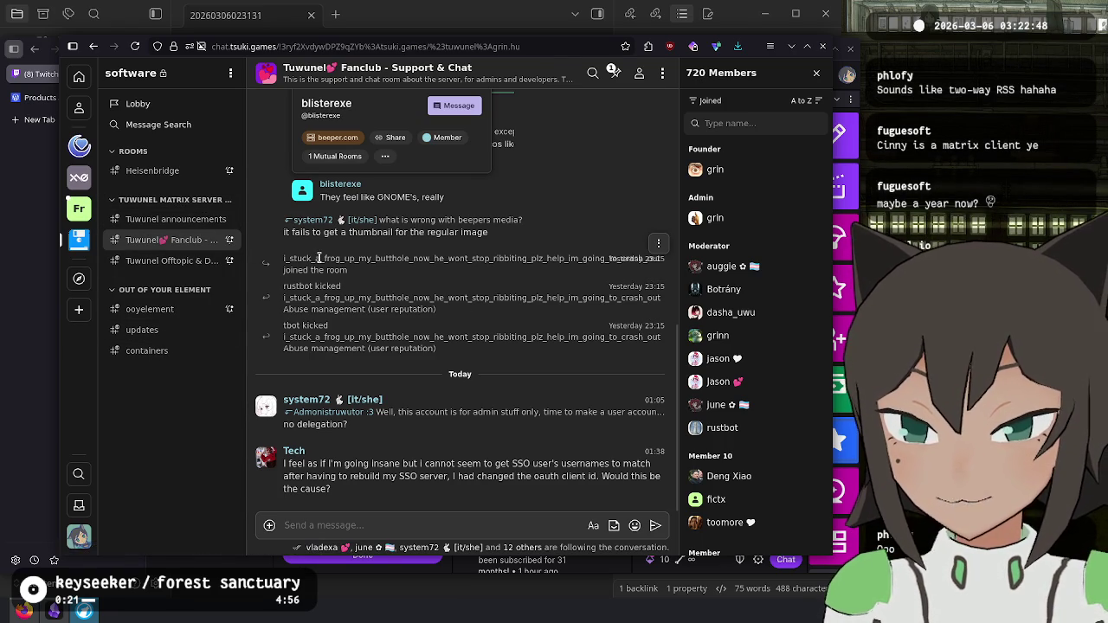
left_click_drag(285, 259, 485, 270)
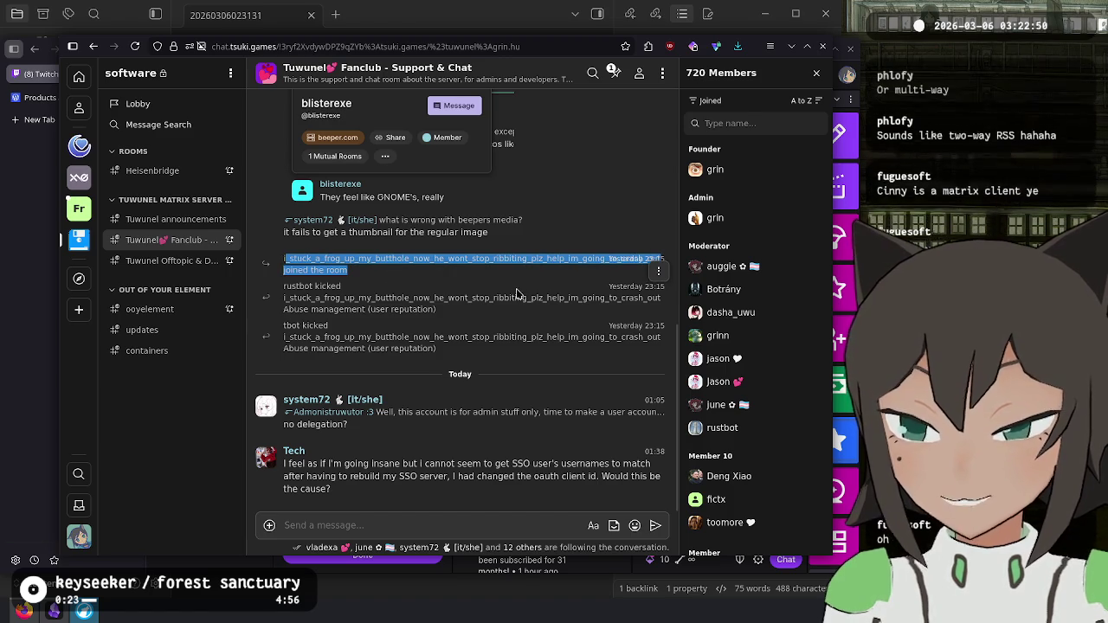
left_click(516, 294)
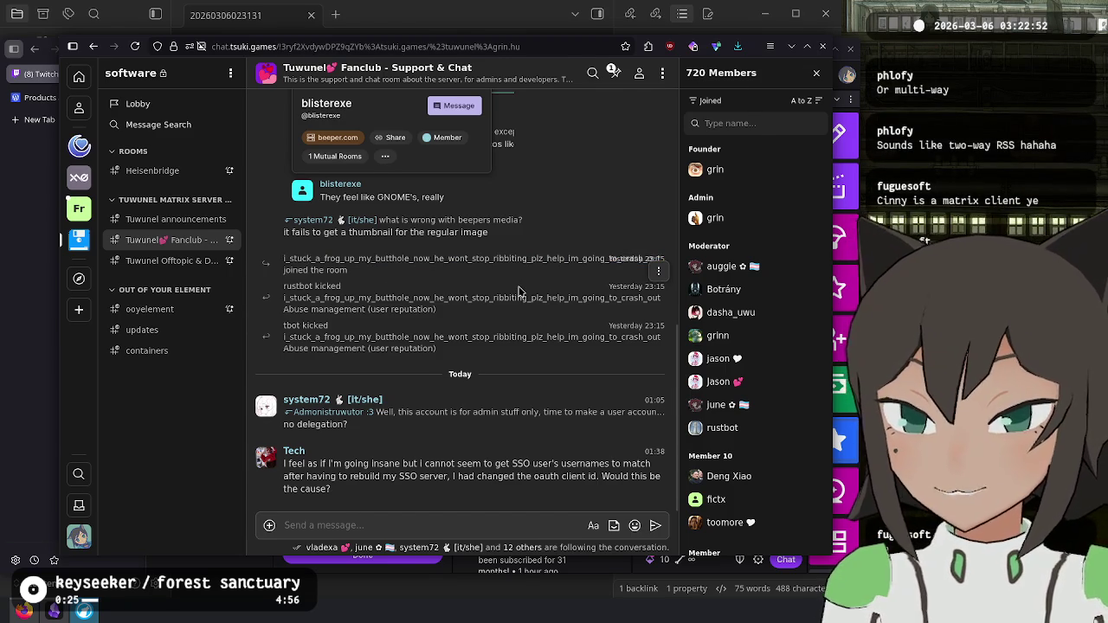
key("alt+Tab")
left_click(694, 533)
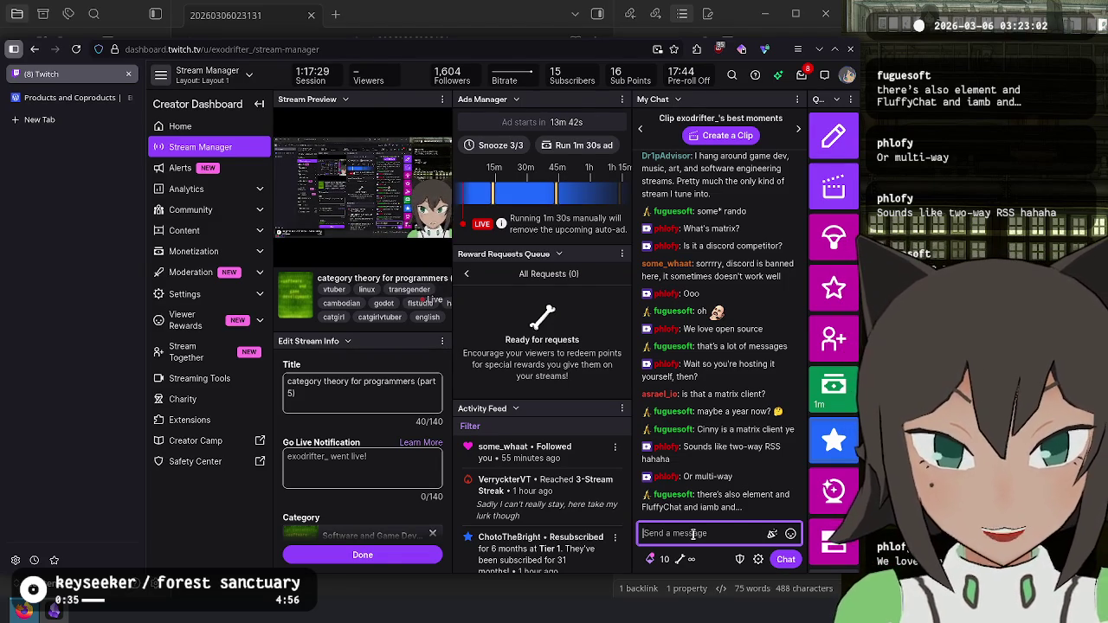
Step: Load tsuki.games in a new Firefox tab
key("ctrl+t")
type("tsu")
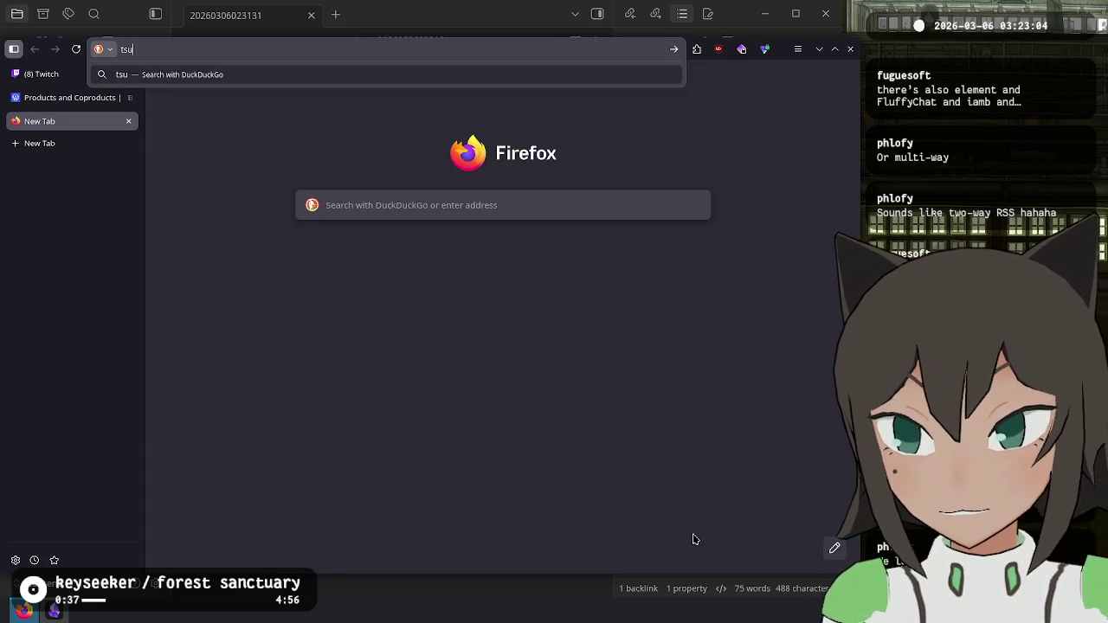
type("ki.games")
key("Return")
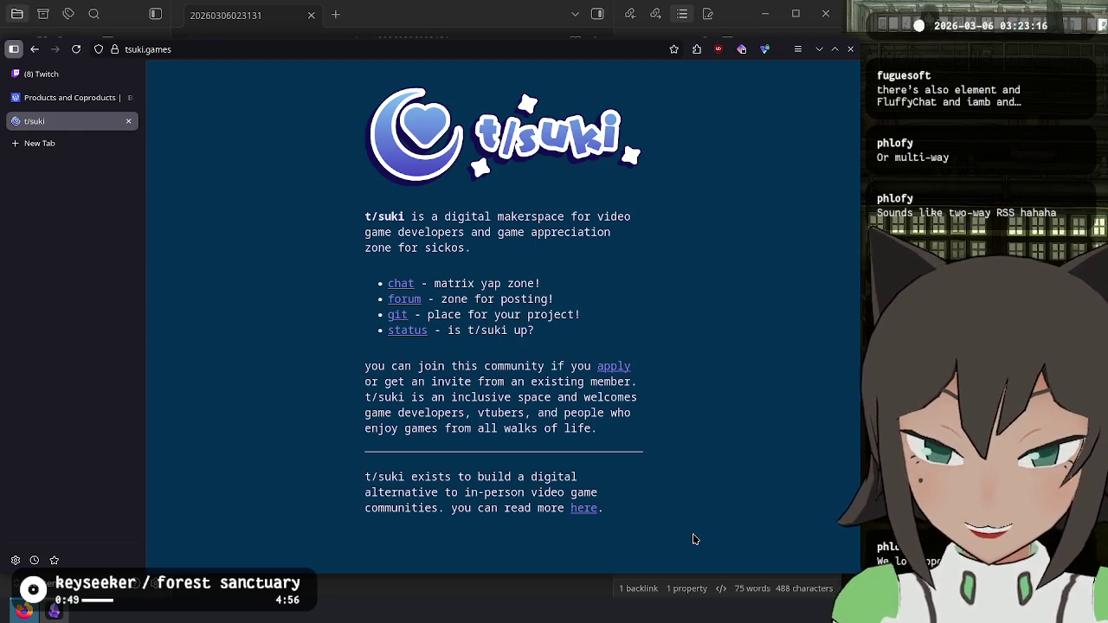
Step: Read the landing page's joining paragraph and forum service description, highlighting lines along the way
left_click_drag(753, 282, 710, 249)
left_click_drag(667, 296, 680, 292)
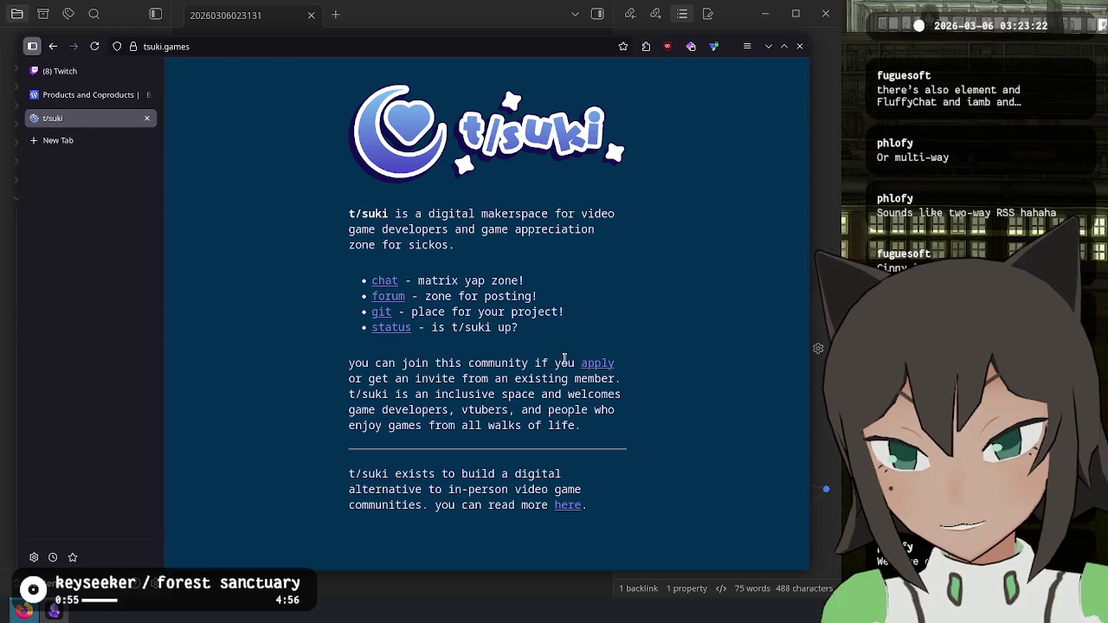
left_click_drag(564, 359, 630, 367)
left_click(632, 369)
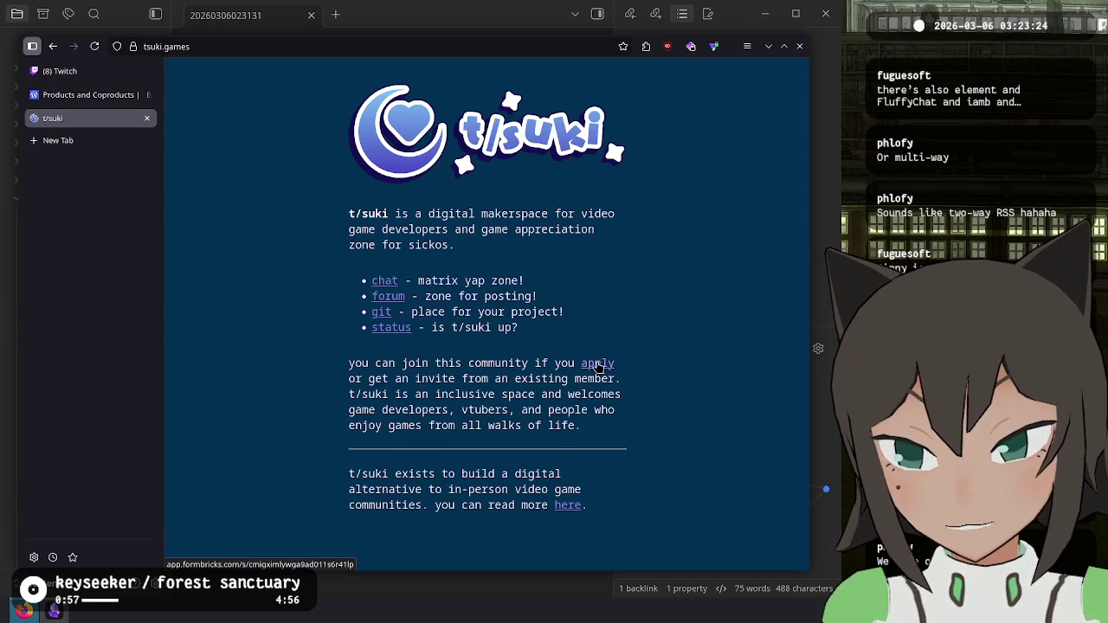
left_click_drag(454, 379, 449, 379)
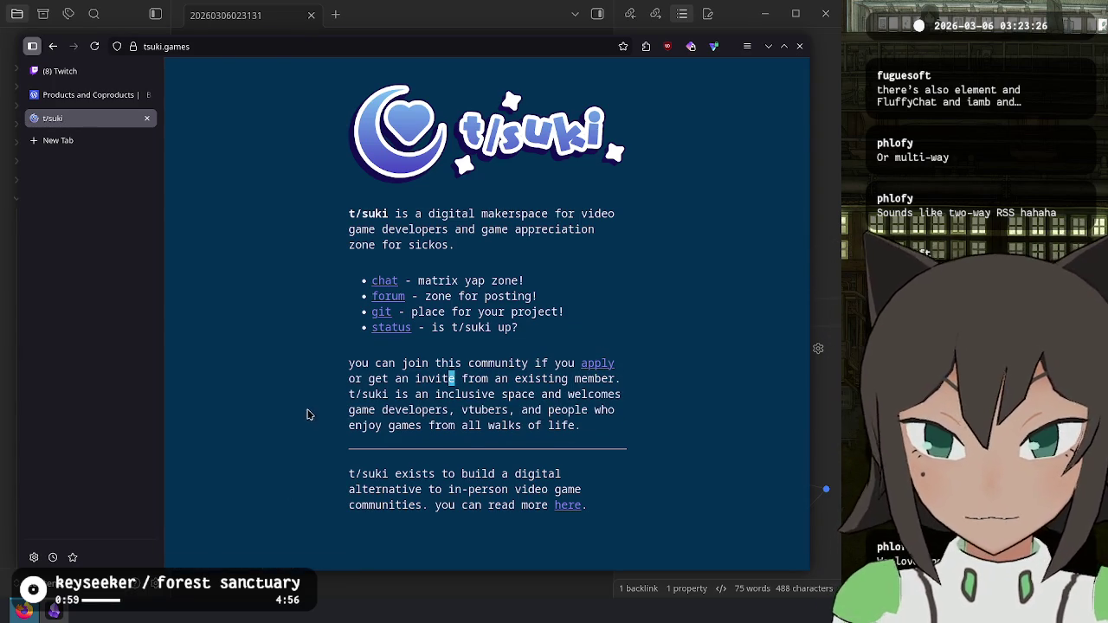
mouse_move(524, 280)
left_mouse_down()
mouse_move(418, 281)
mouse_move(535, 297)
mouse_move(441, 329)
mouse_move(379, 312)
left_mouse_up()
left_click(376, 314)
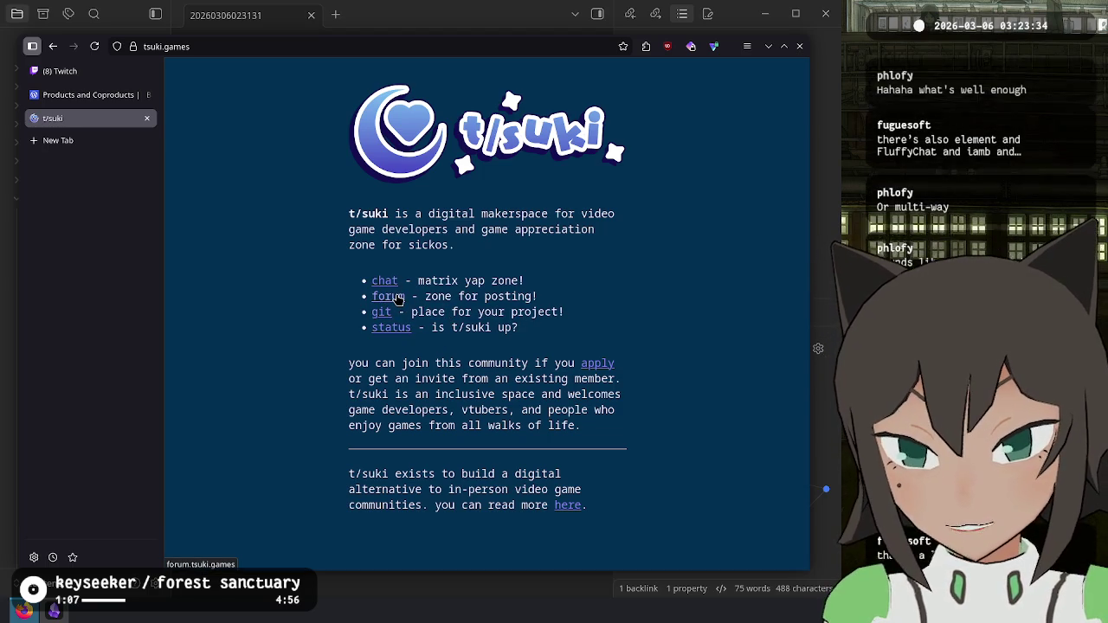
Step: Open forum.tsuki.games in a new tab and close the leftover blank tab
left_click(396, 296)
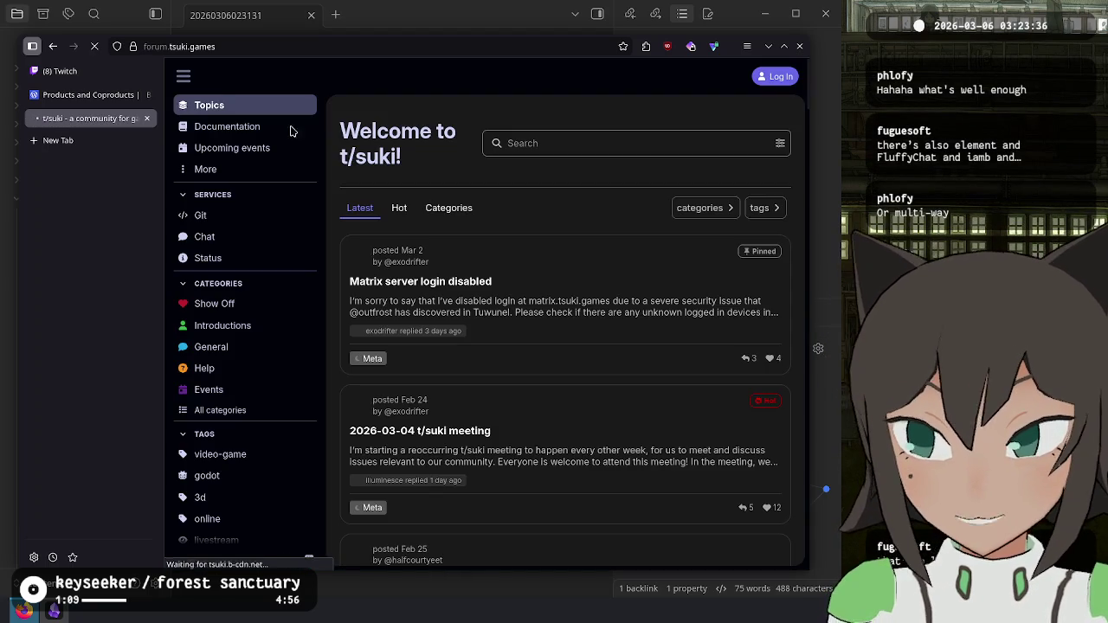
left_click(33, 47)
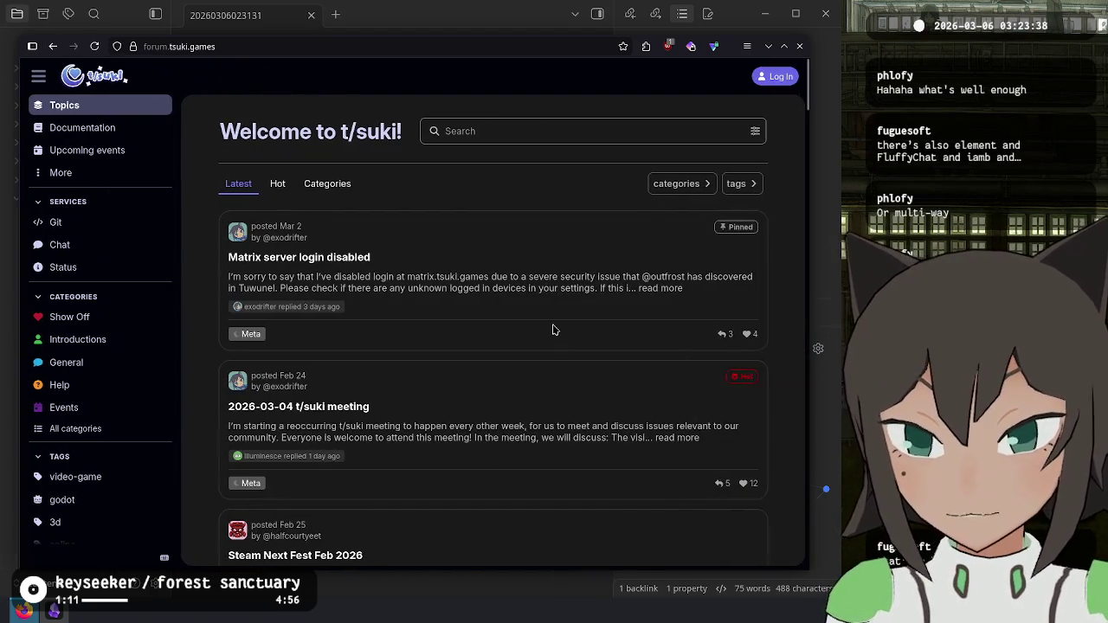
scroll(768, 271, "down", 10)
scroll(768, 271, "up", 10)
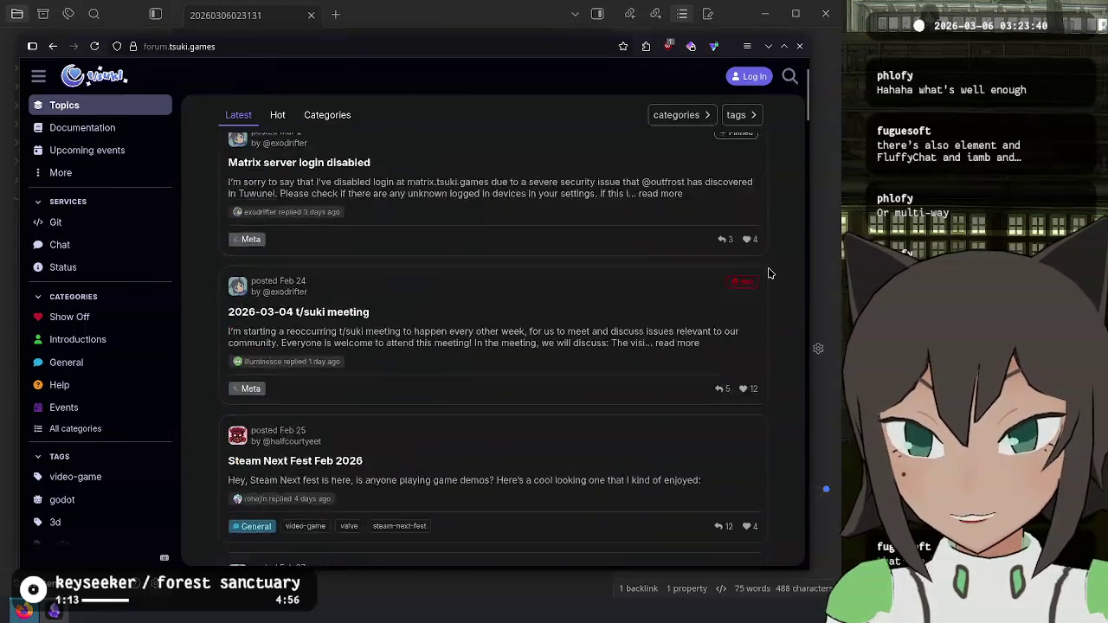
left_click(32, 46)
left_click(52, 71)
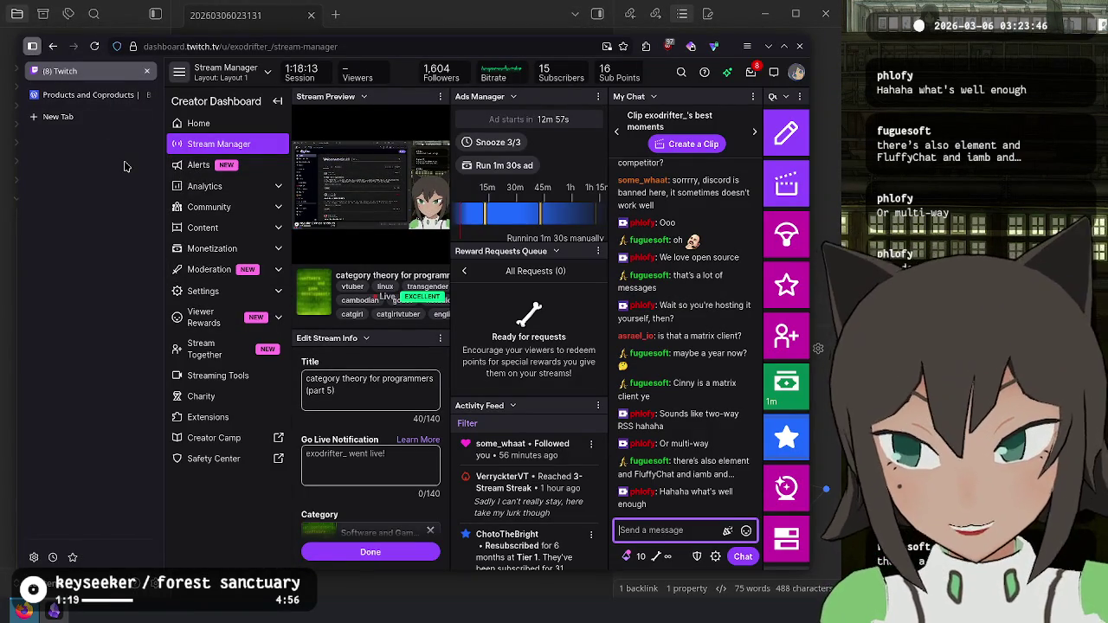
left_click(58, 116)
type("forum.tsuki.games")
key("Return")
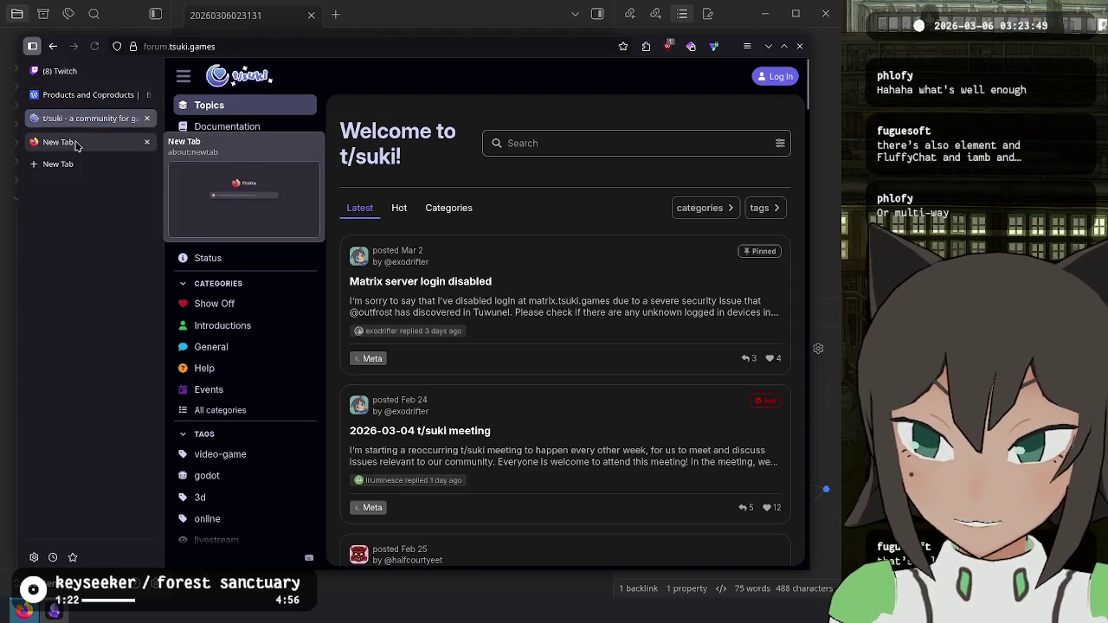
left_click(147, 142)
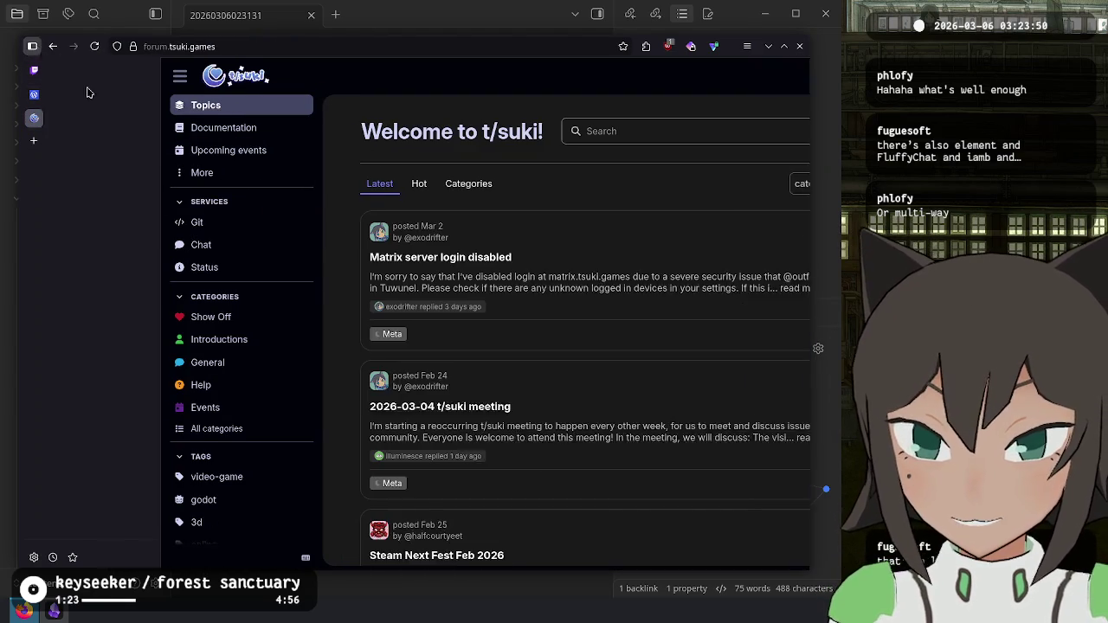
Step: Check the Matrix server login disabled topic, then read the 2026-03-04 t/suki meeting minutes
left_click(372, 257)
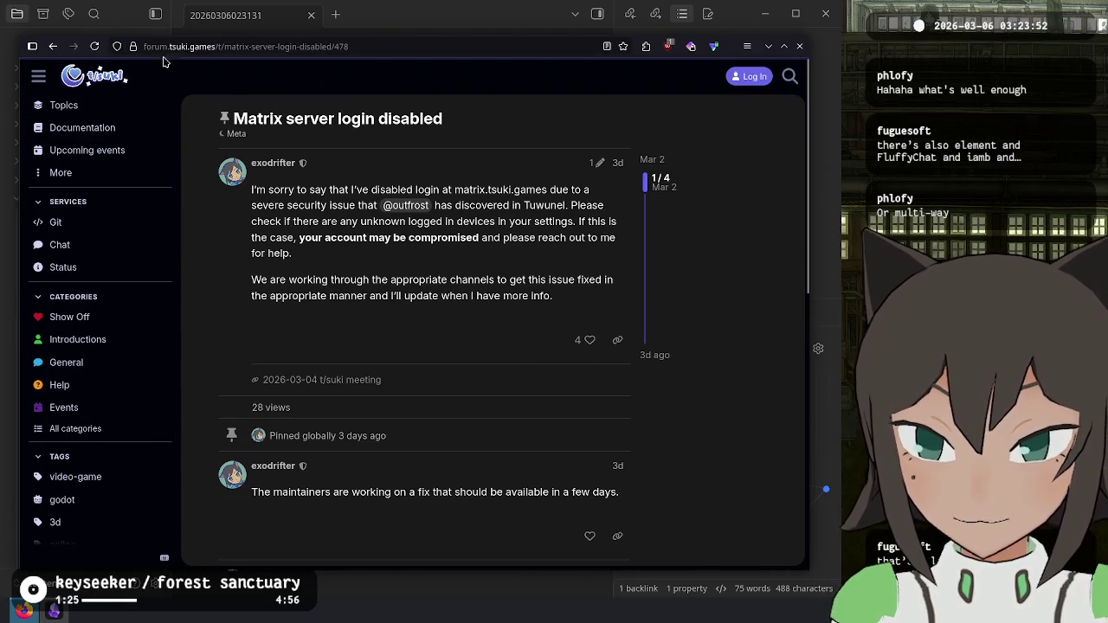
left_click(52, 46)
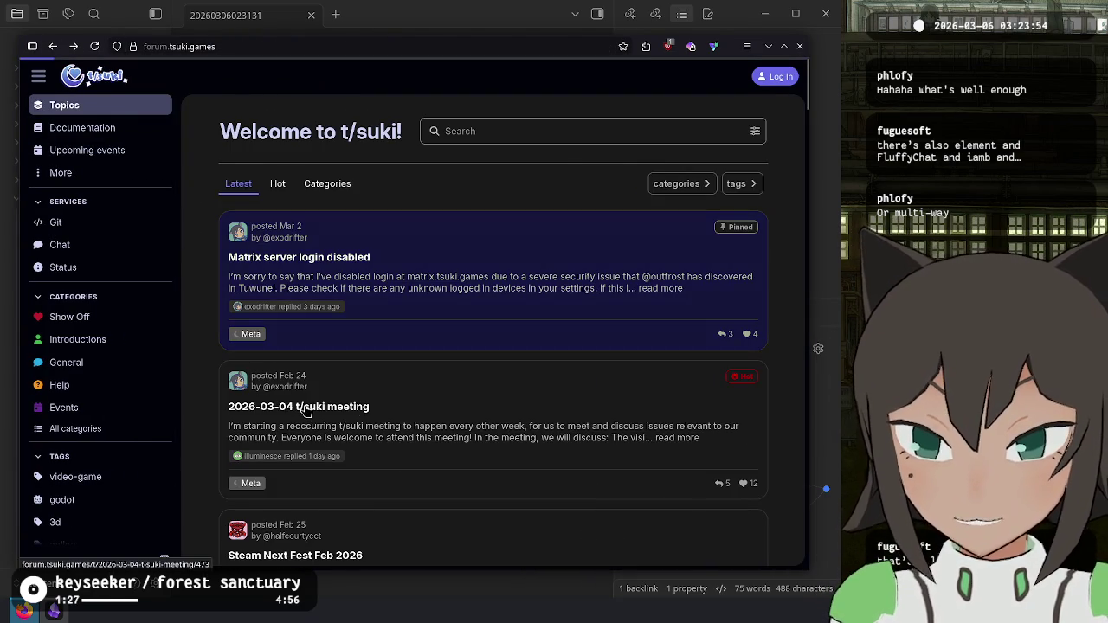
left_click(305, 410)
scroll(620, 161, "down", 10)
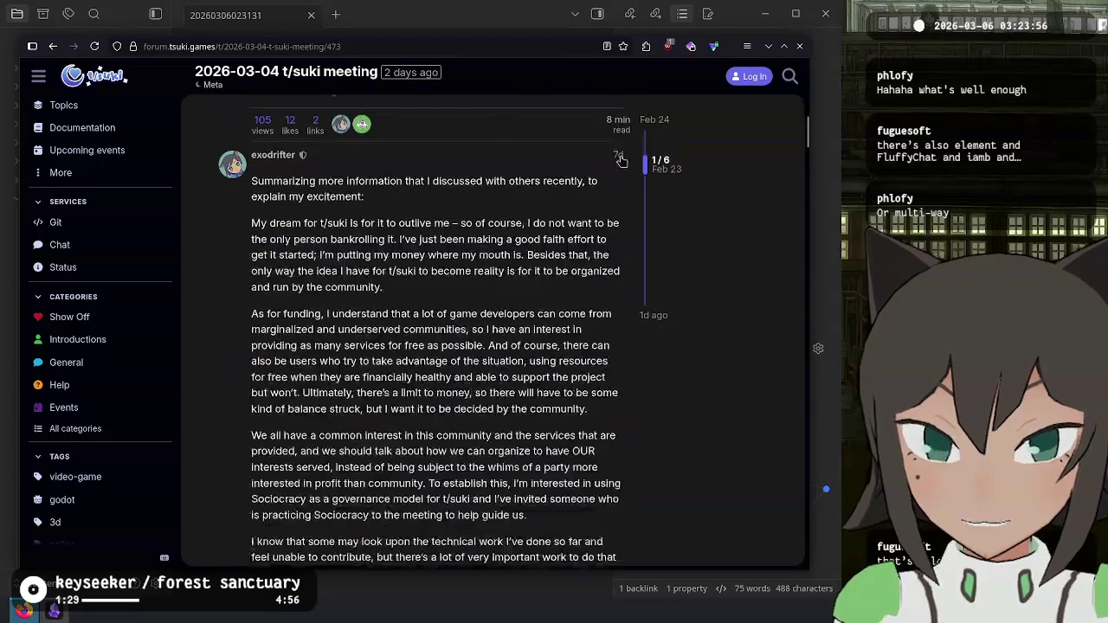
scroll(621, 161, "down", 10)
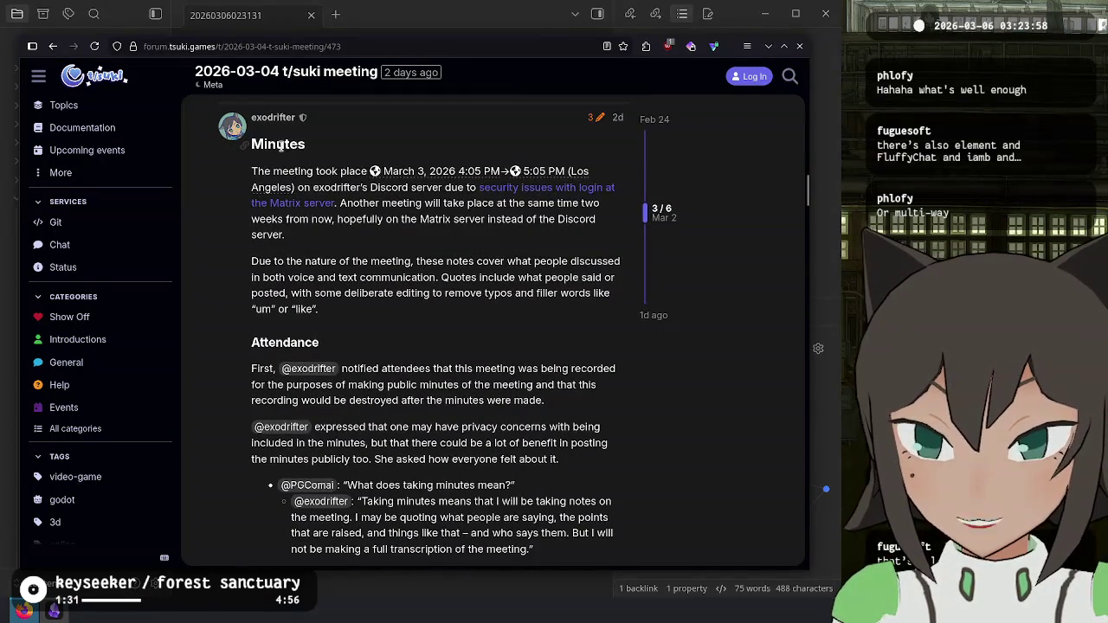
mouse_move(280, 145)
left_mouse_down()
mouse_move(425, 346)
mouse_move(490, 275)
mouse_move(490, 206)
mouse_move(421, 206)
mouse_move(450, 257)
mouse_move(490, 274)
mouse_move(538, 250)
mouse_move(435, 313)
mouse_move(446, 358)
left_mouse_up()
scroll(490, 206, "down", 1)
scroll(490, 206, "down", 10)
scroll(450, 257, "down", 15)
scroll(490, 274, "down", 10)
scroll(538, 250, "down", 10)
scroll(434, 313, "down", 10)
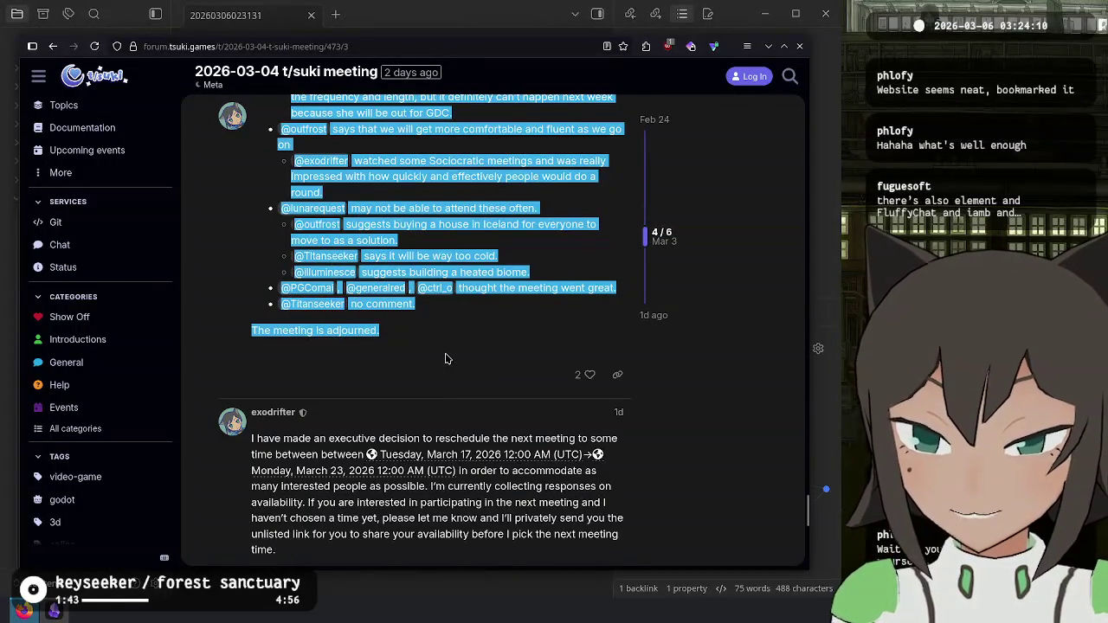
left_click(446, 358)
Step: Close the meeting minutes tab and return to the Twitch Stream Manager
left_click(32, 45)
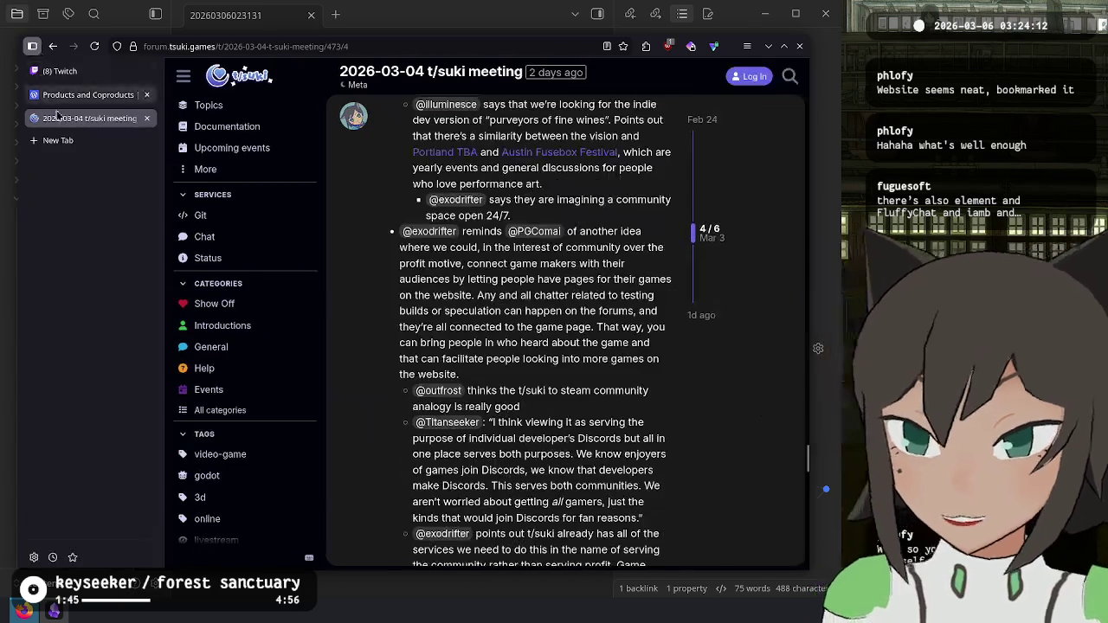
middle_click(100, 125)
left_click(110, 71)
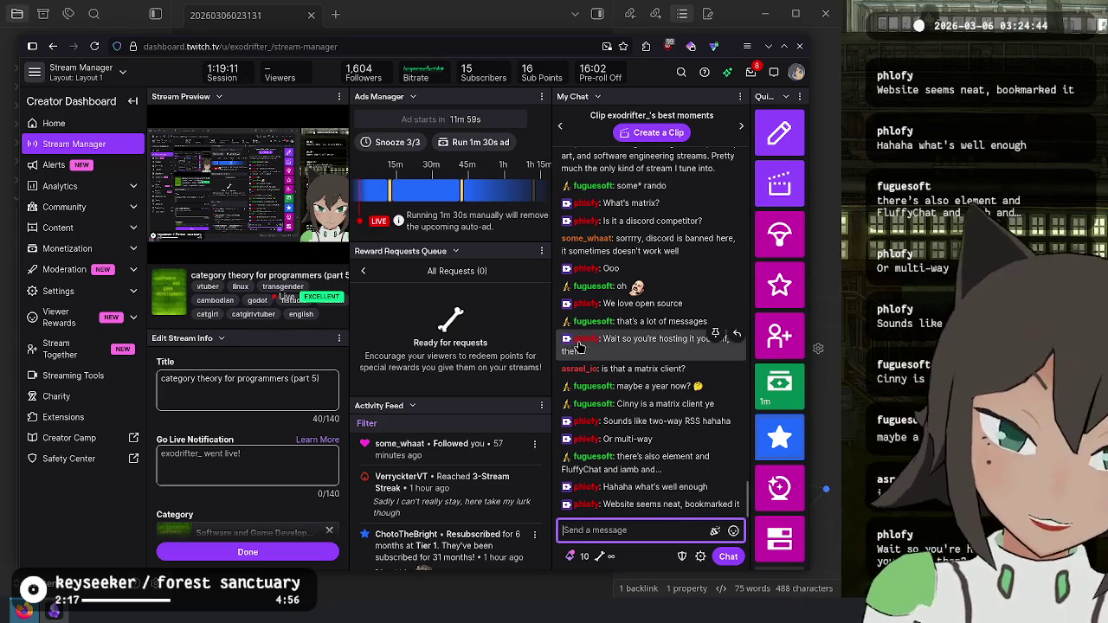
Step: Scroll through the Twitch stream chat
scroll(586, 343, "up", 1)
scroll(586, 344, "up", 5)
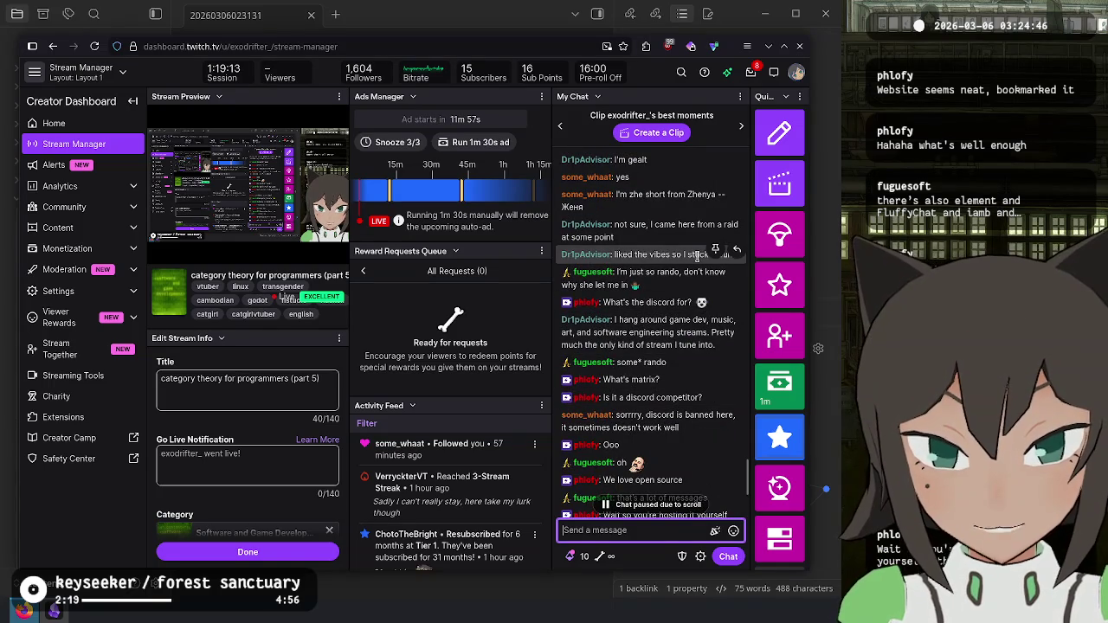
scroll(695, 257, "down", 6)
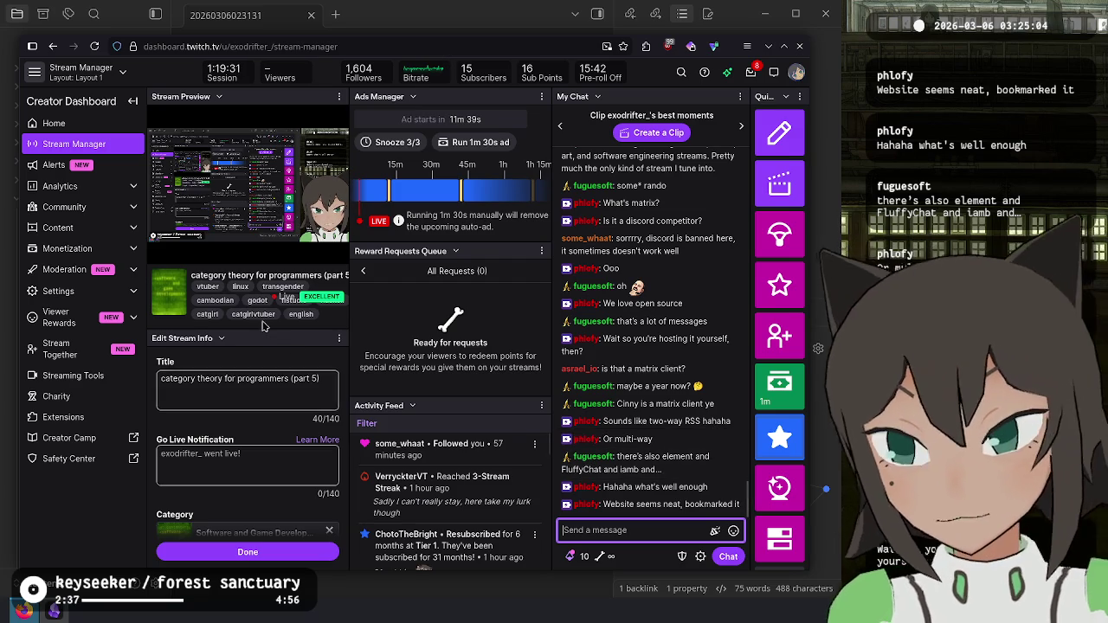
Step: Copy the initial object definition from the Products and Coproducts article into the notes
left_click(32, 47)
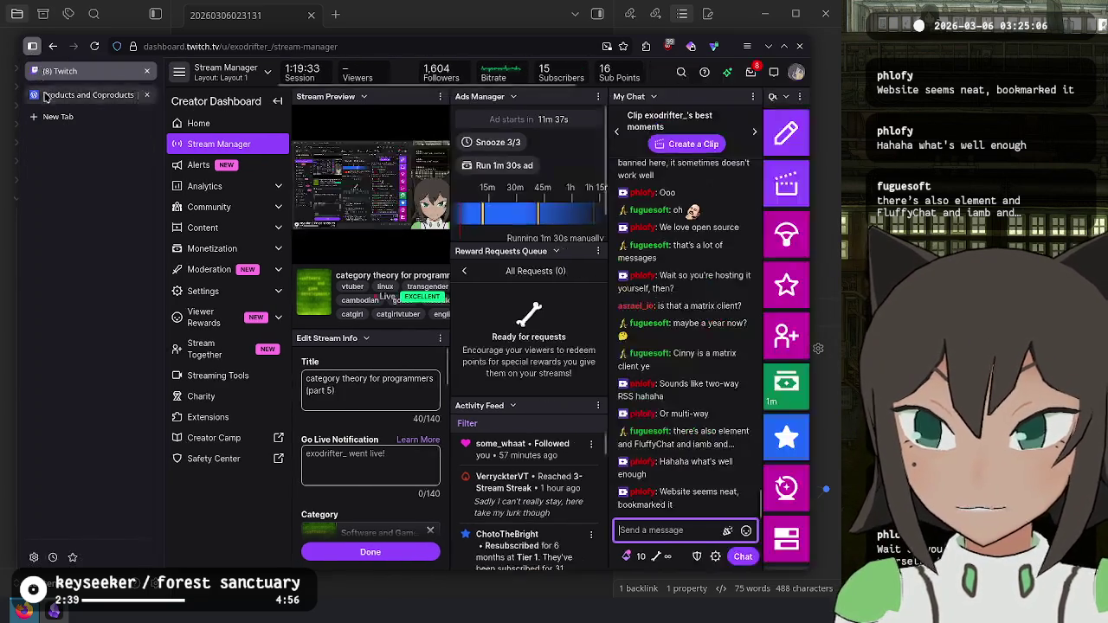
left_click(70, 94)
left_click(32, 47)
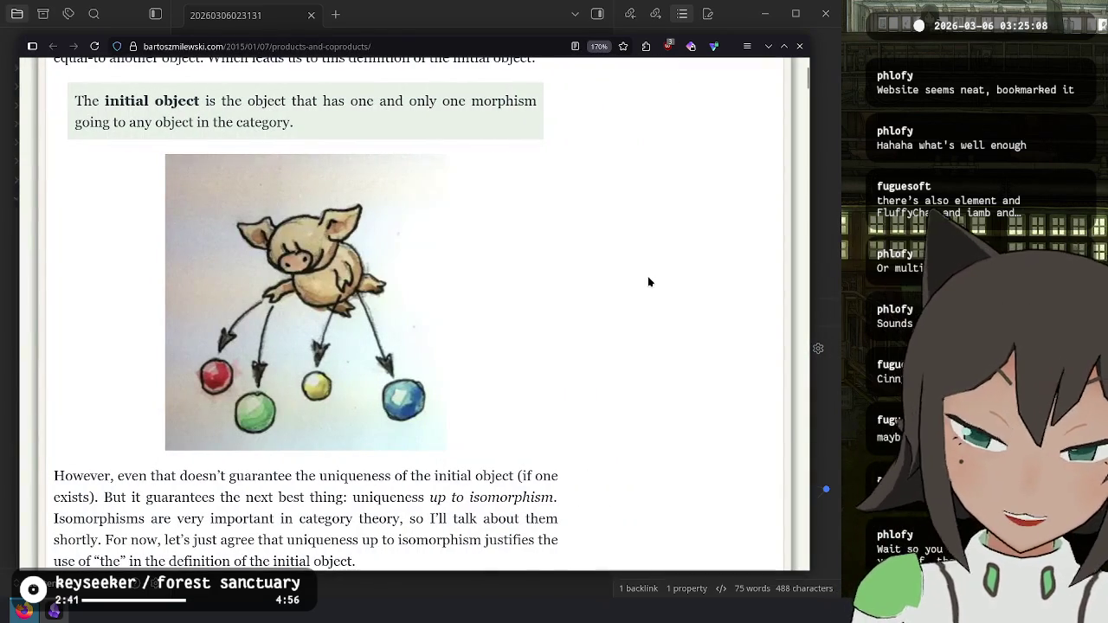
left_click_drag(391, 114, 116, 102)
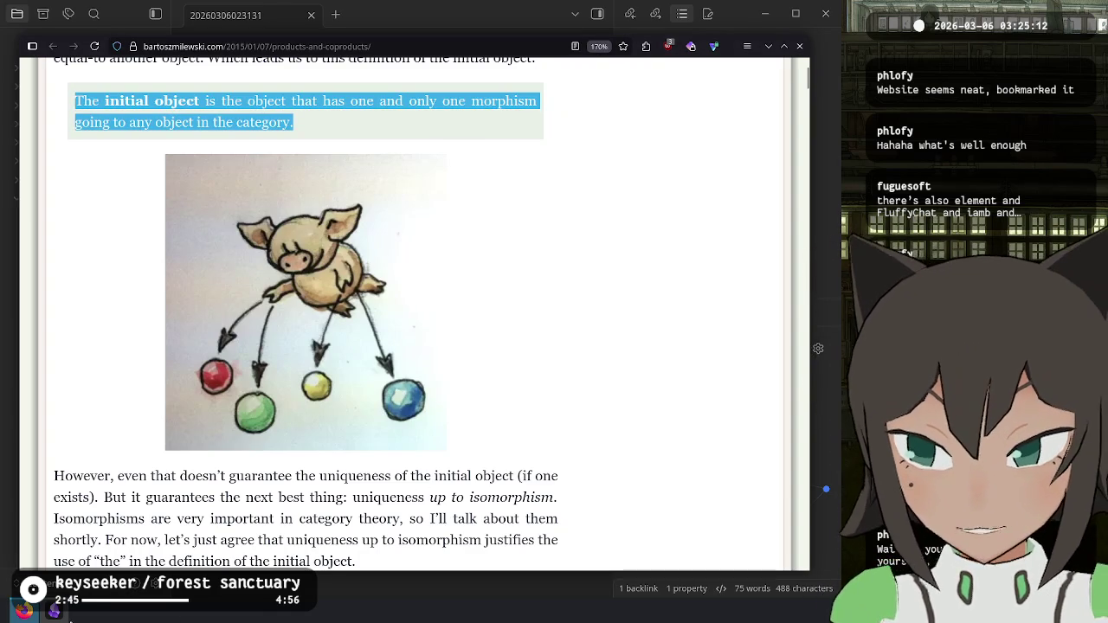
key("alt+Tab")
Step: Paste the definition and add a bullet above it ending '…object to another.'
type("The **initial object** is the object that has one and only one morphism going to any object in the category.")
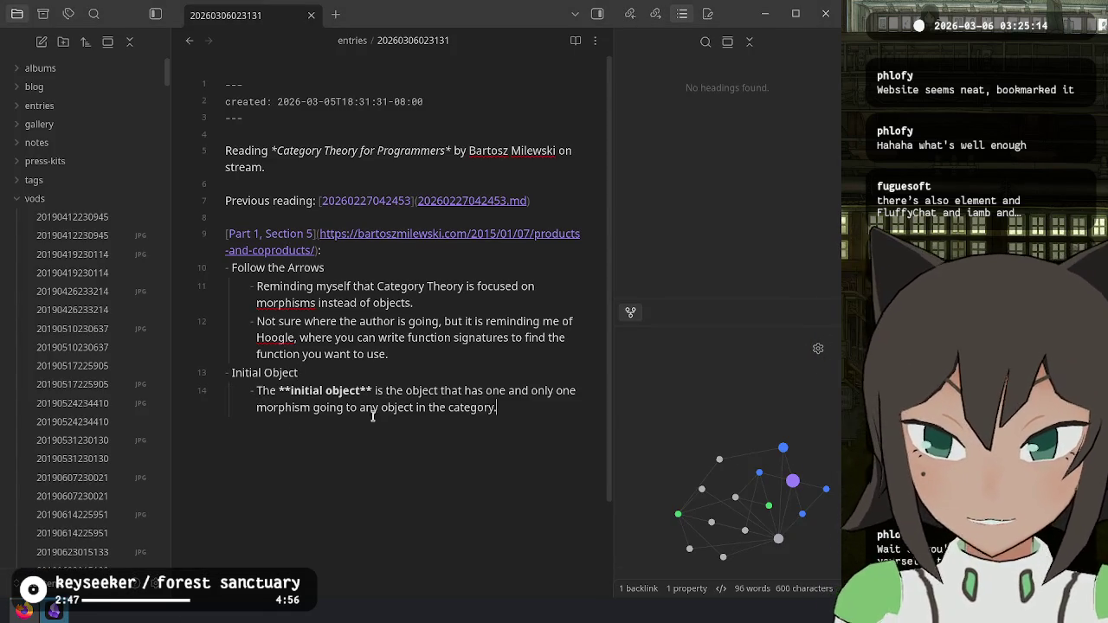
key("Up")
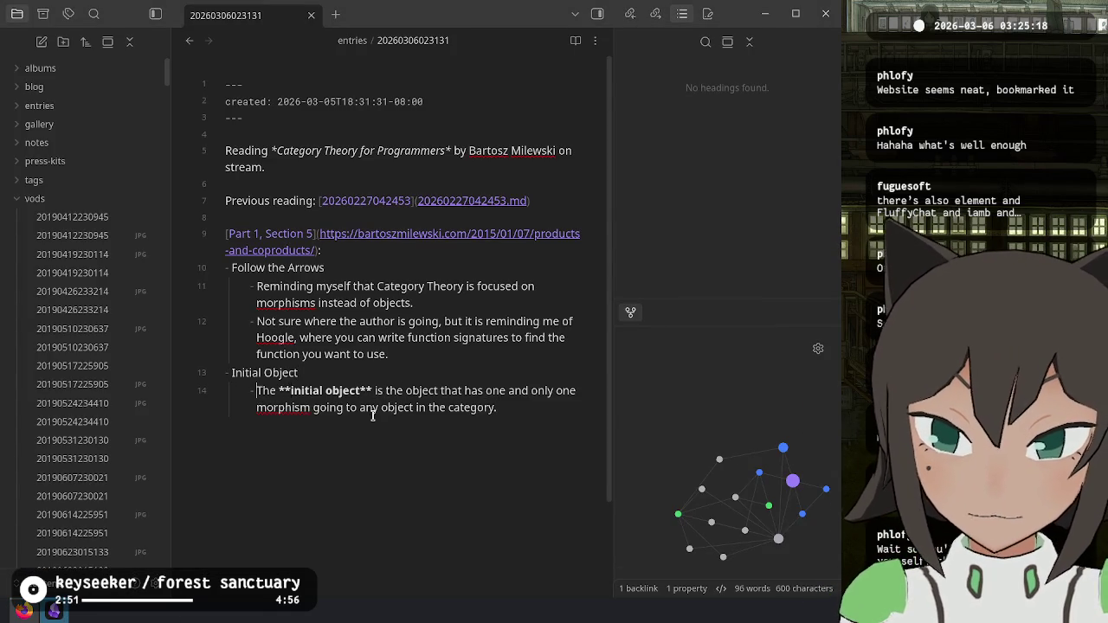
key("Return")
key("Up")
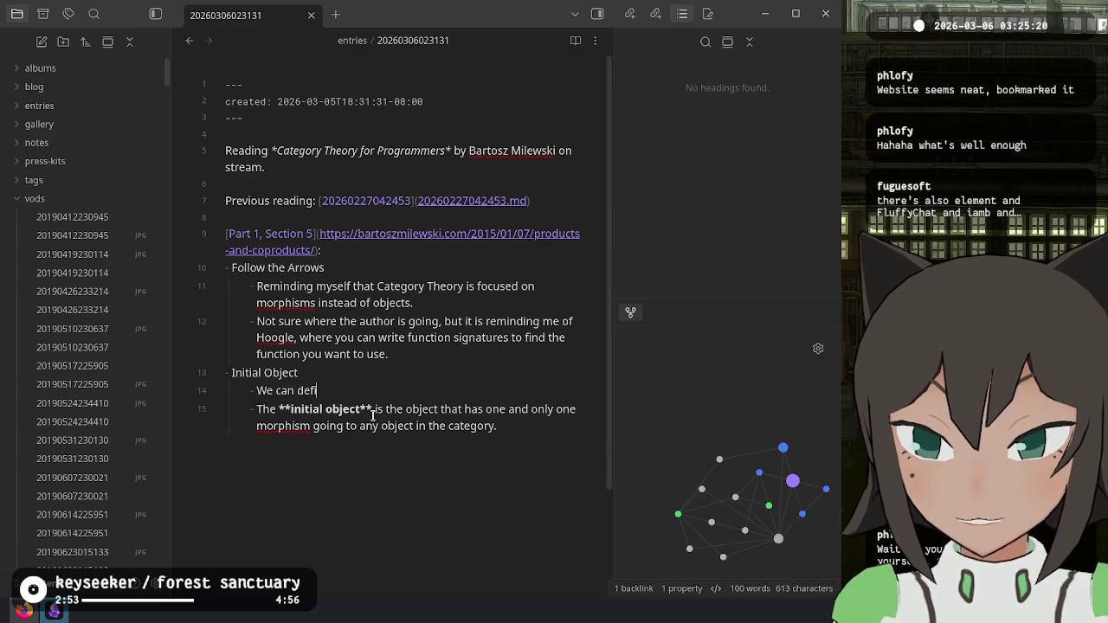
type("ine an ordering by looking at how many morph")
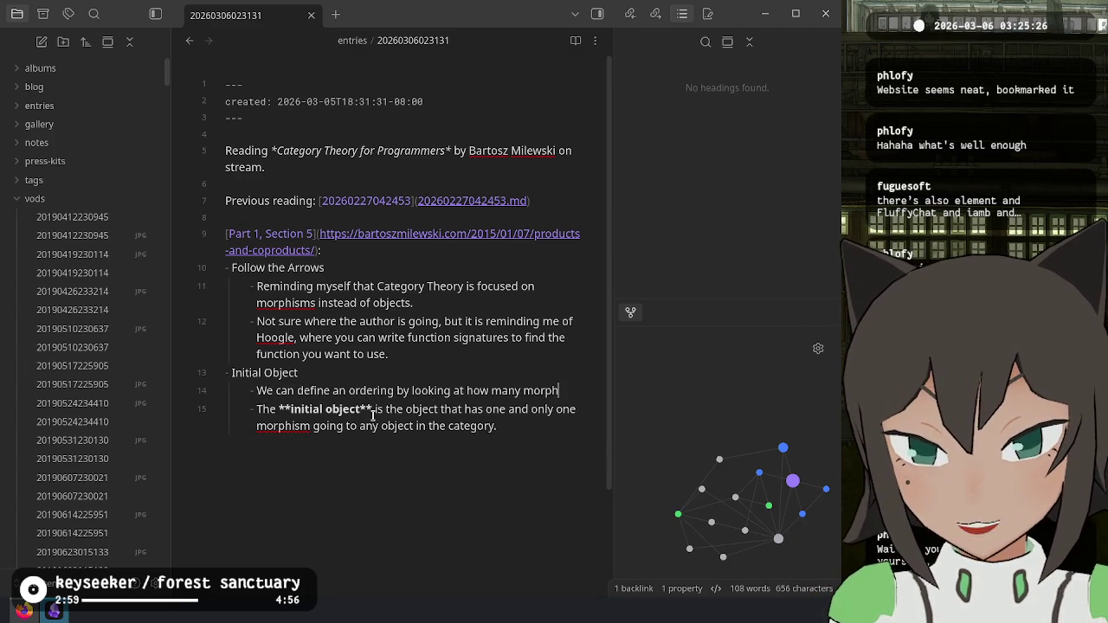
type("isms poin")
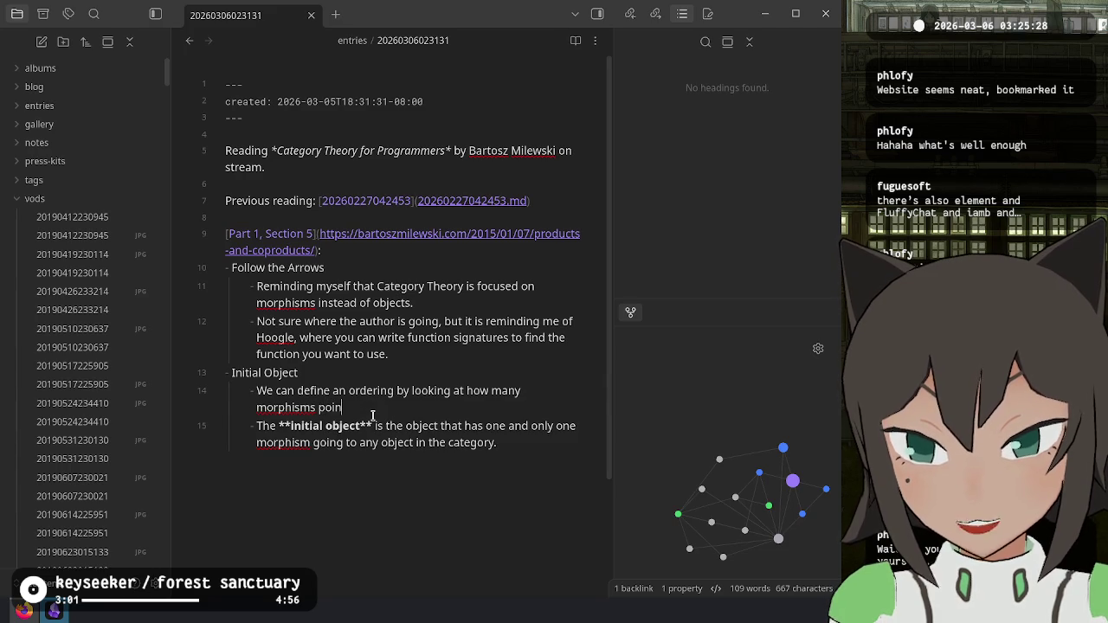
type("bjec")
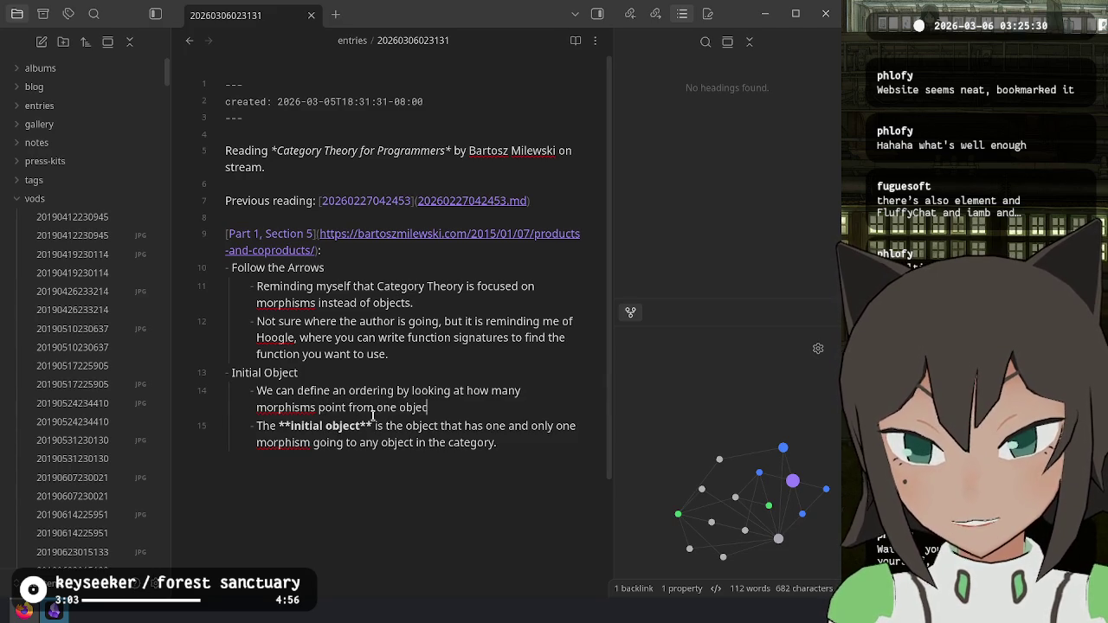
type("t to another.")
Step: Move along the definition line, then follow the Part 1, Section 5 link to the article
key("Down")
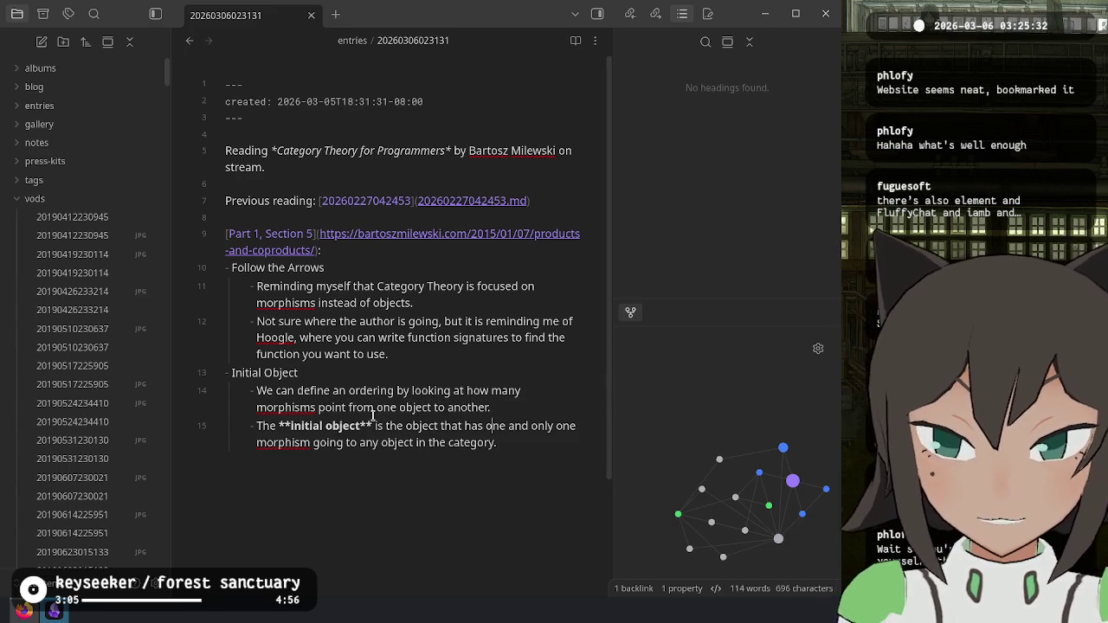
key("ctrl+Left")
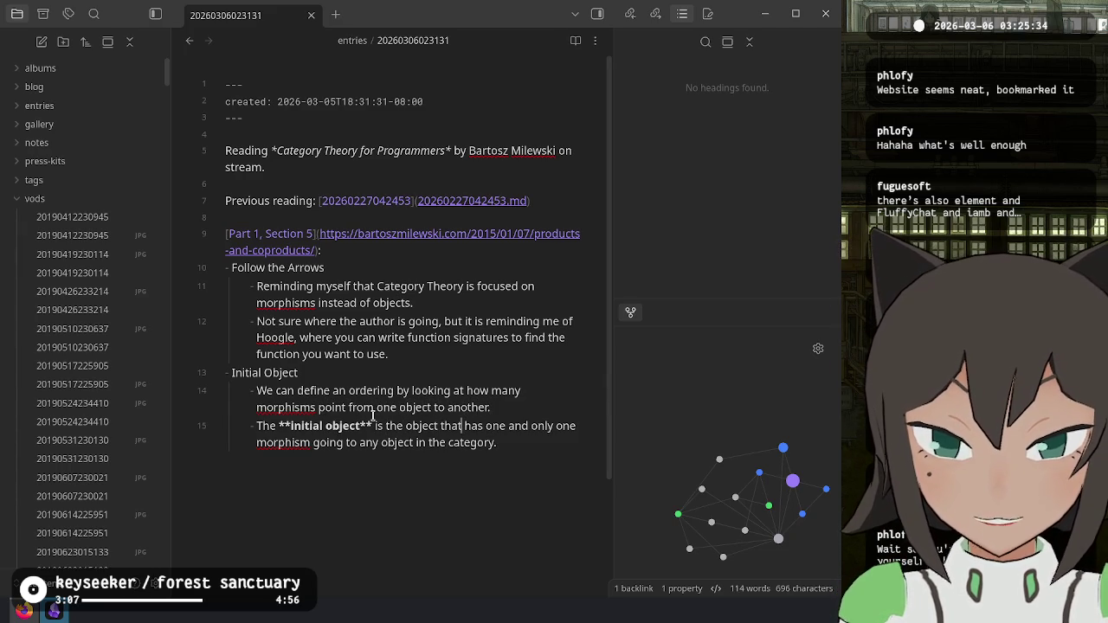
key("ctrl+Right")
key("ctrl+Right")
key("ctrl+Right")
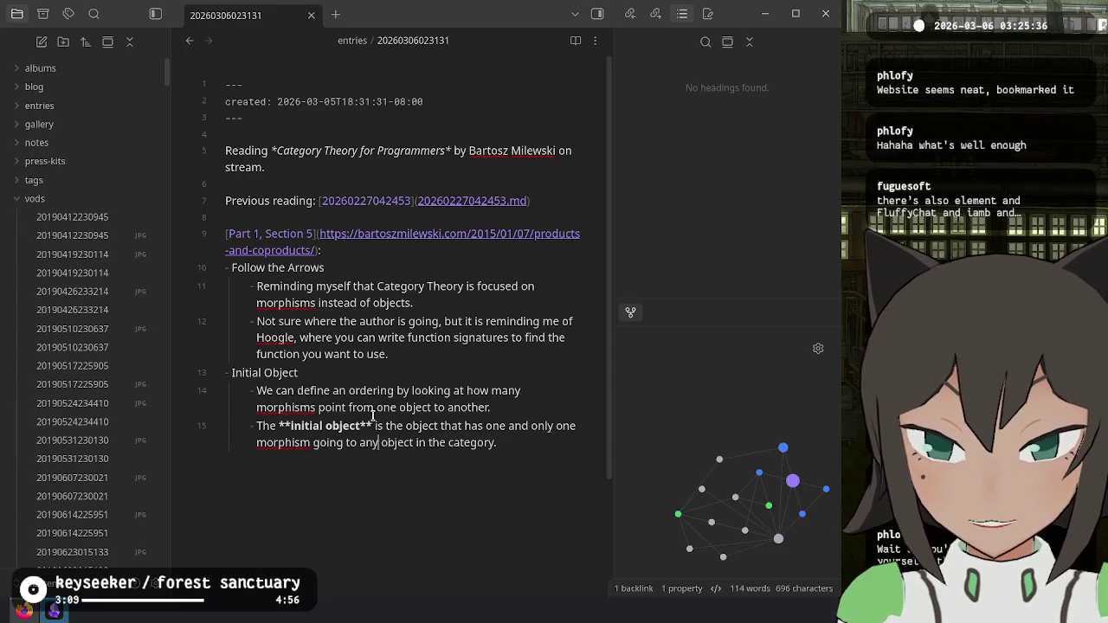
key("ctrl+Right")
key("ctrl+Right")
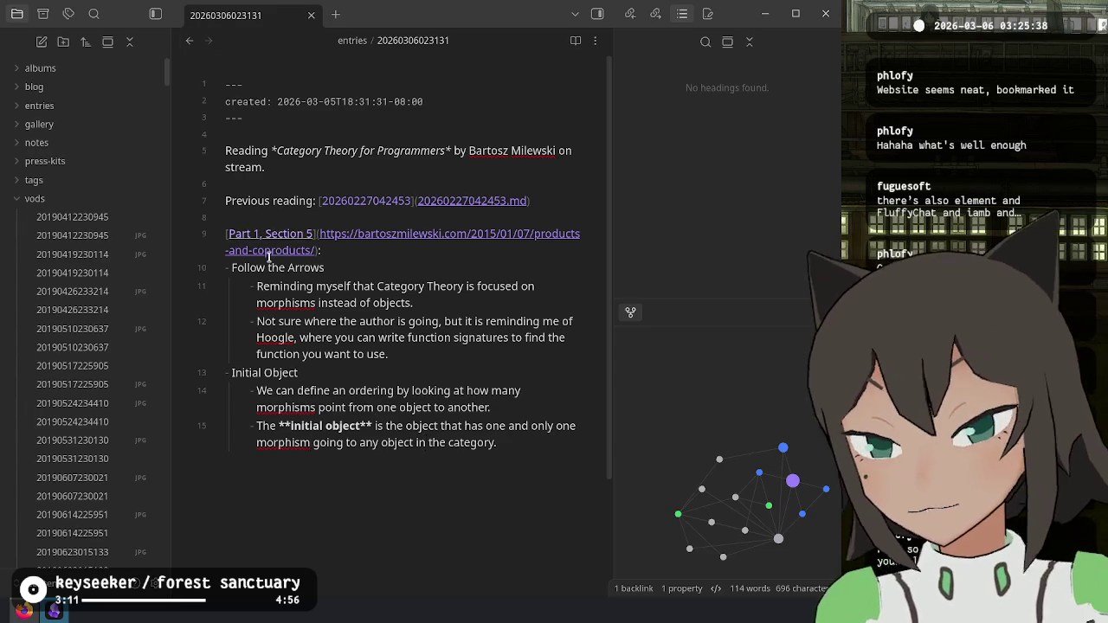
left_click(269, 233, "ctrl")
Step: Read the initial object definition, highlighting 'the object' while reading
scroll(350, 313, "down", 2)
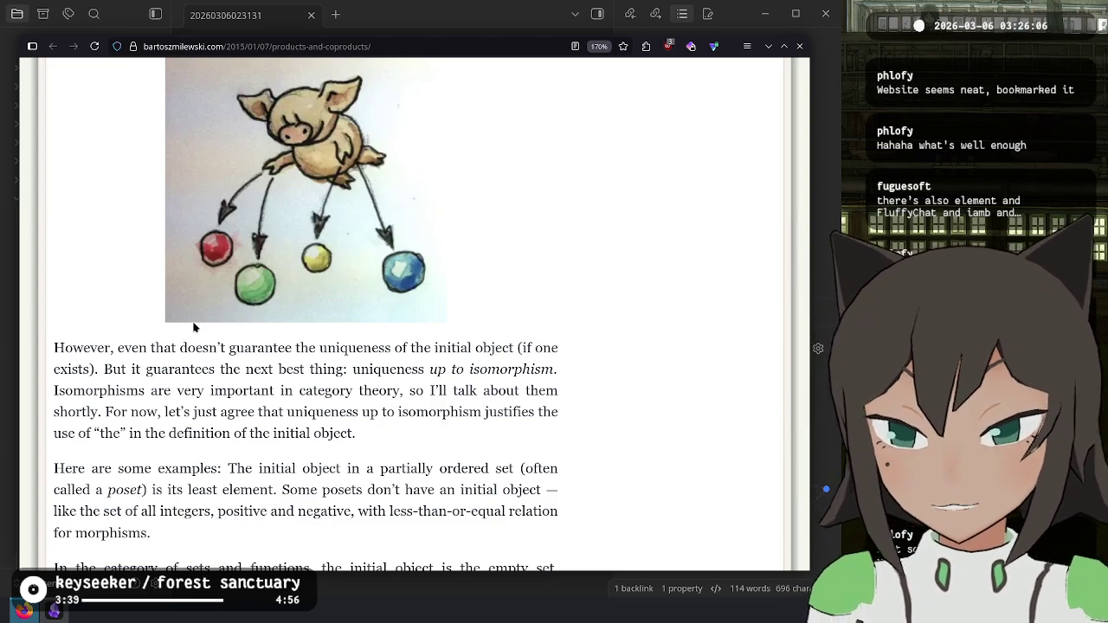
scroll(182, 310, "up", 3)
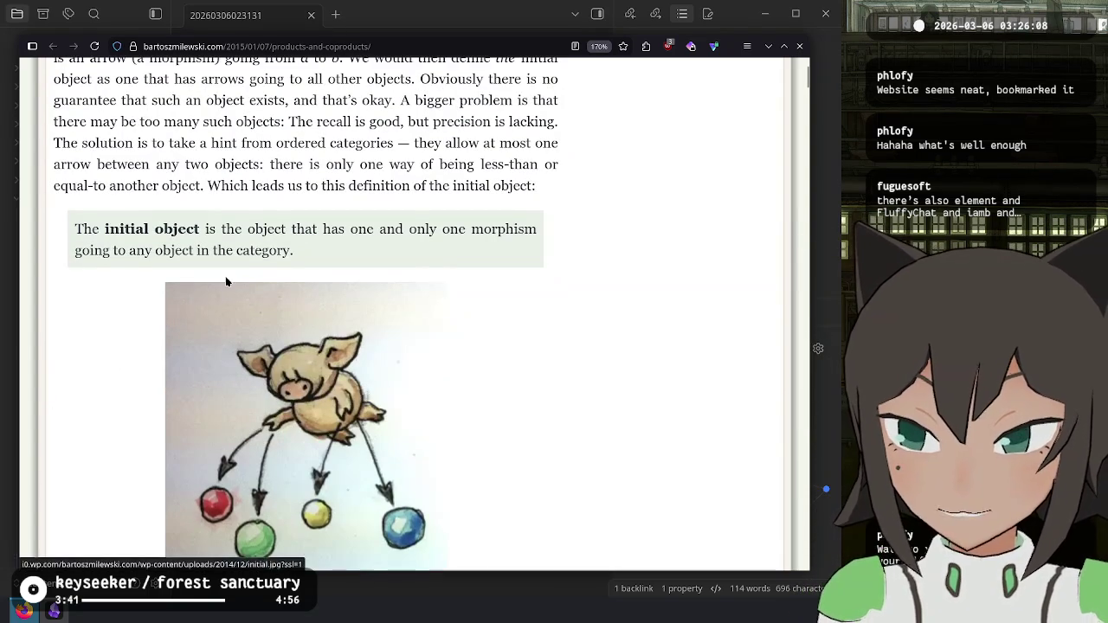
left_click_drag(224, 228, 283, 229)
left_click(227, 229)
scroll(226, 228, "down", 5)
scroll(227, 228, "up", 5)
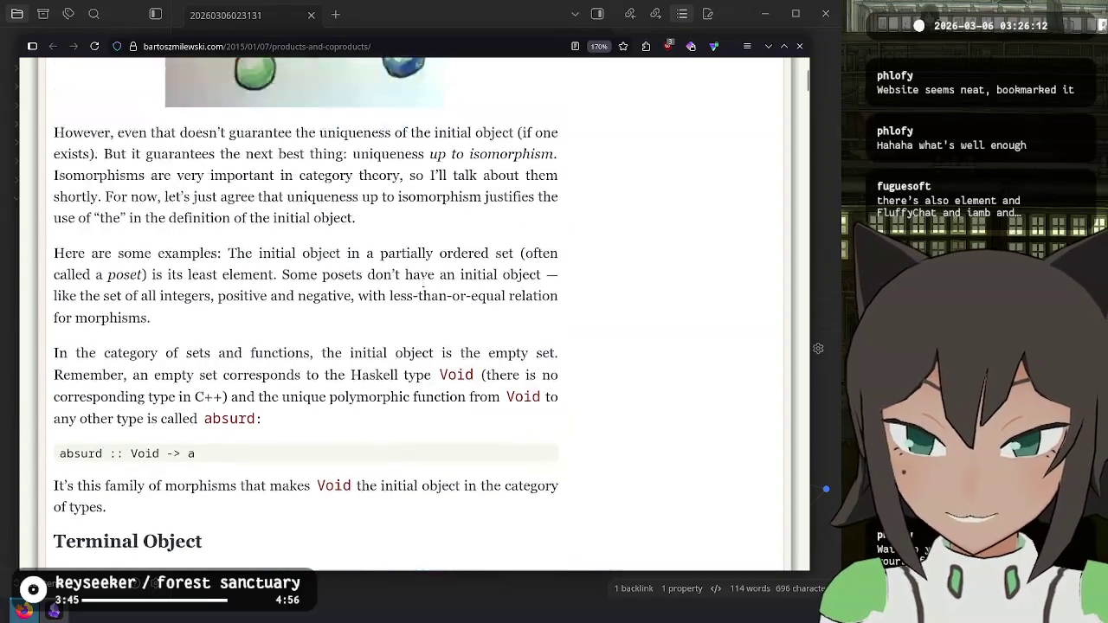
double_click(231, 228)
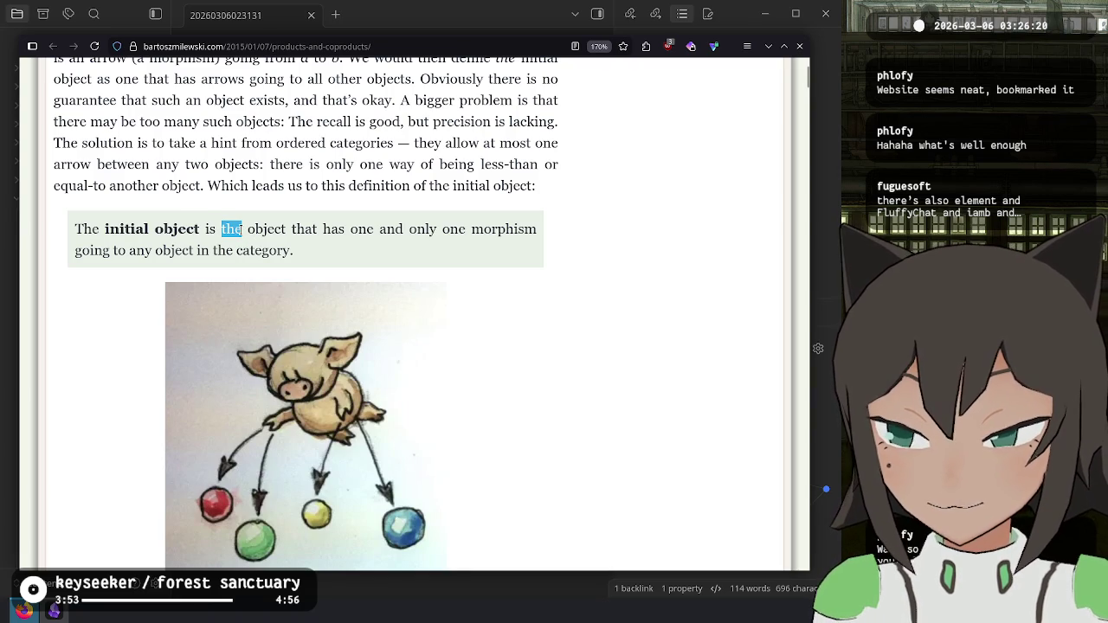
left_click(270, 223)
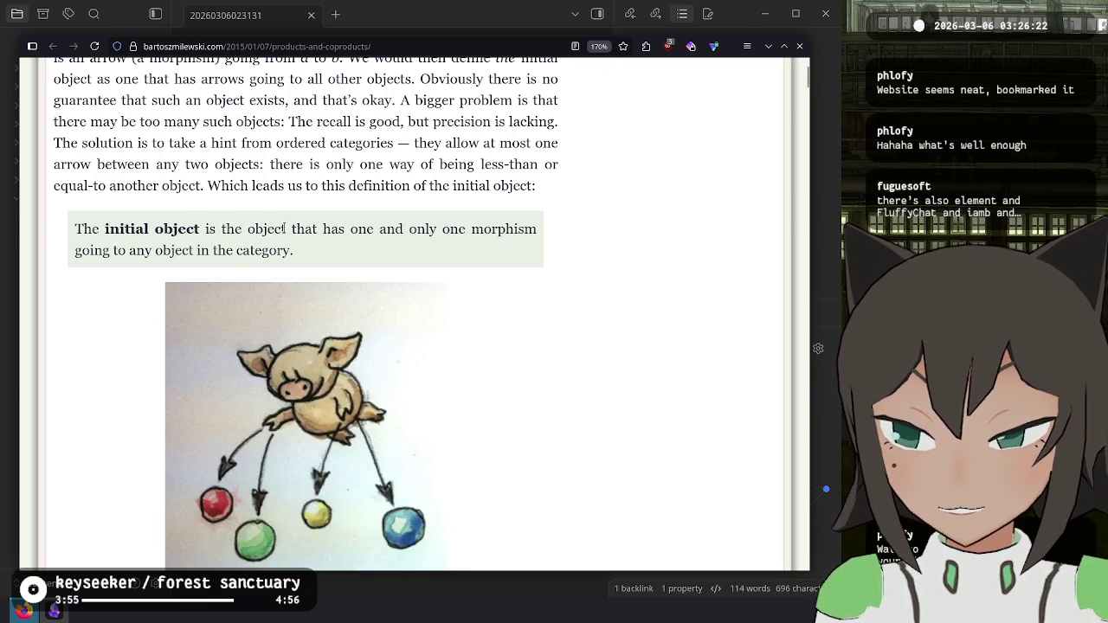
Step: Highlight 'initial object' and 'is the', scroll to the examples, then return to Obsidian
left_click_drag(286, 228, 272, 229)
left_click(272, 229)
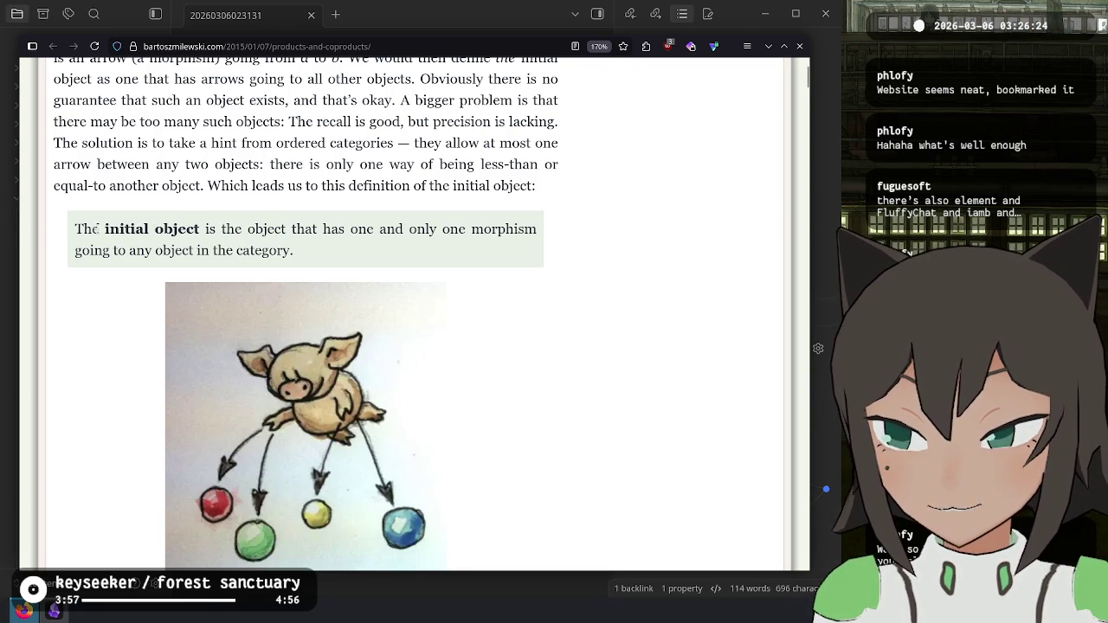
mouse_move(98, 228)
left_mouse_down()
mouse_move(217, 228)
mouse_move(198, 228)
mouse_move(362, 261)
left_mouse_up()
left_click(243, 228)
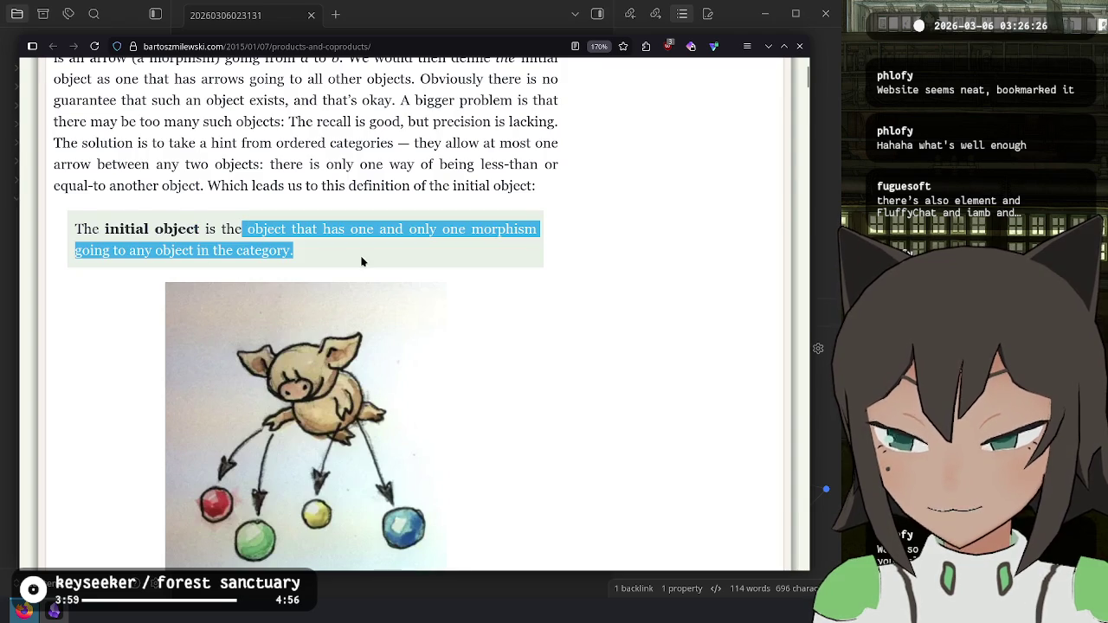
mouse_move(221, 229)
left_mouse_down()
mouse_move(285, 229)
mouse_move(213, 229)
mouse_move(242, 230)
left_mouse_up()
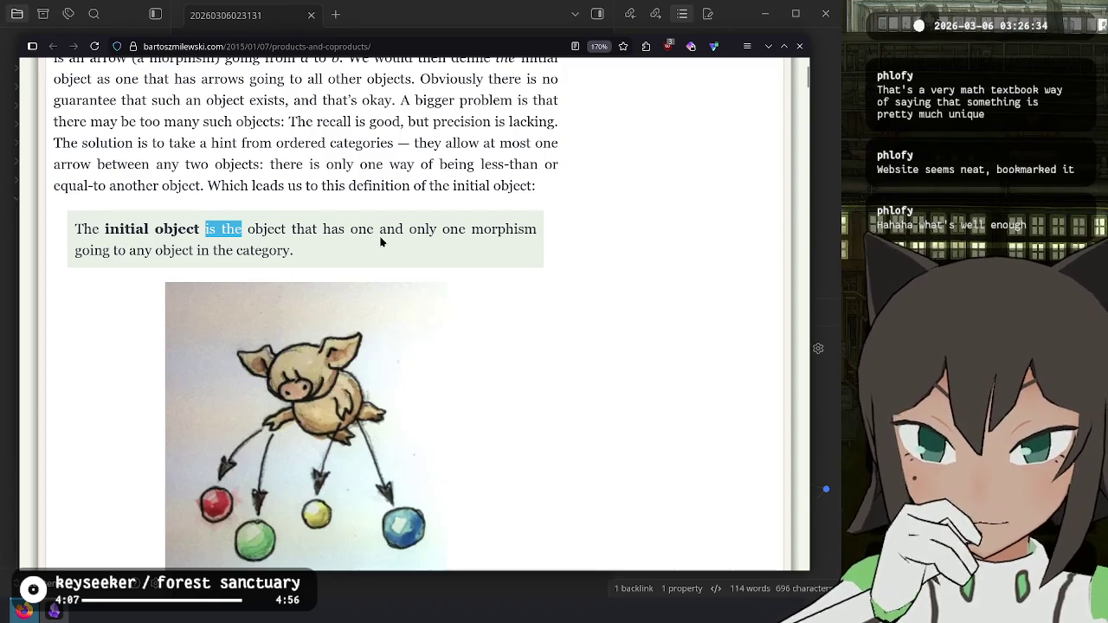
scroll(384, 240, "down", 5)
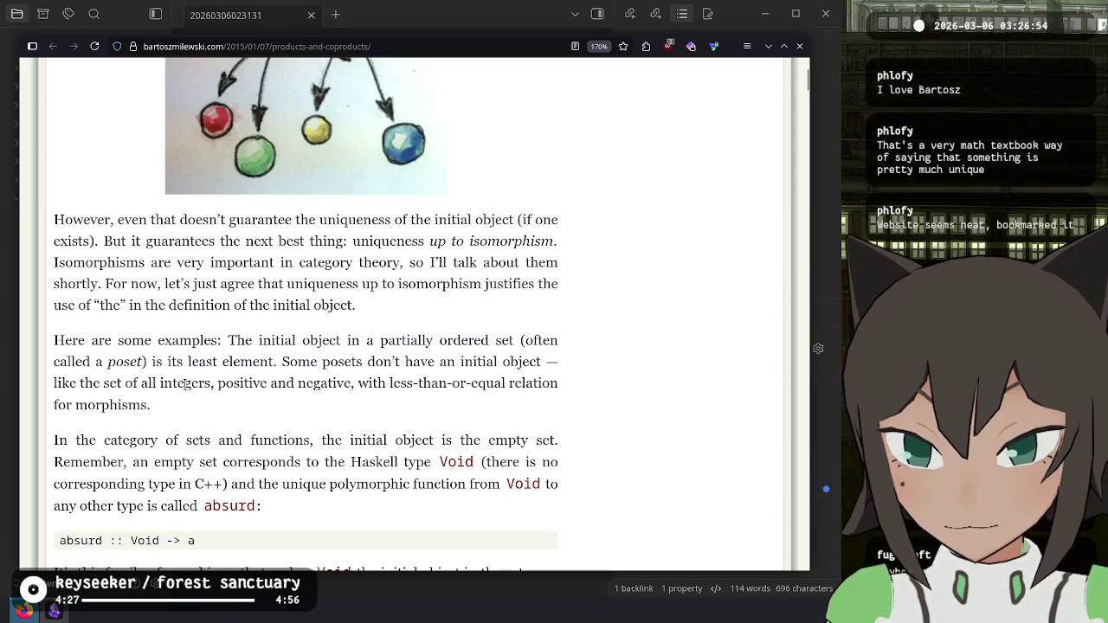
key("alt+Tab")
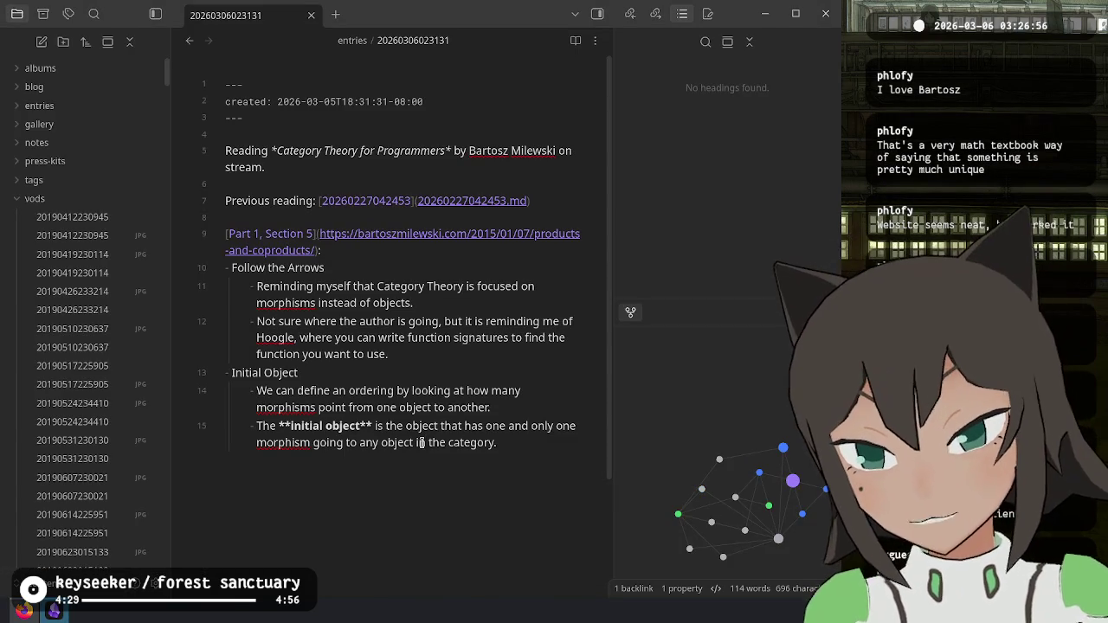
Step: Add a bullet: sets don't always have initial objects, e.g. the poset of all integers
key("Return")
type("Sets ")
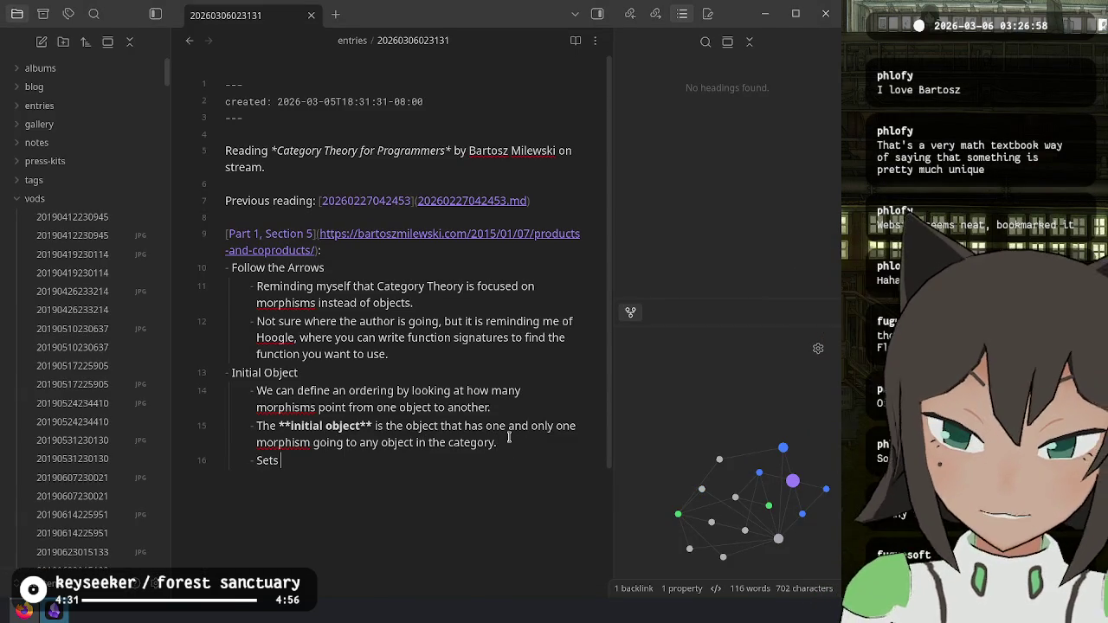
type("do not always ha")
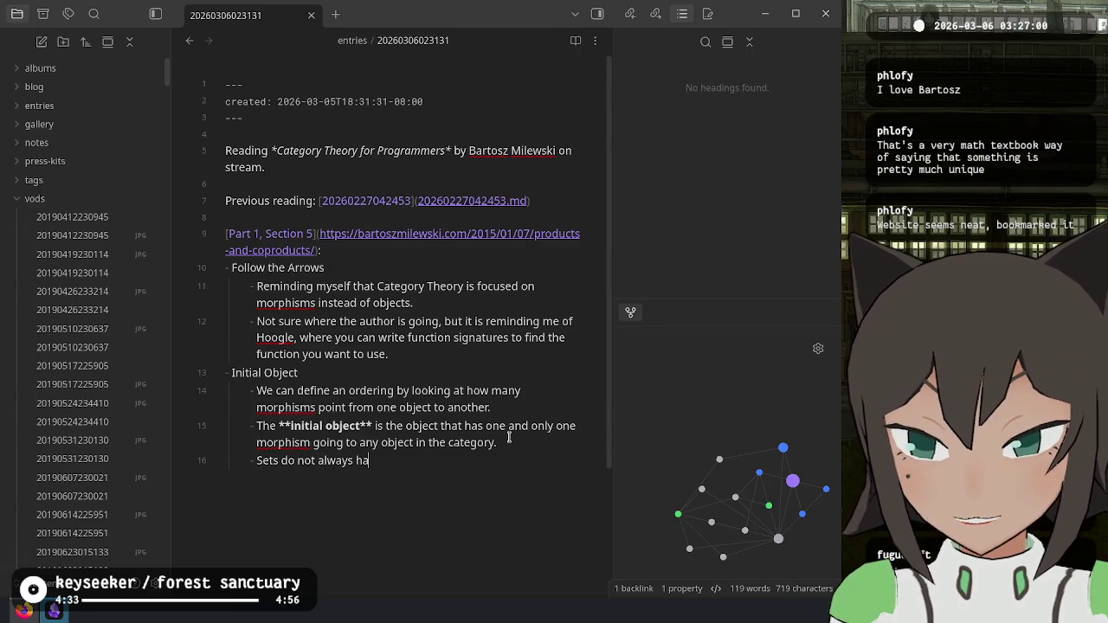
type("ve initial objec")
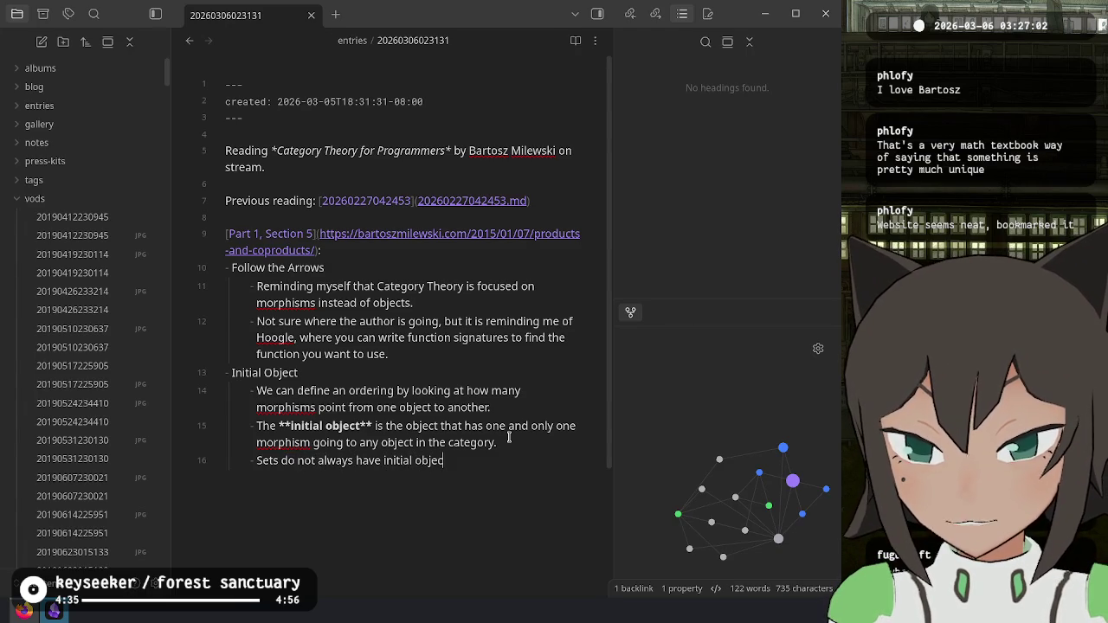
type("ts. For example, the")
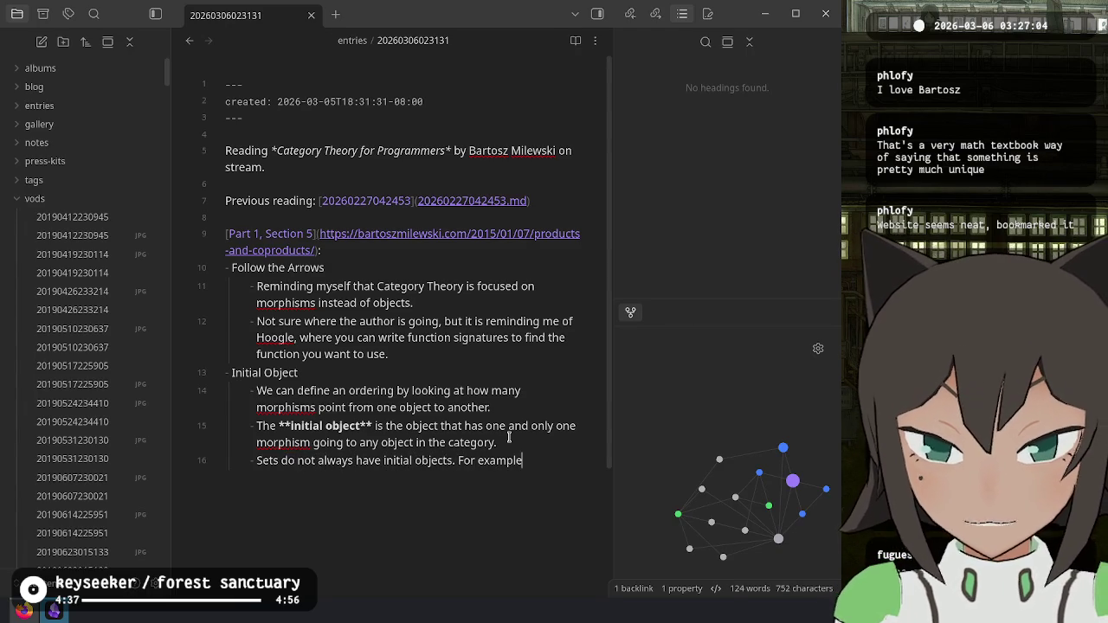
key("alt+Tab")
key("alt+Tab")
type(" p")
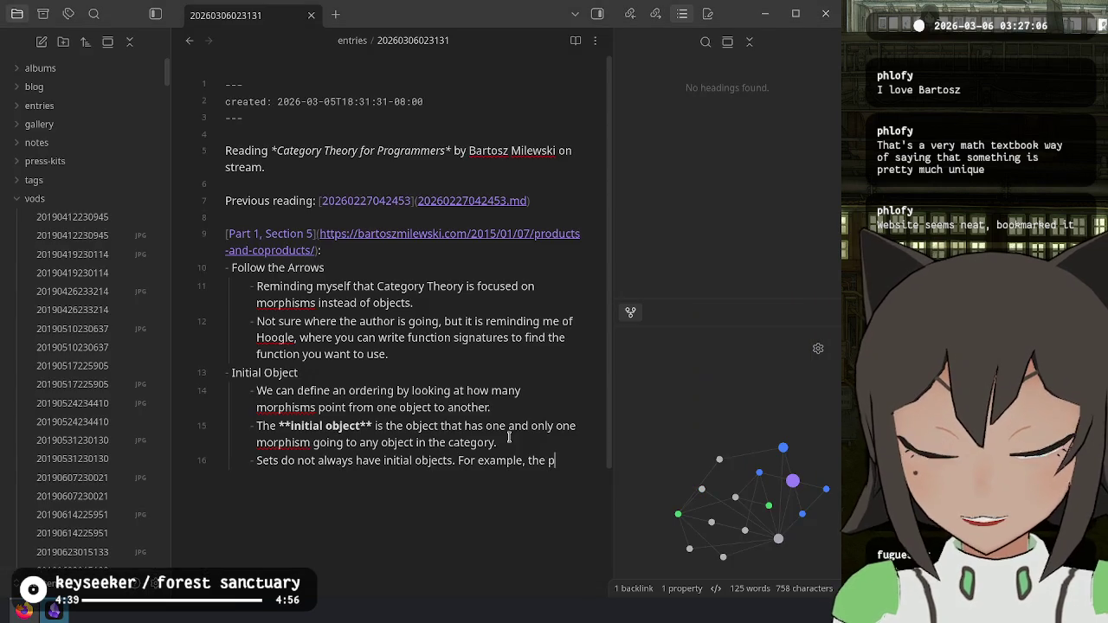
type("artially orderede")
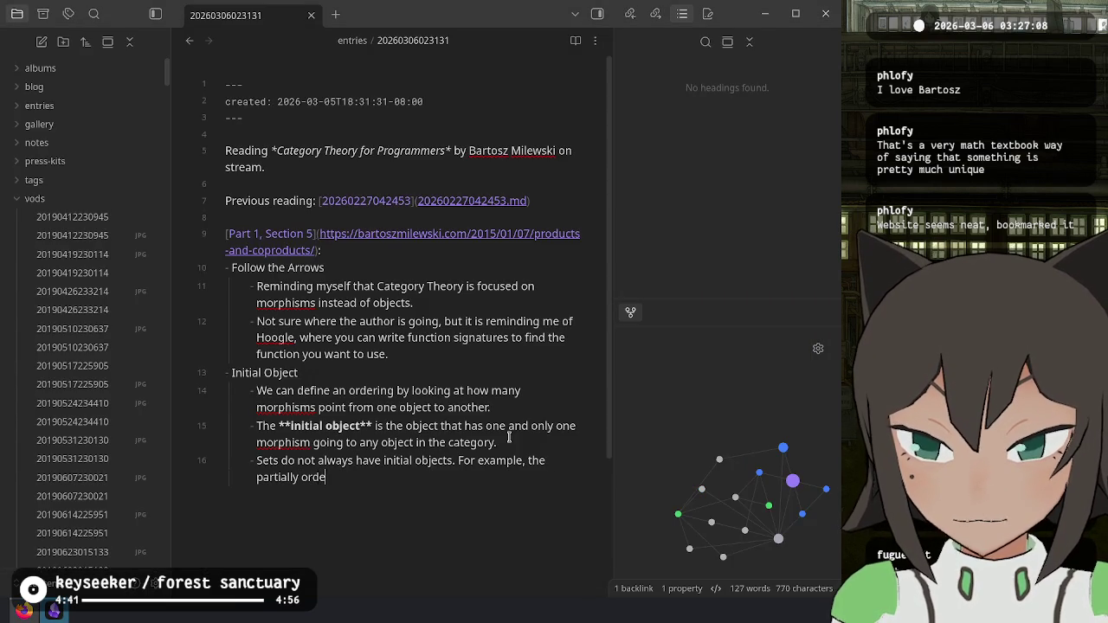
key("BackSpace")
type("set ")
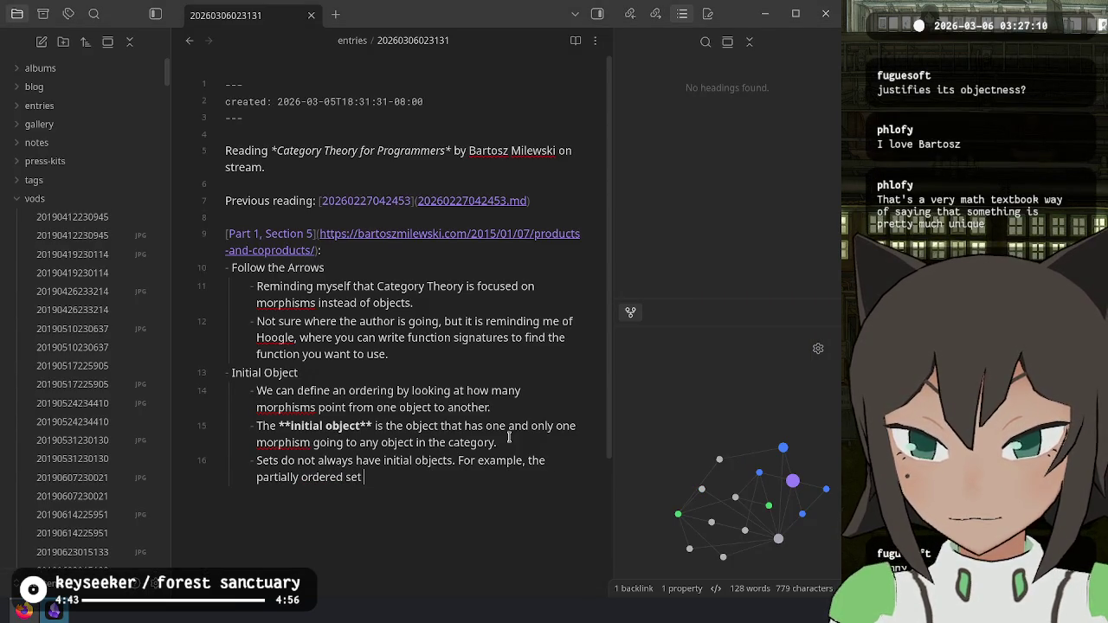
type("(or poset) of all int")
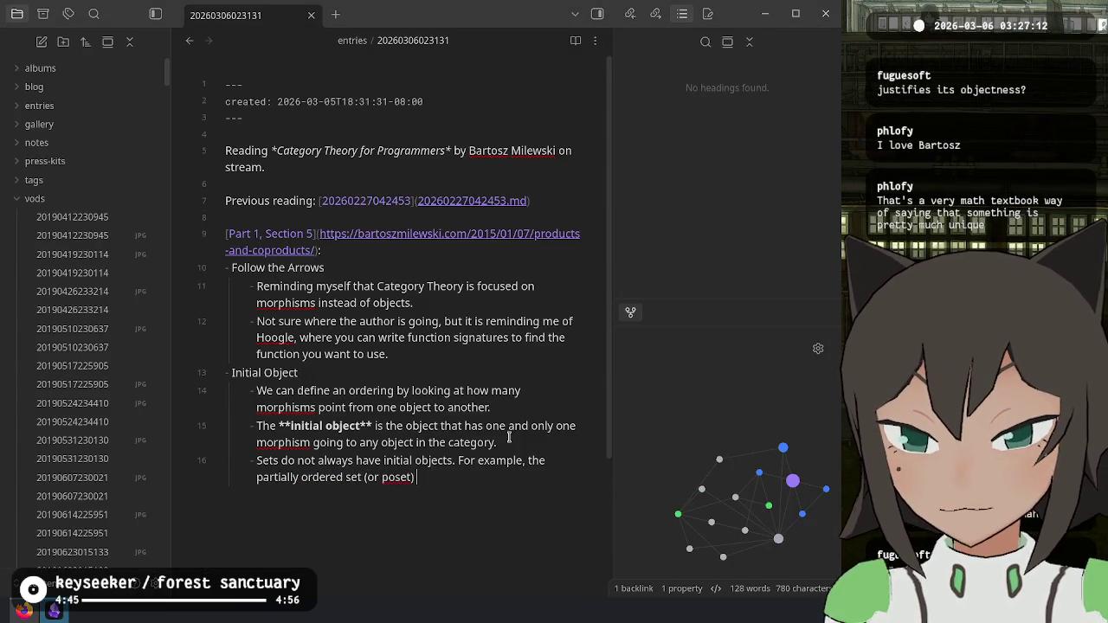
type("egers")
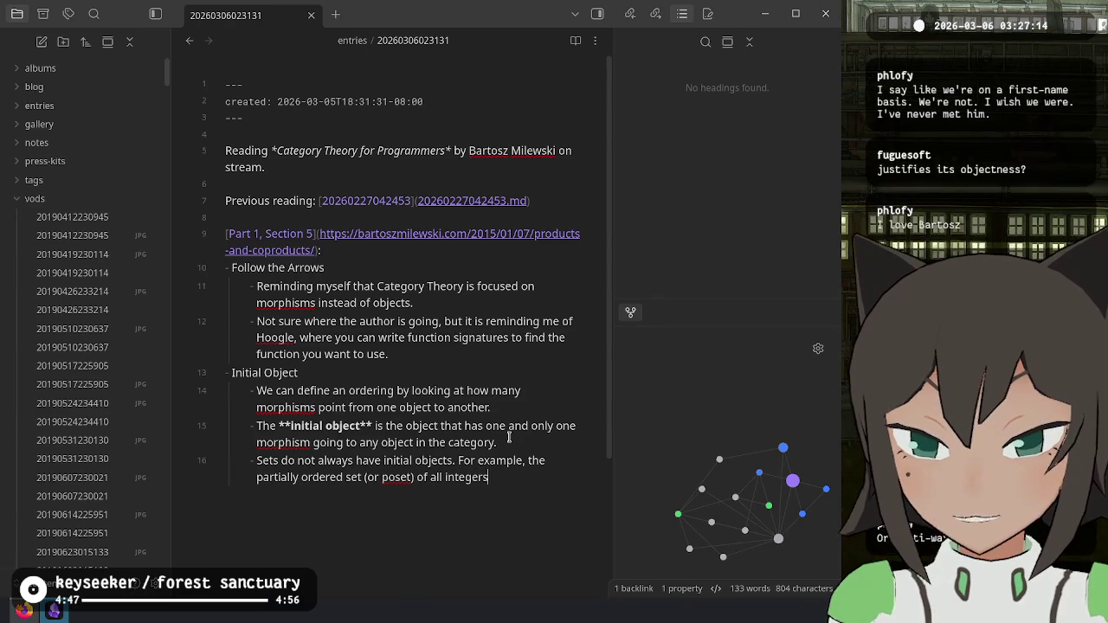
type(" both negaa")
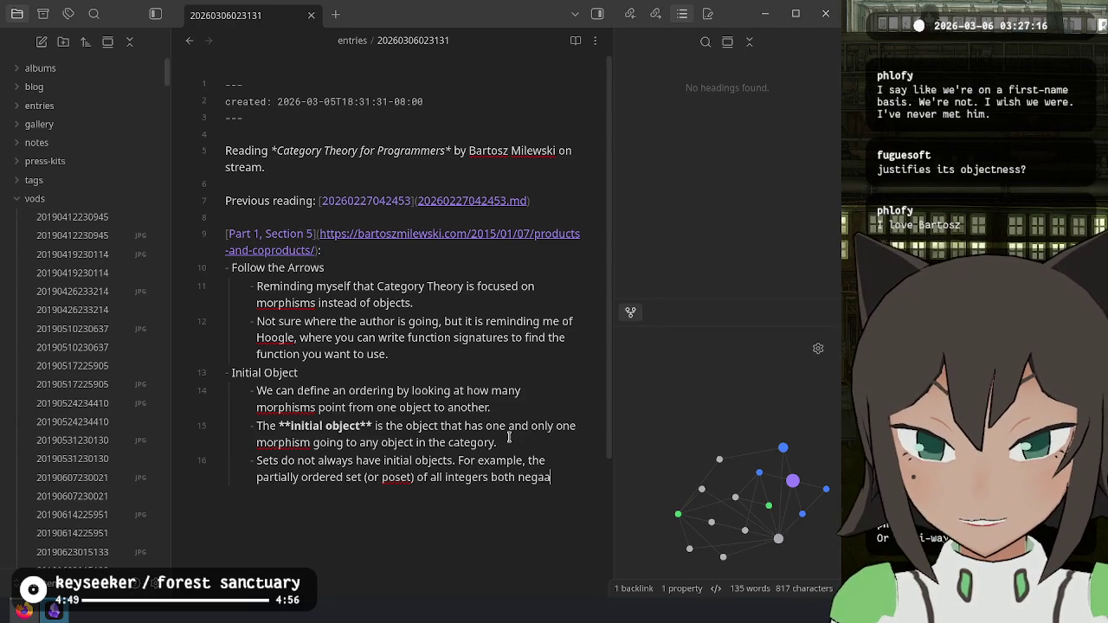
key("BackSpace")
type("tive and posi")
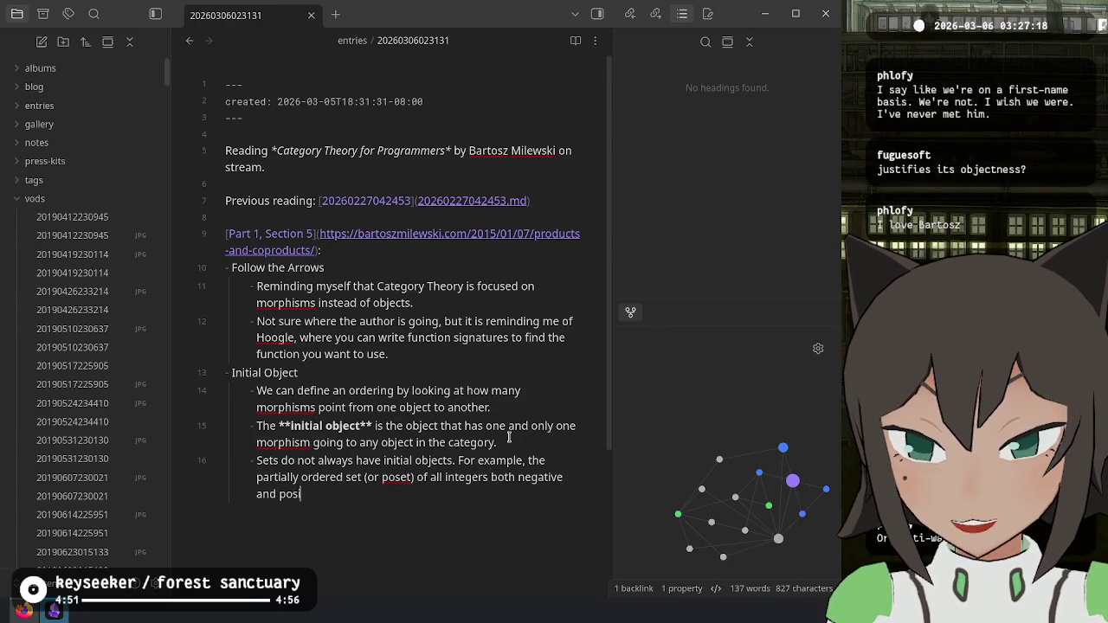
type("tive does not")
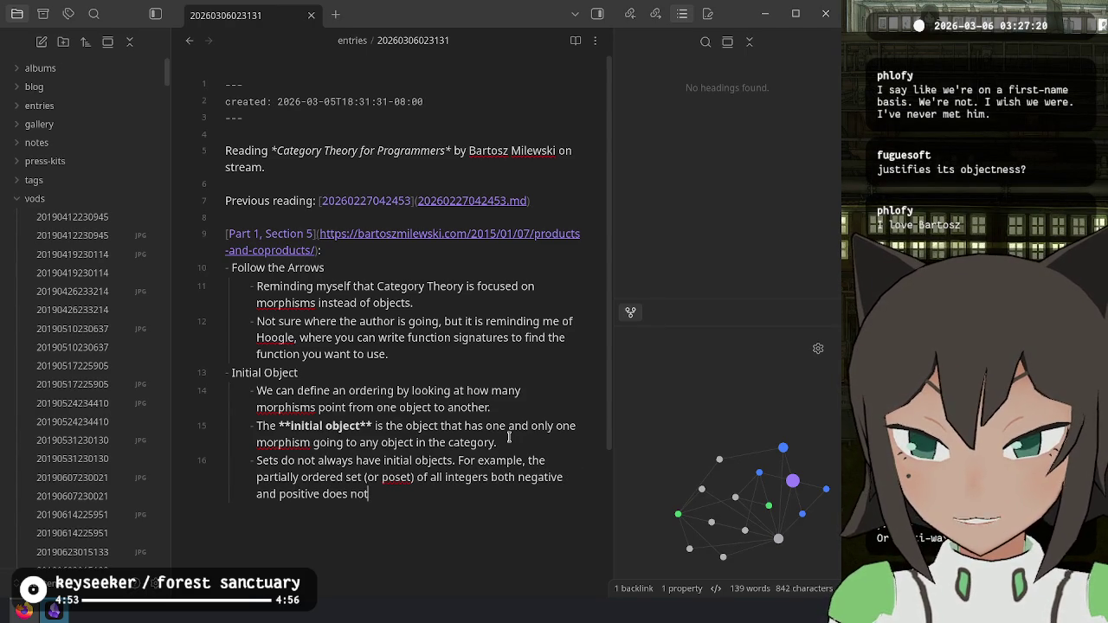
type(" have an initia")
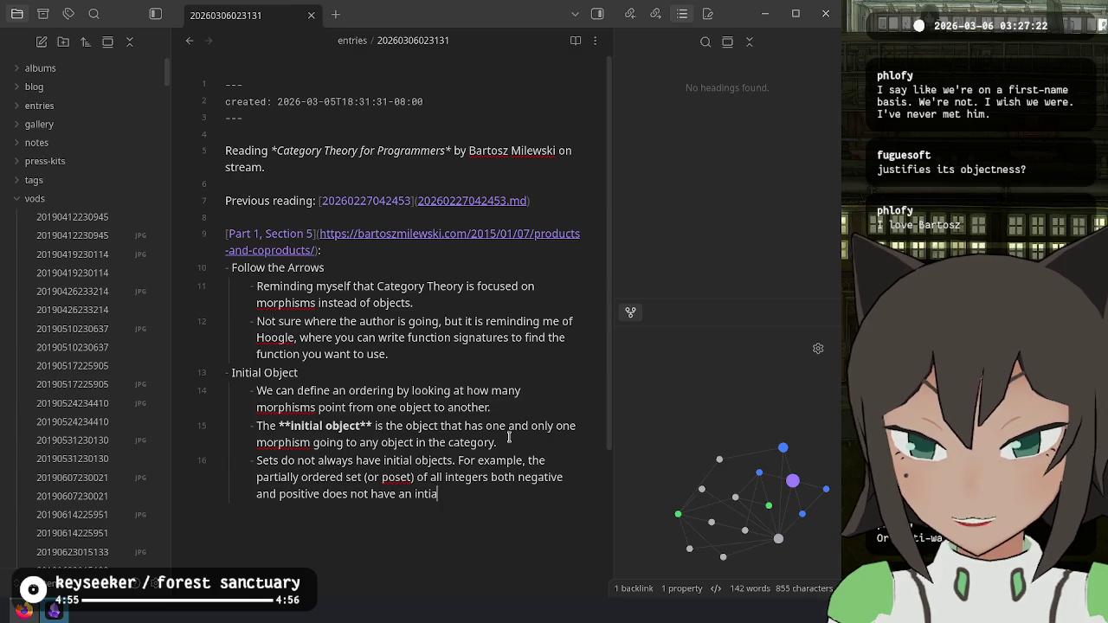
key("BackSpace")
key("BackSpace")
key("BackSpace")
type("itial object")
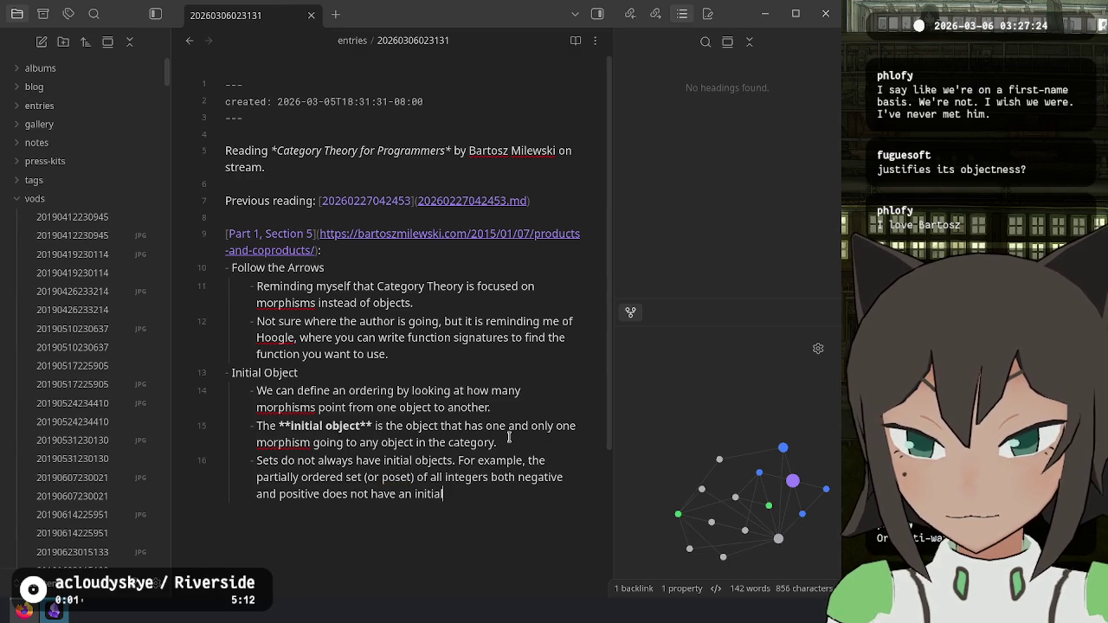
key("alt+Tab")
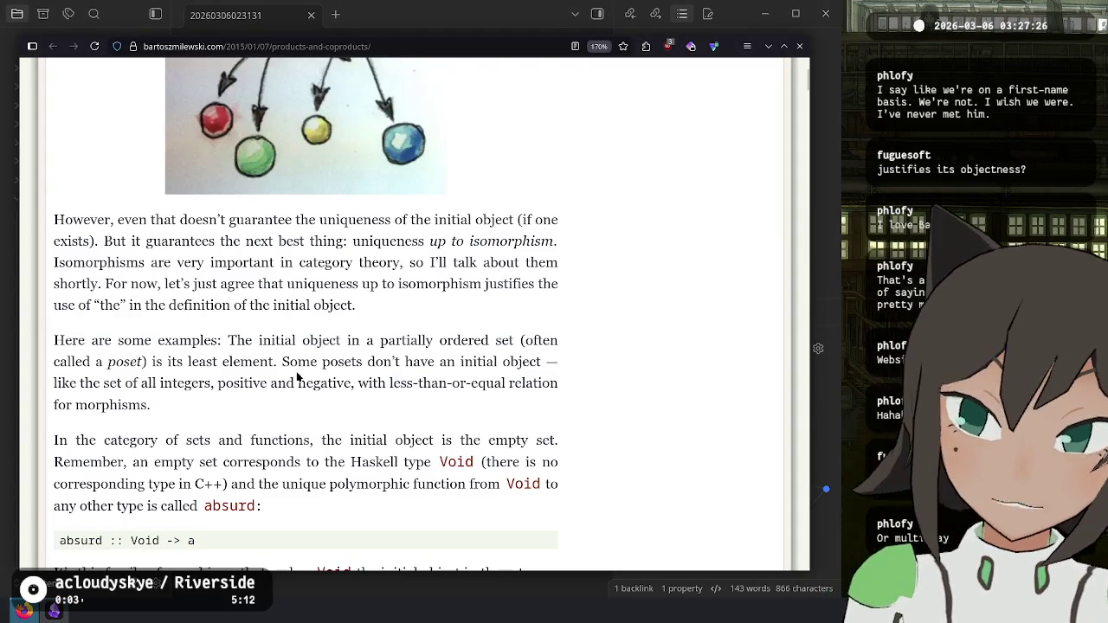
Step: Scroll to the Terminal Object section and highlight Void in the code line
scroll(292, 404, "down", 3)
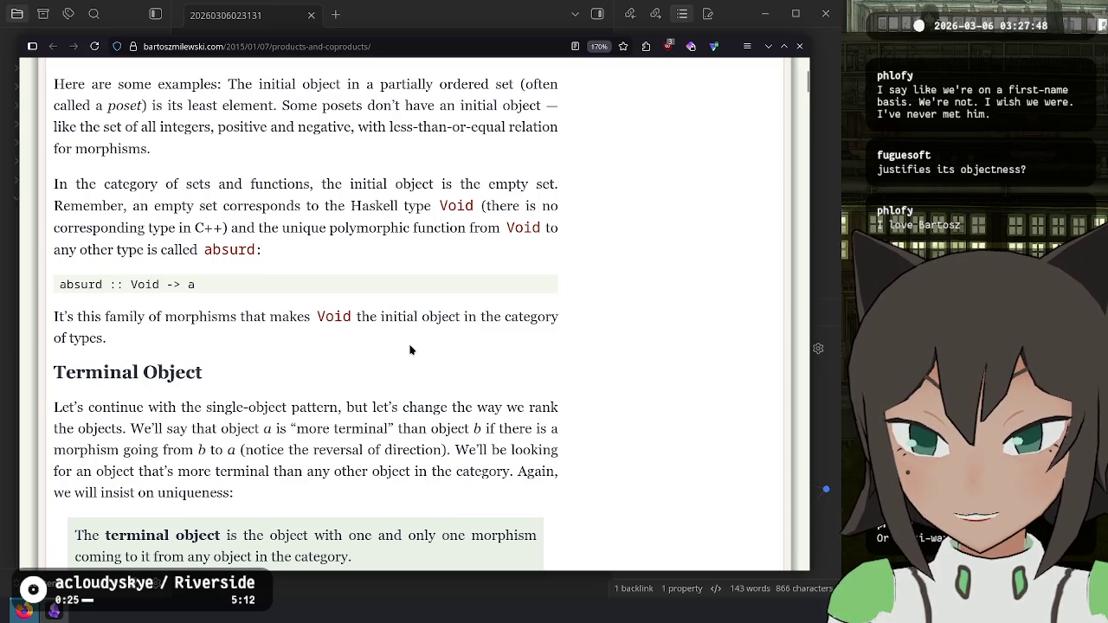
double_click(143, 284)
Step: Add a bullet: Haskell's `Void` is the initial object, via `absurd :: Void -> a`
key("alt+Tab")
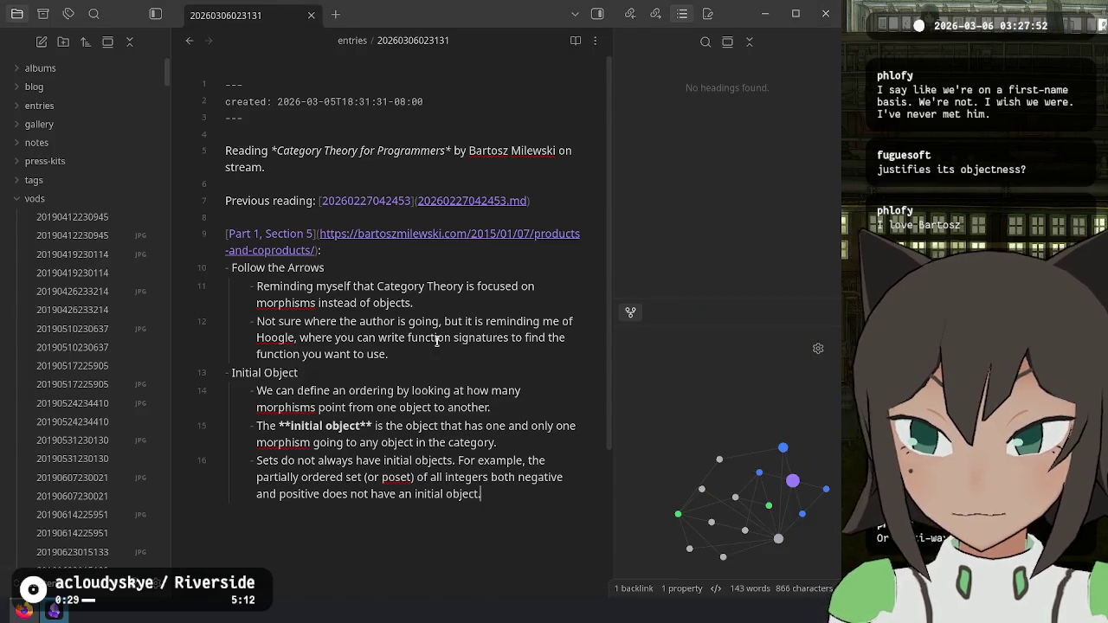
key("Return")
type("In the ca")
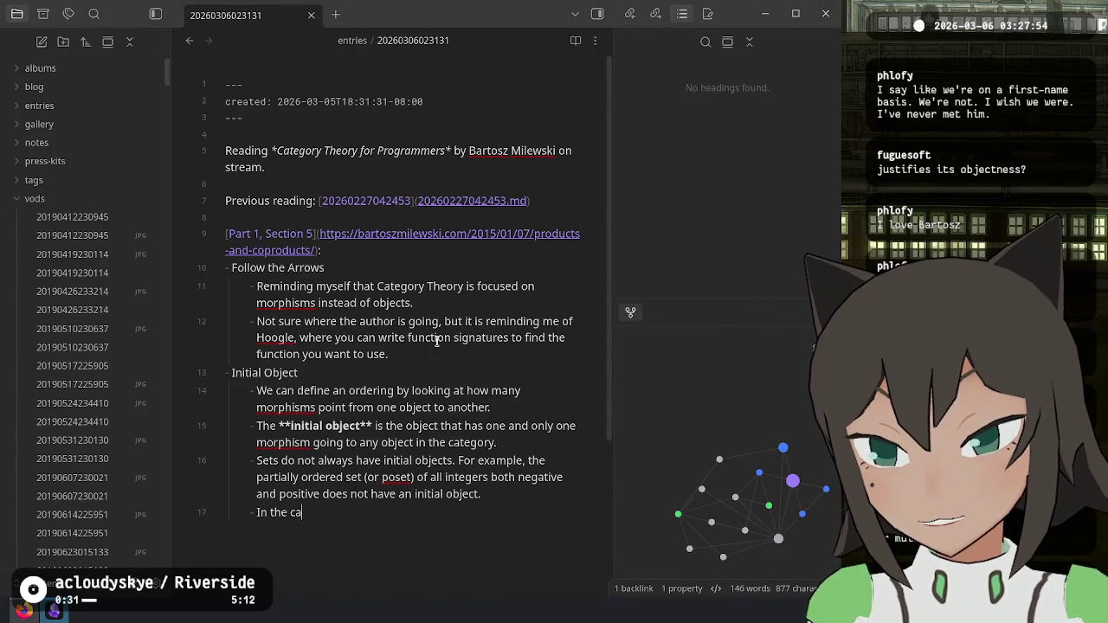
type("tegory of types")
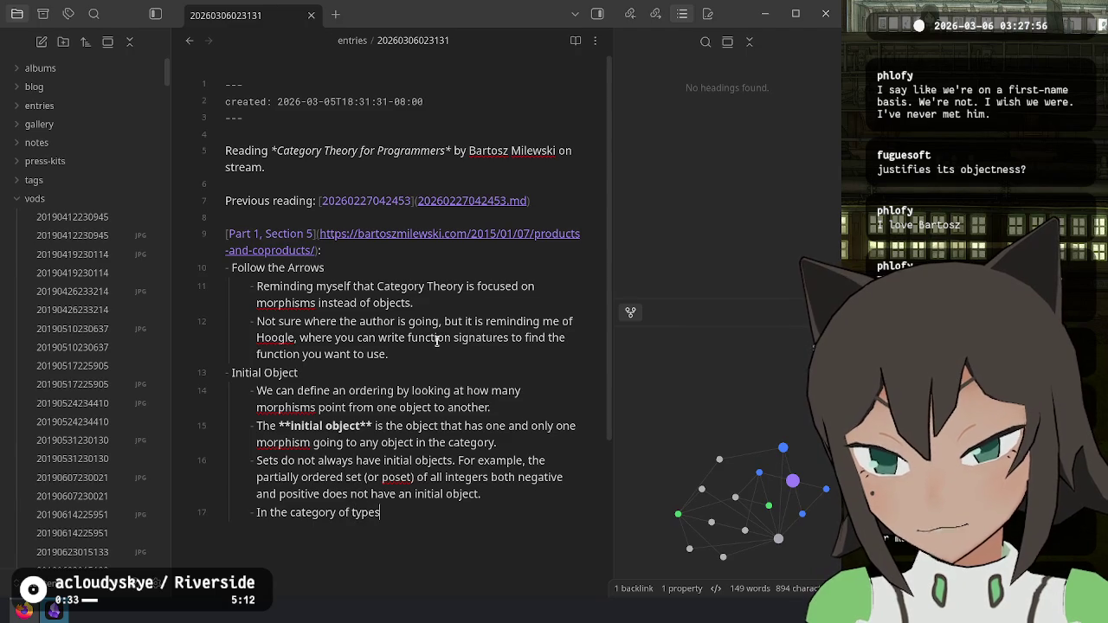
type(", Haskell's `V")
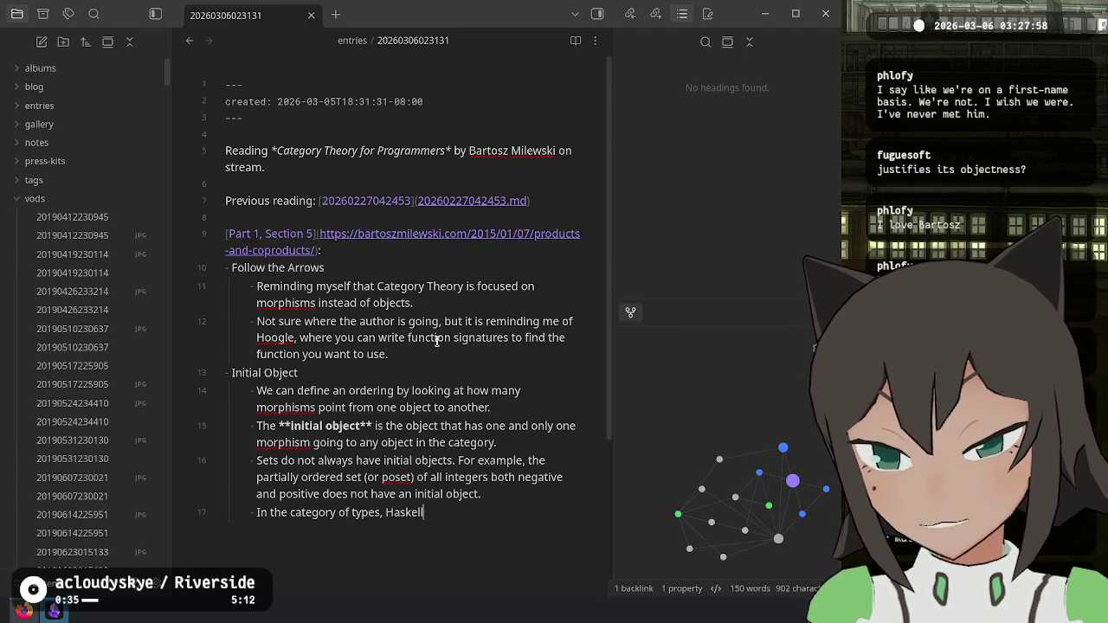
type("oid` is the i")
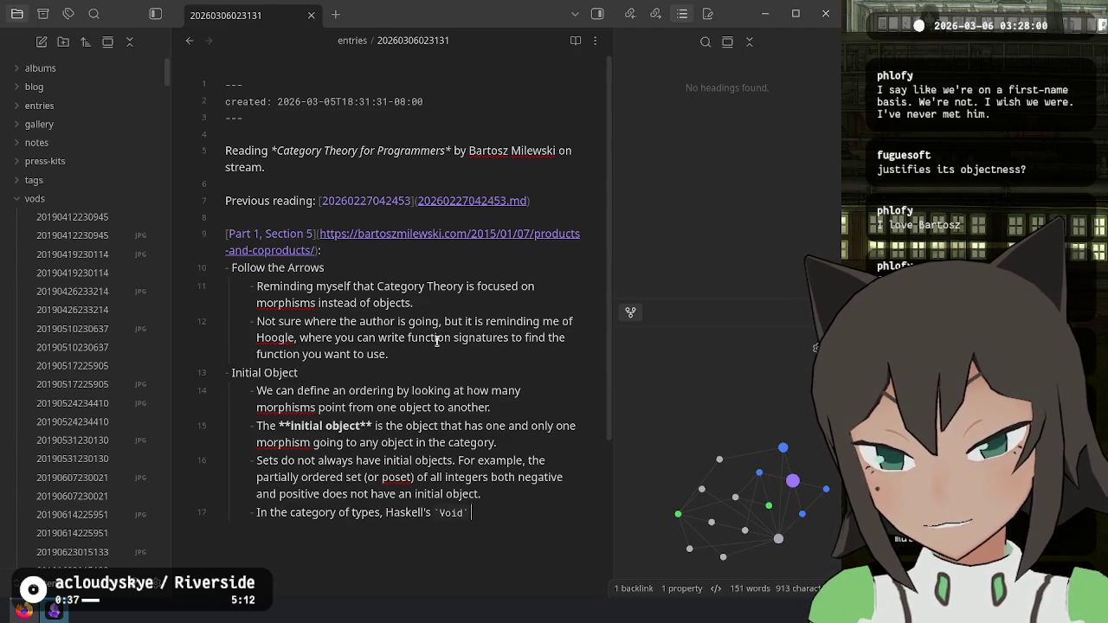
type("ntial object")
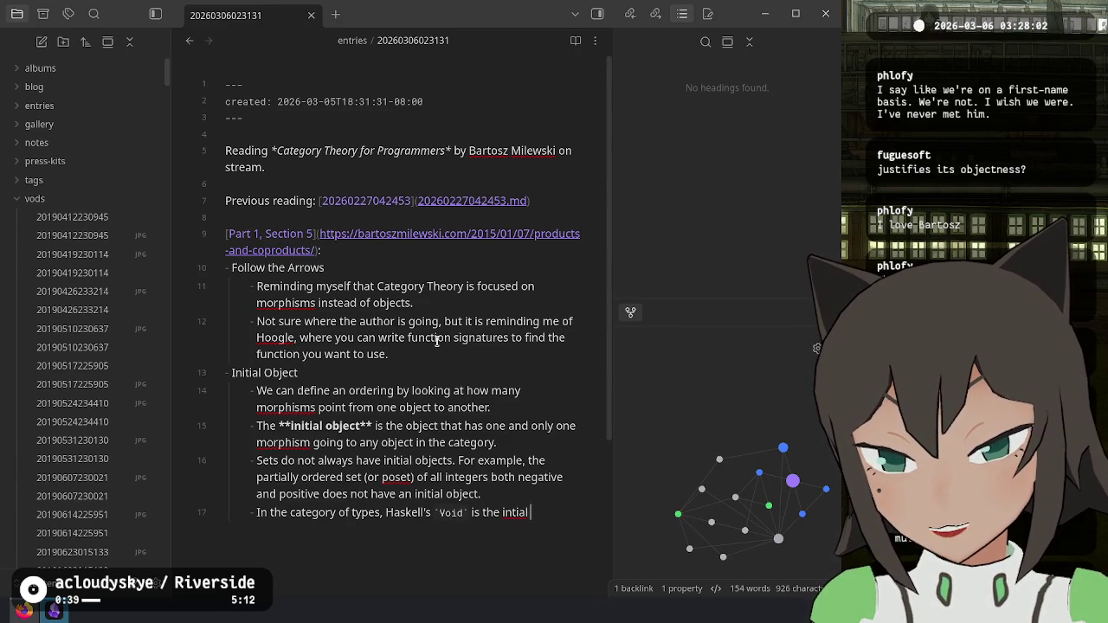
type(";")
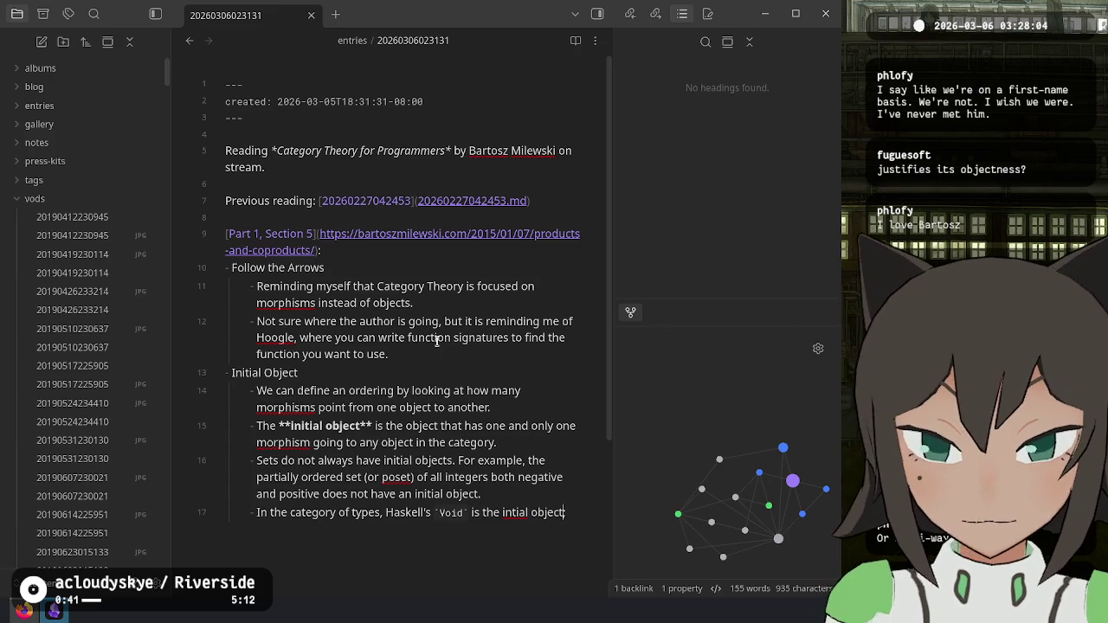
key("ctrl+Left")
key("ctrl+Left")
key("Right")
key("Right")
type("i")
key("End")
type("you c")
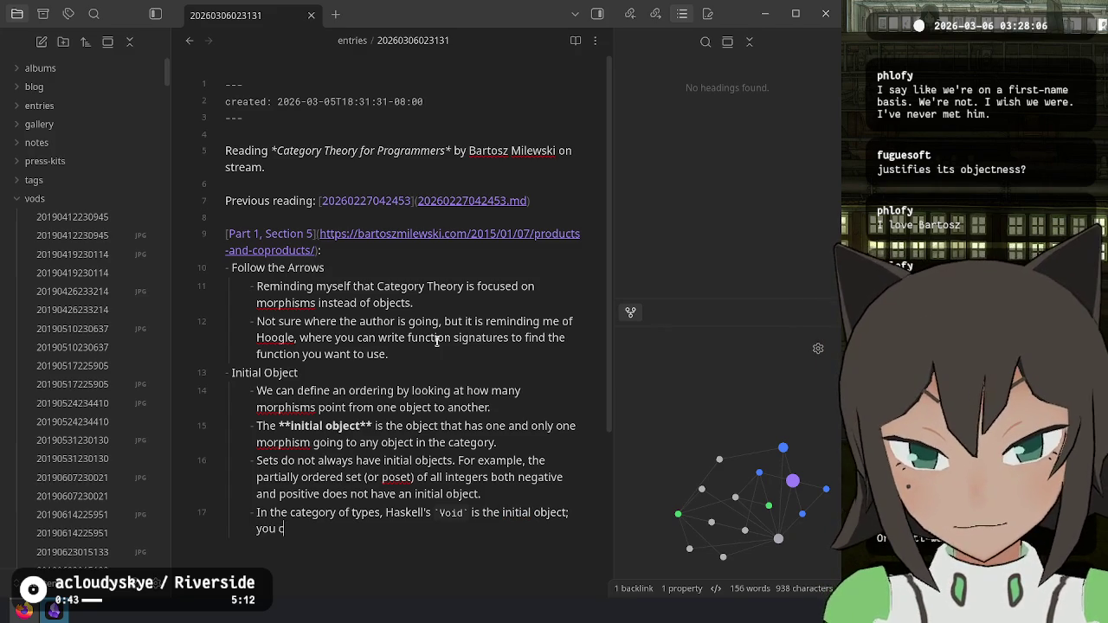
type("an always ")
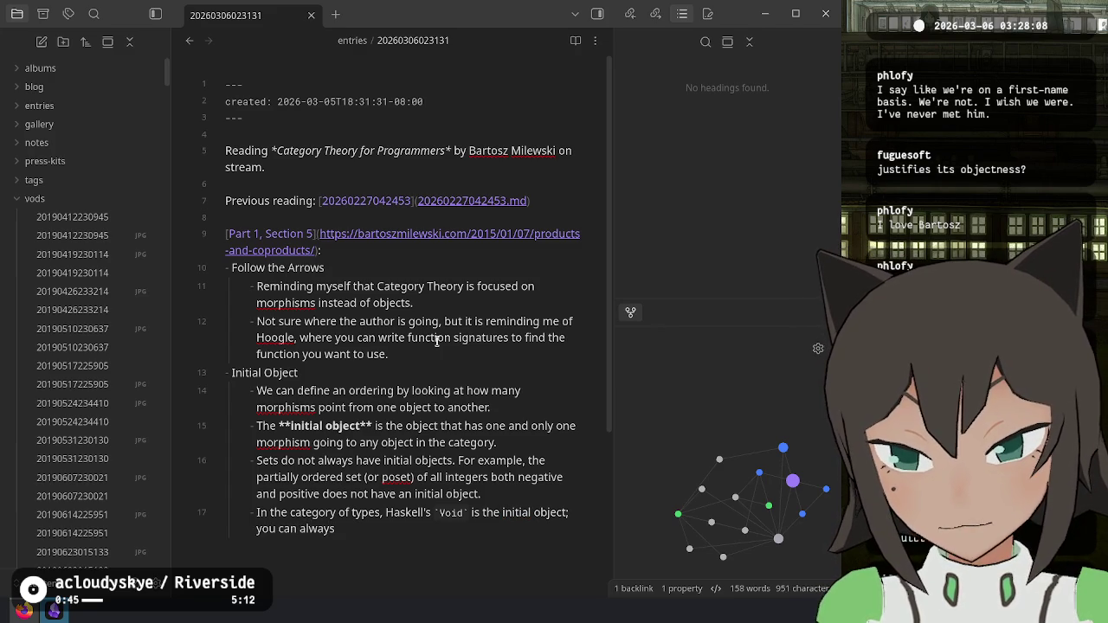
type("use `")
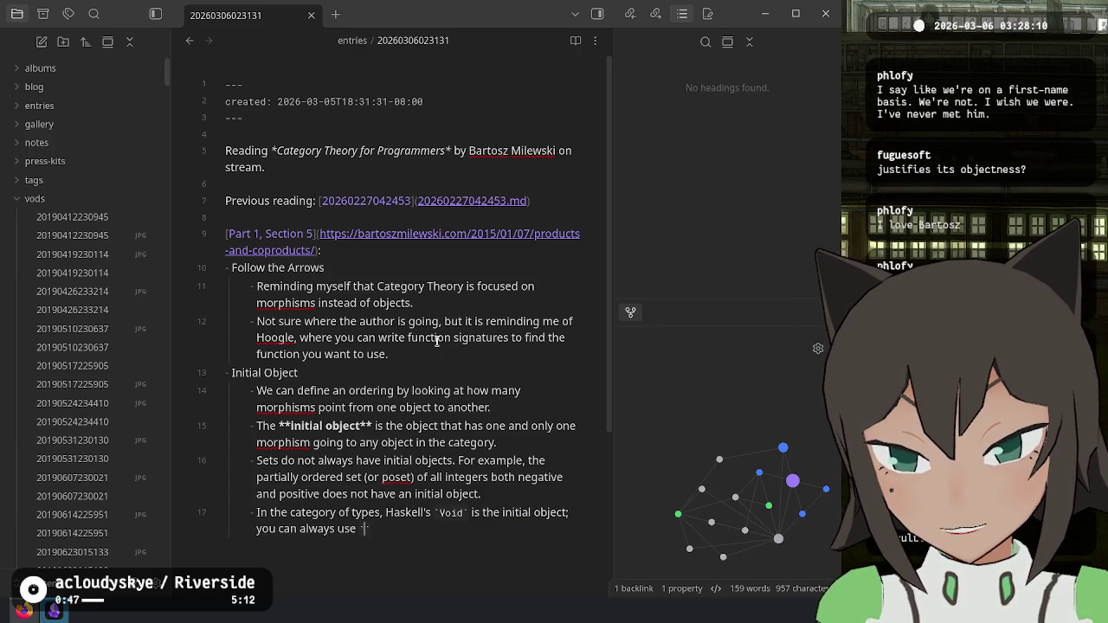
type("absurd")
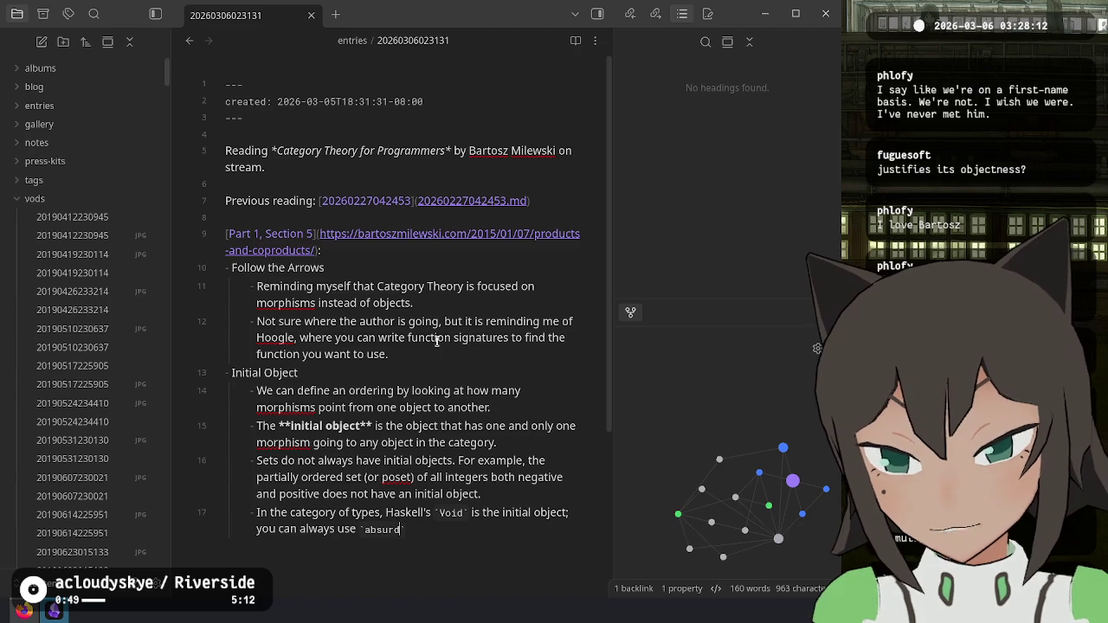
type(" :: Void -> a`")
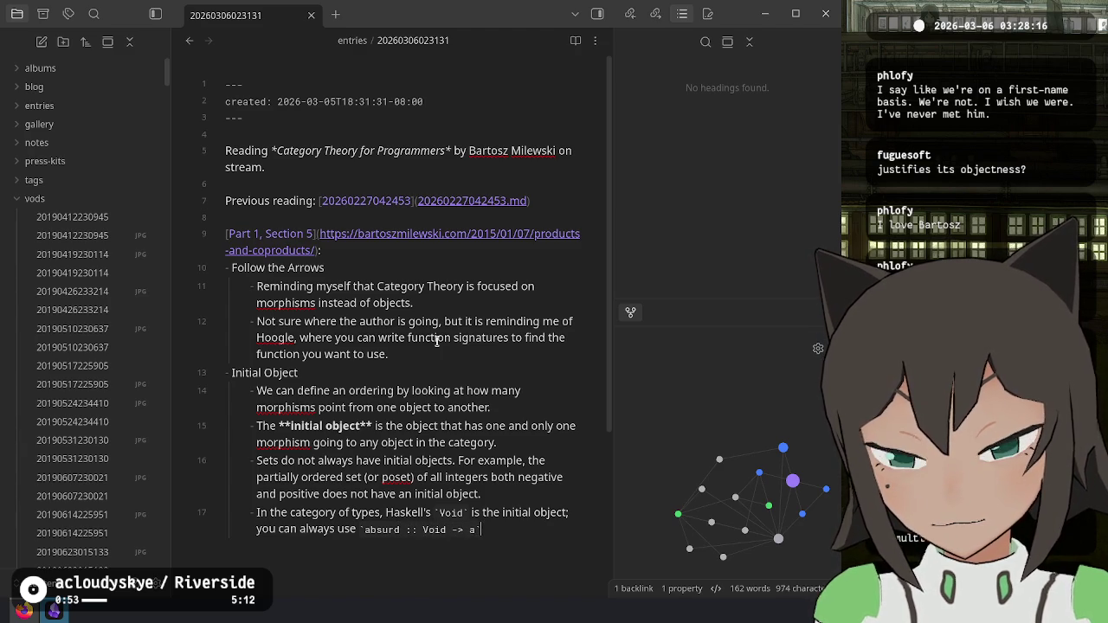
type(" to go to any ot")
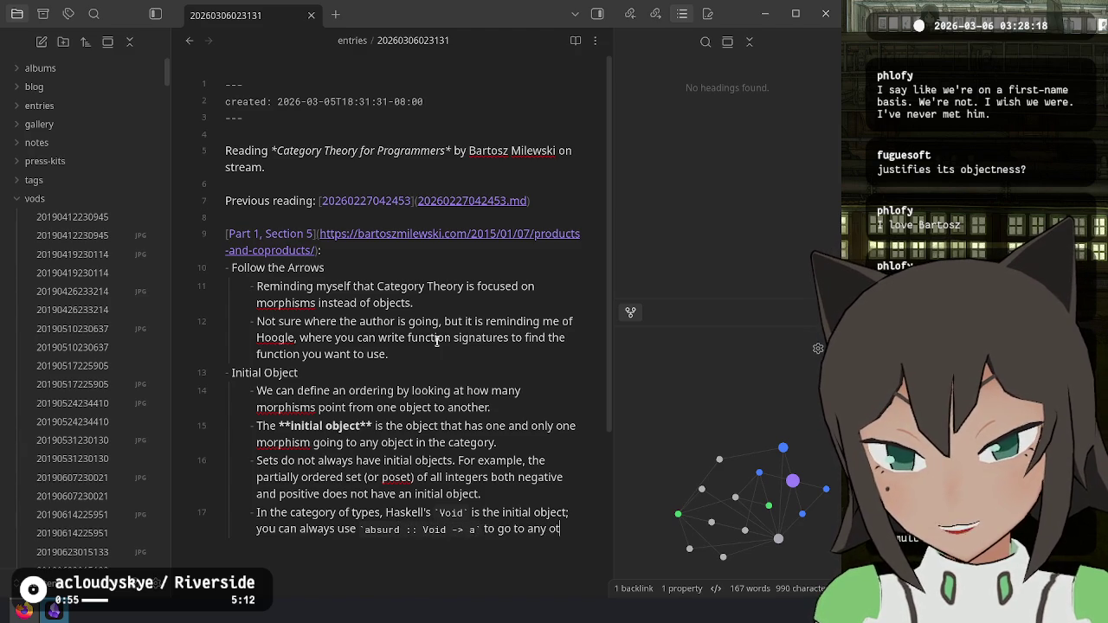
type("her object.")
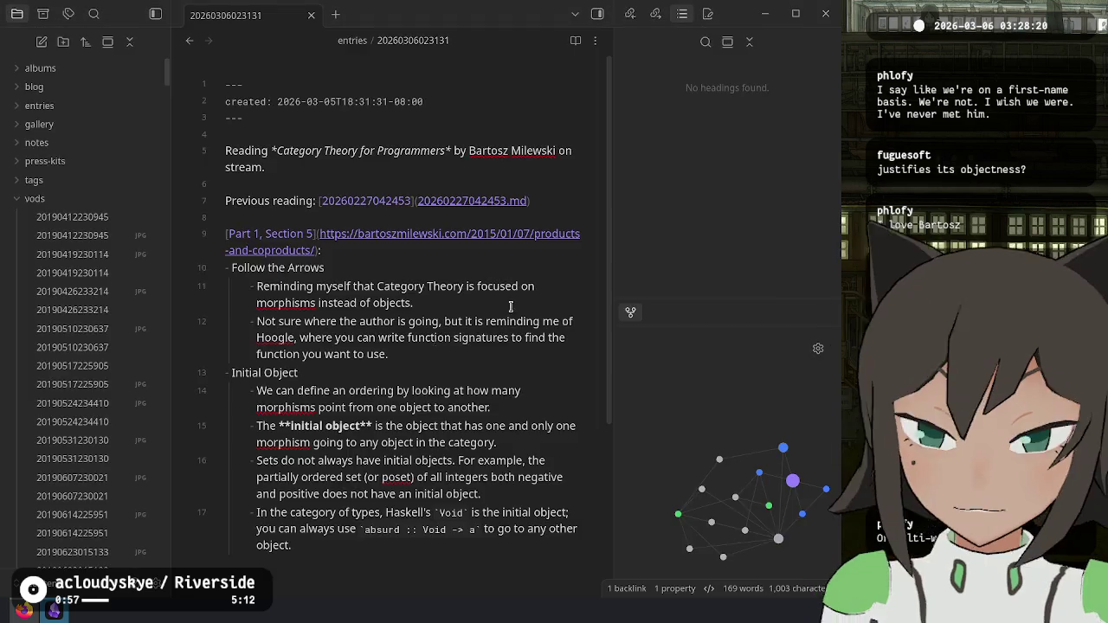
key("alt+Tab")
scroll(140, 153, "down", 5)
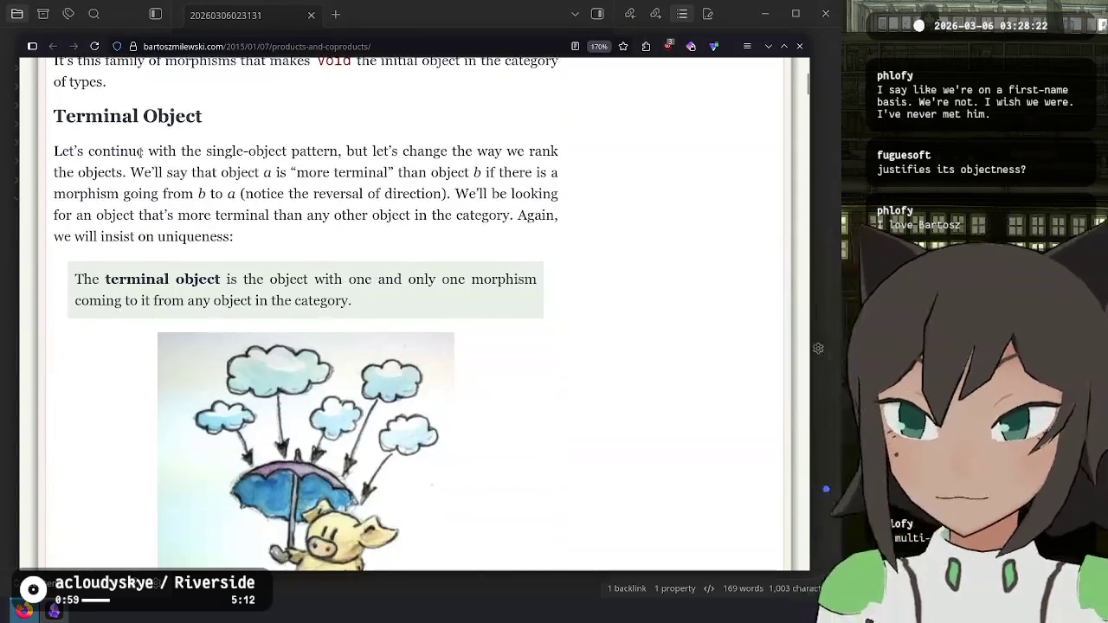
Step: Switch to the (8) Twitch tab showing the Stream Manager
left_click(34, 71)
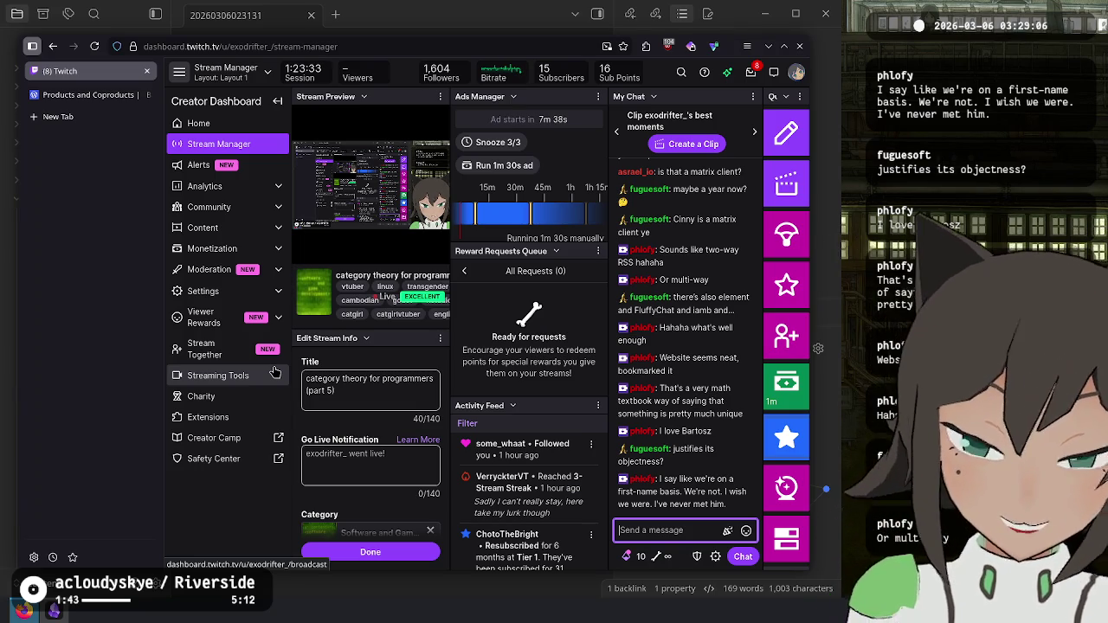
key("alt+Tab")
key("alt+Tab")
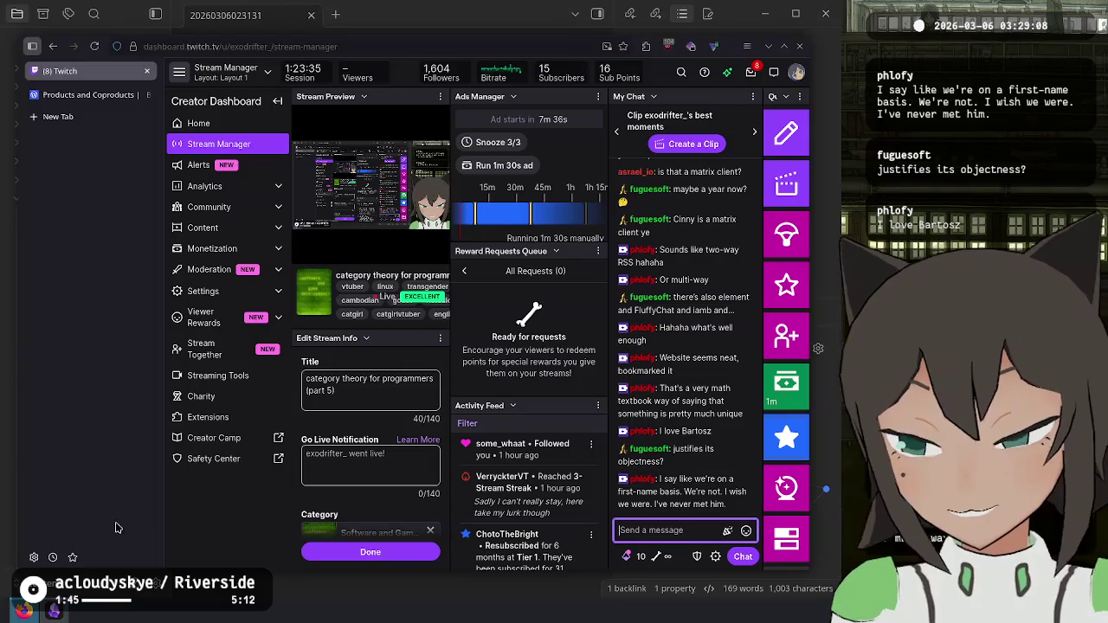
left_click(69, 94)
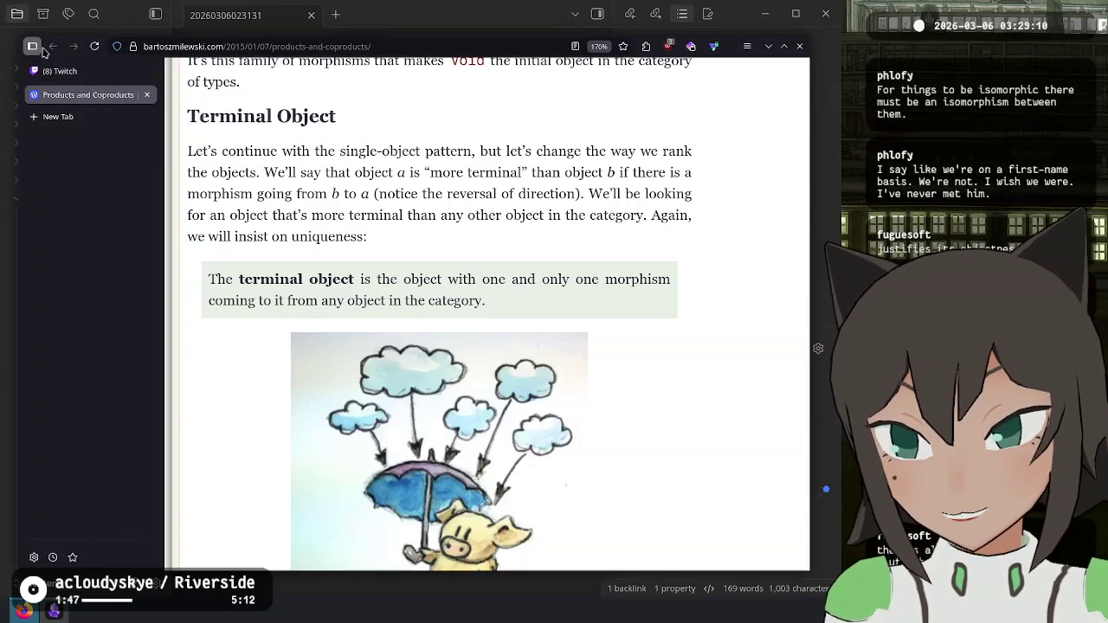
scroll(520, 197, "up", 5)
scroll(457, 194, "down", 5)
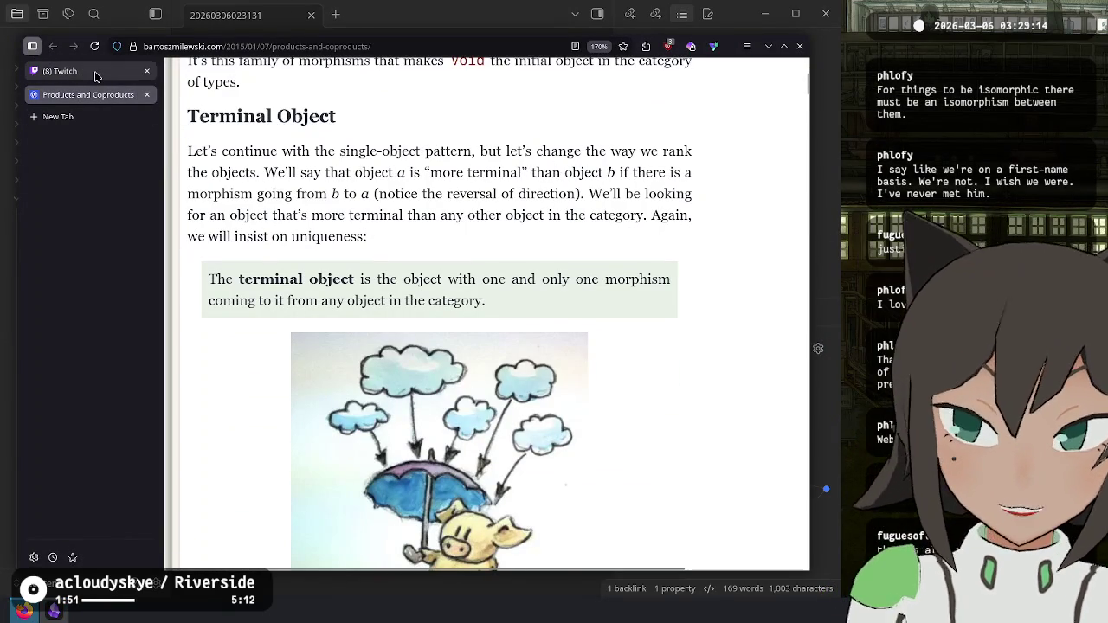
mouse_move(96, 77)
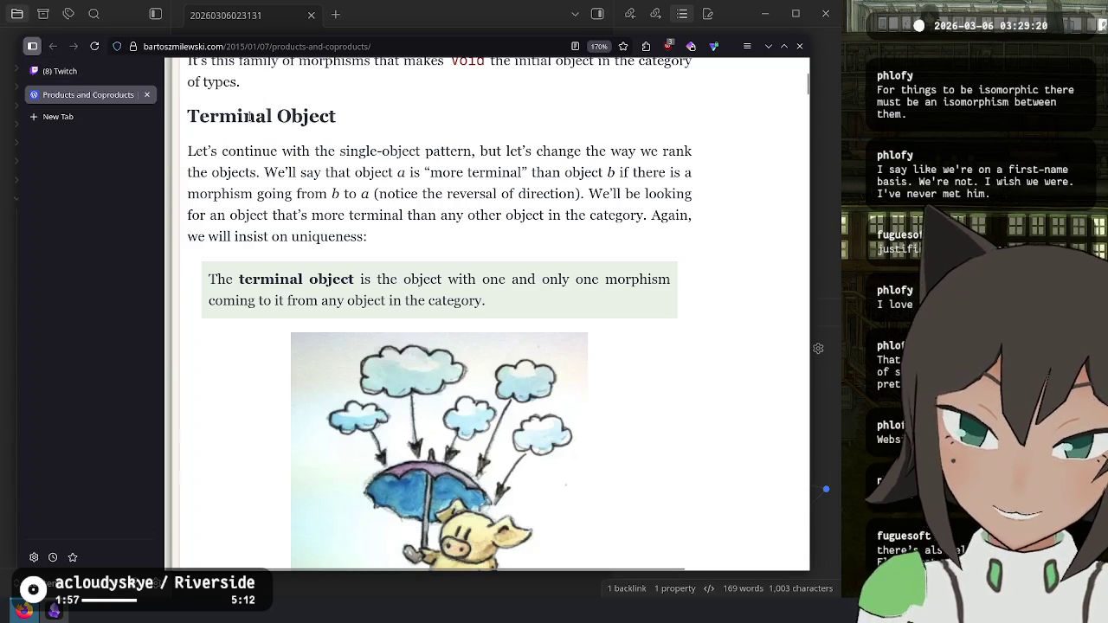
left_click(86, 78)
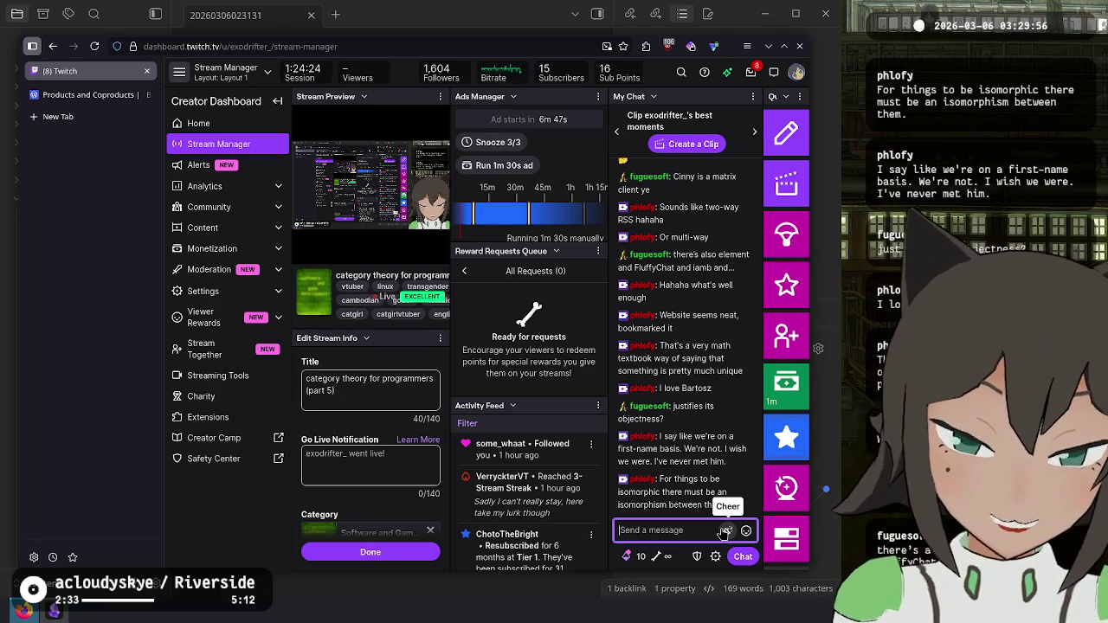
Step: Search 'what grade are you in when you are 11 in the united states' in a new tab
key("ctrl+t")
type("wh")
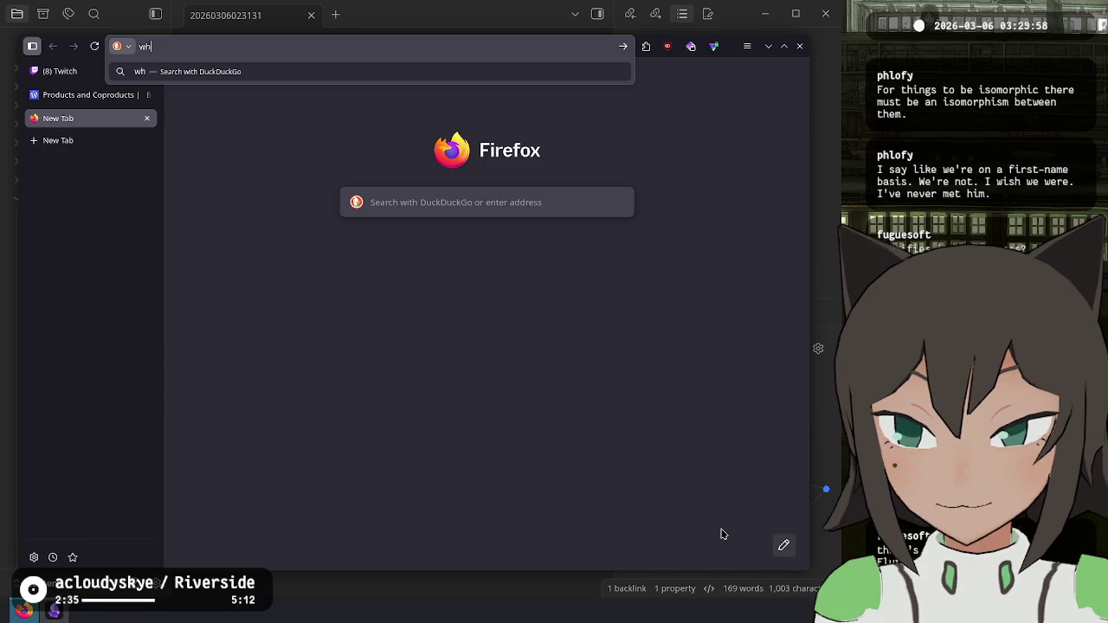
type("at grade are")
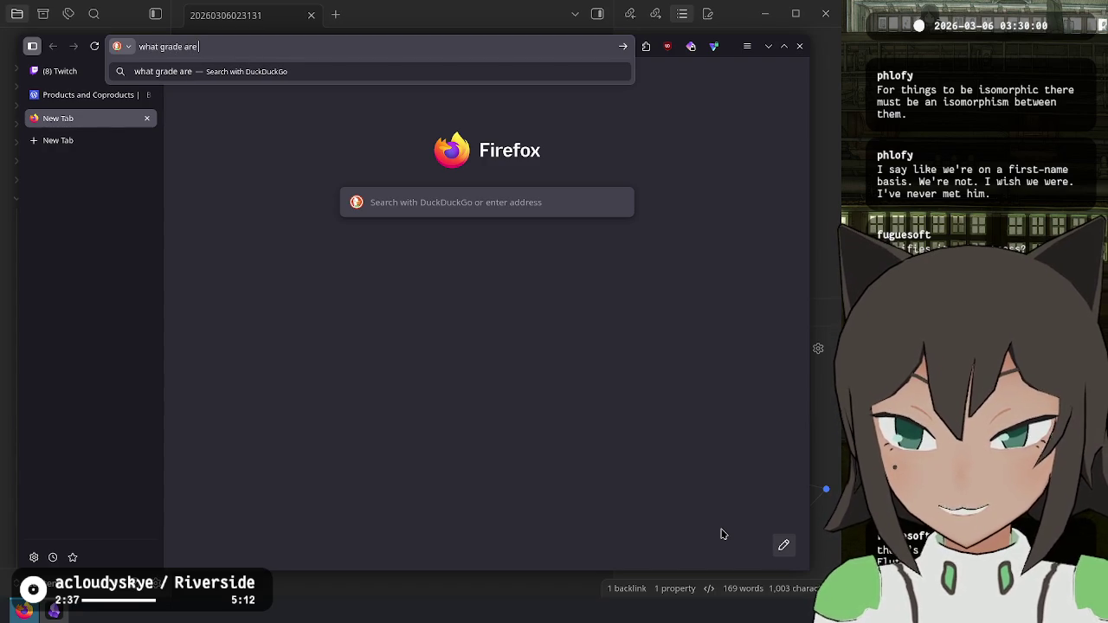
type(" you in when you are ")
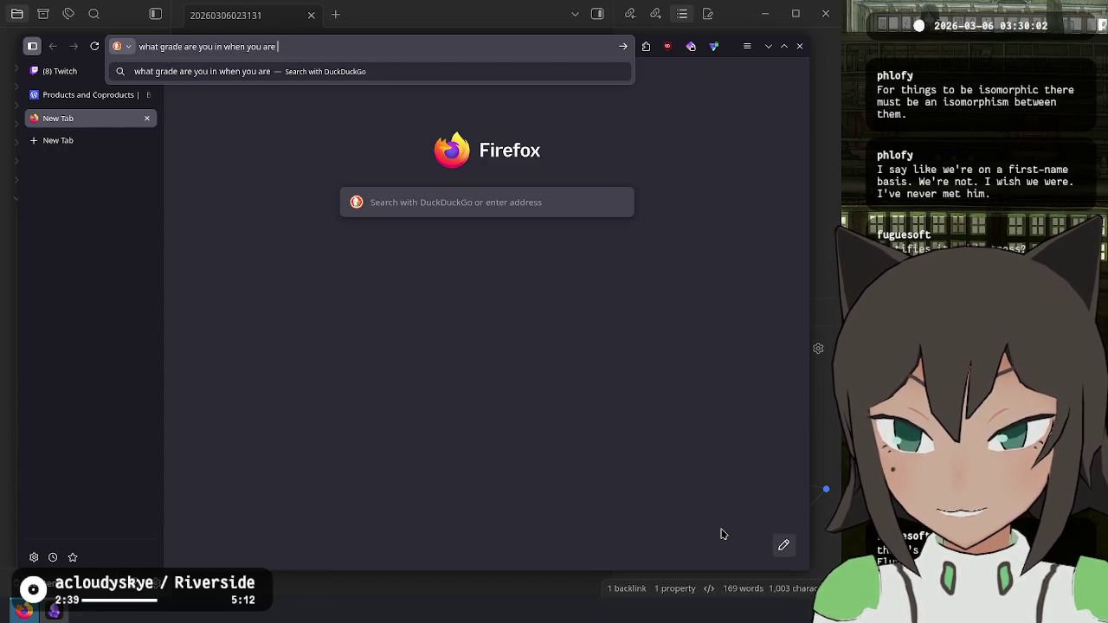
type("11 in the united ")
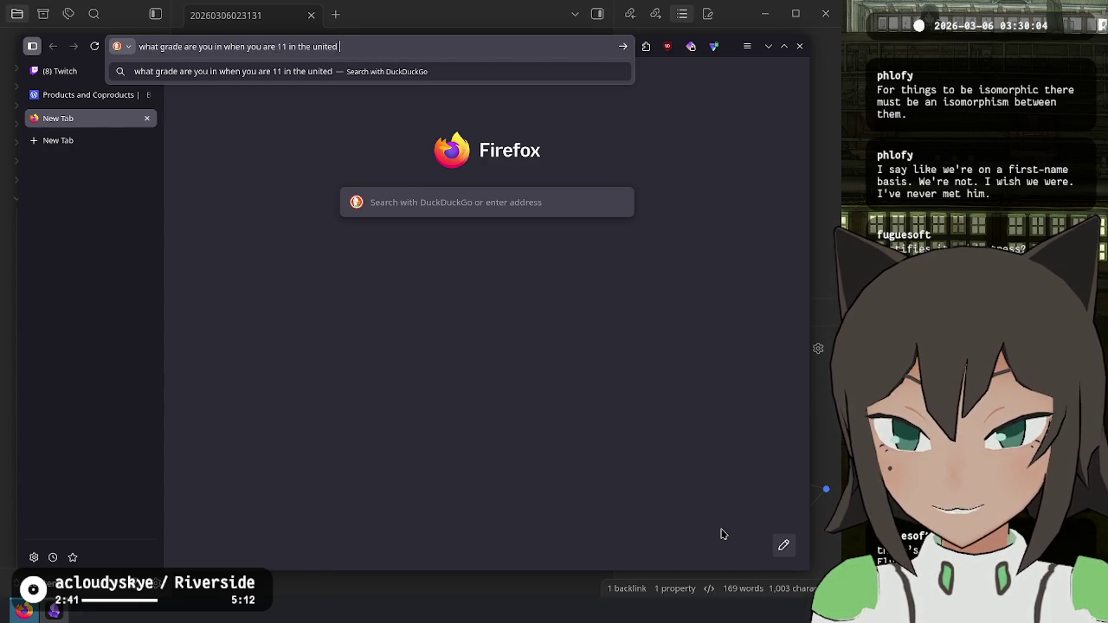
type("states")
key("Return")
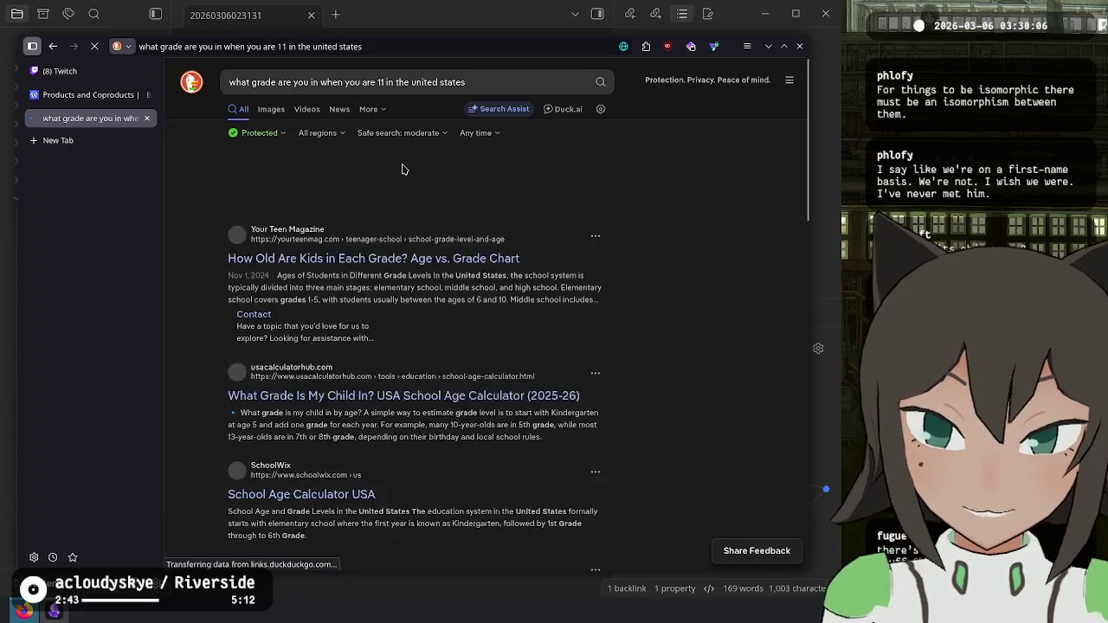
Step: Set Search Assist answers to Never and save the preference
left_click(587, 166)
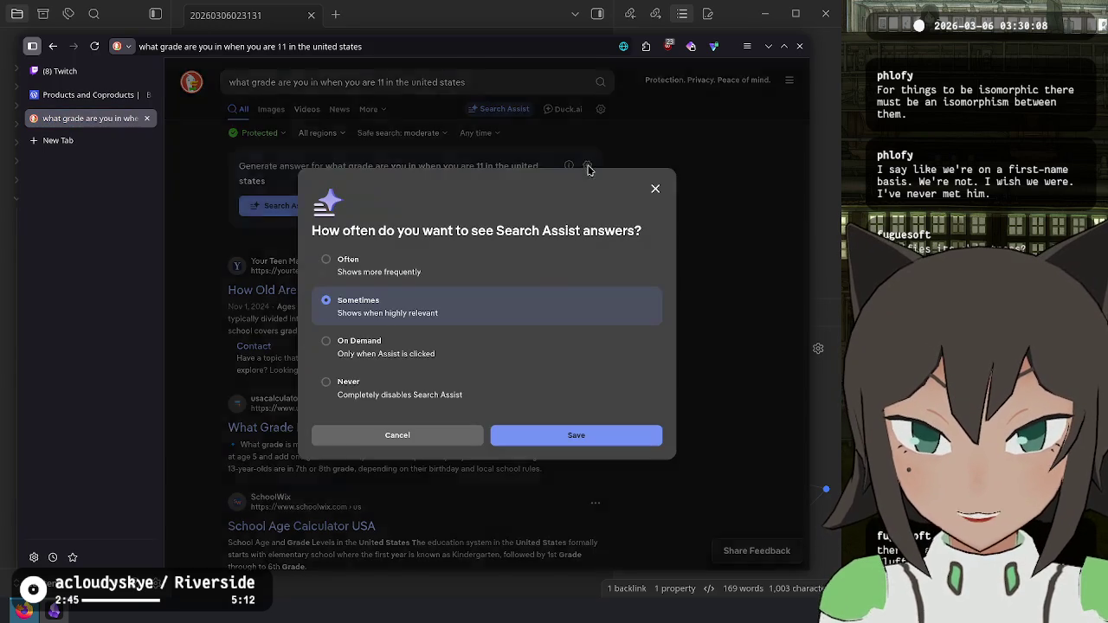
left_click(405, 388)
left_click(606, 445)
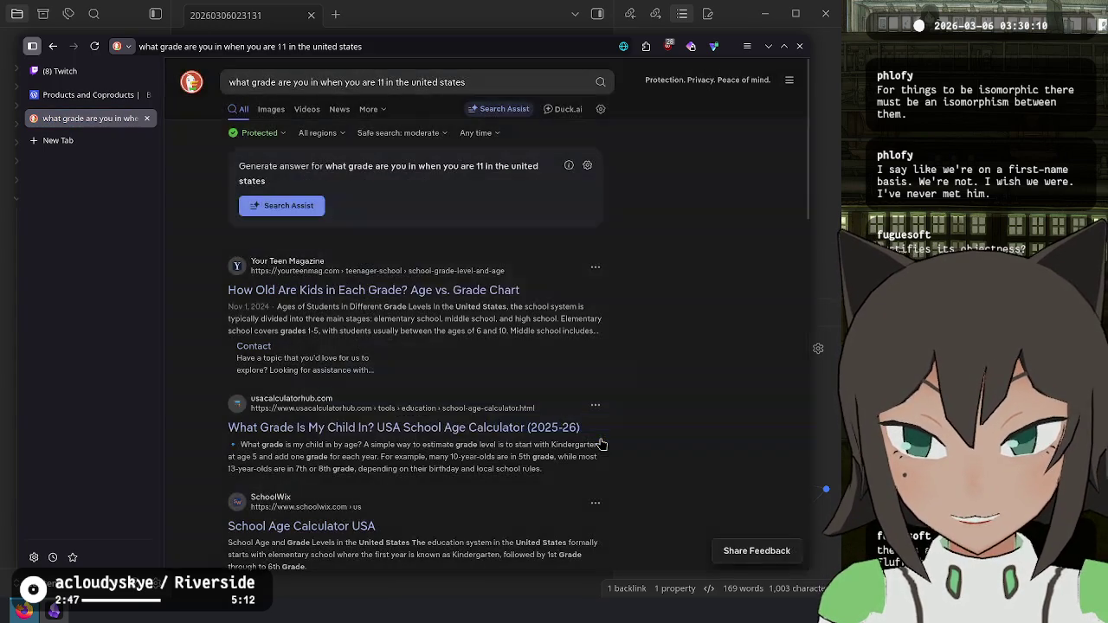
Step: Open the How Old Are Kids in Each Grade article and highlight the 5th Grade, 10-11 row
left_click(391, 296)
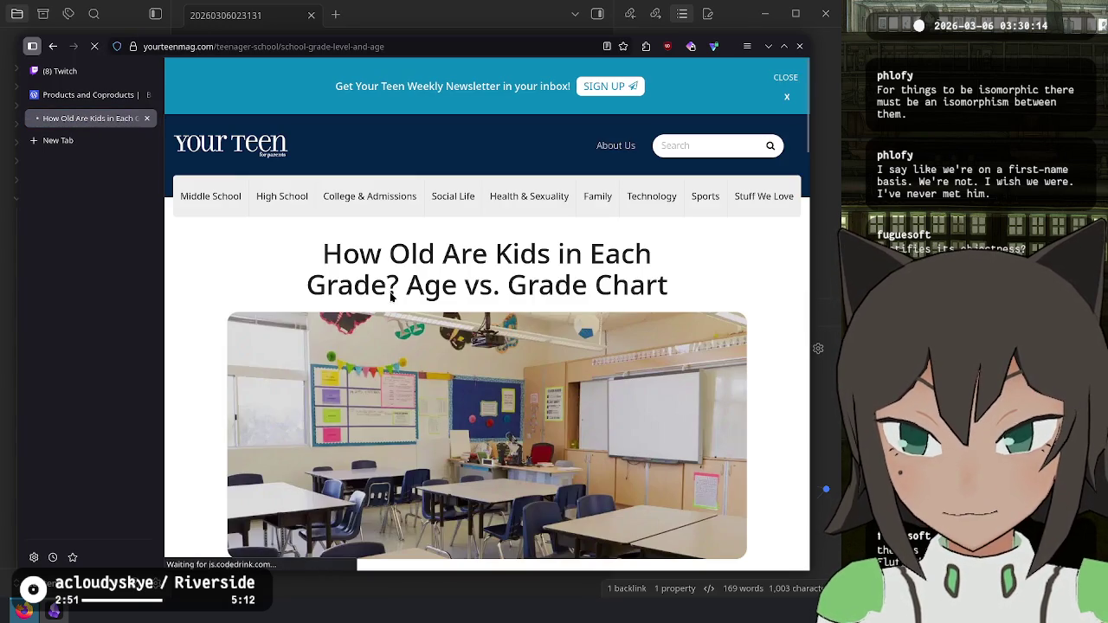
scroll(394, 295, "down", 3)
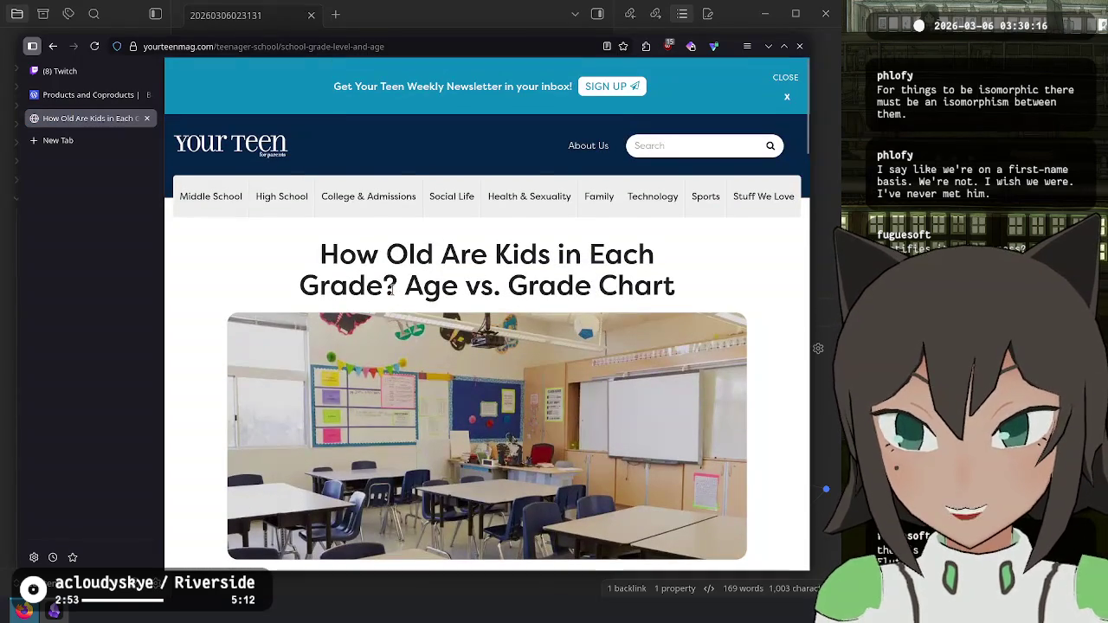
scroll(393, 291, "down", 10)
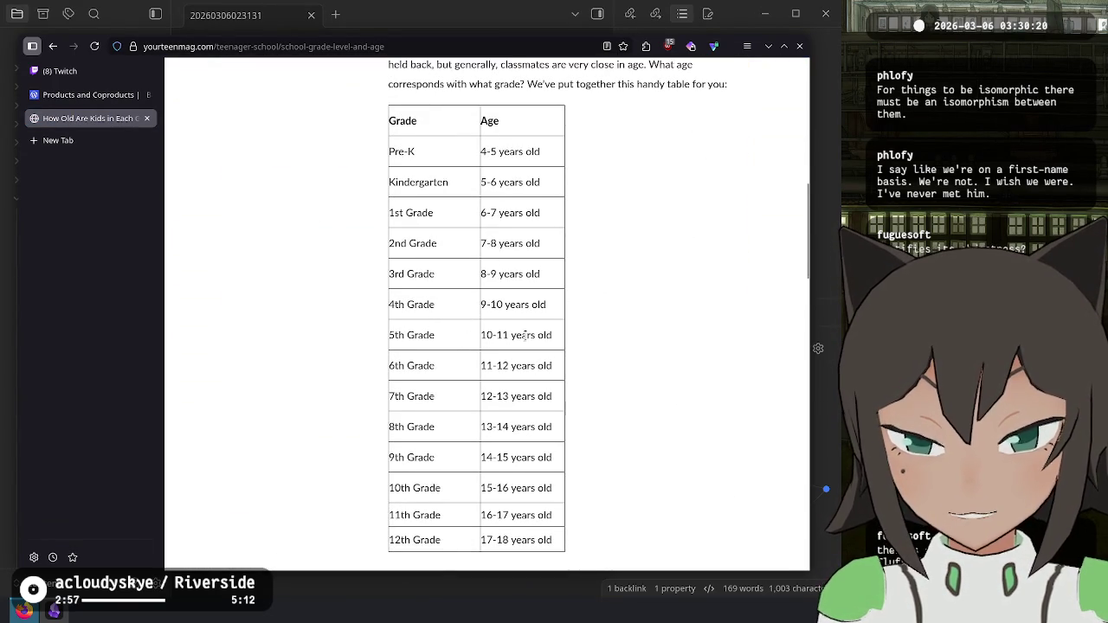
mouse_move(527, 335)
left_mouse_down()
mouse_move(477, 358)
mouse_move(388, 336)
left_mouse_up()
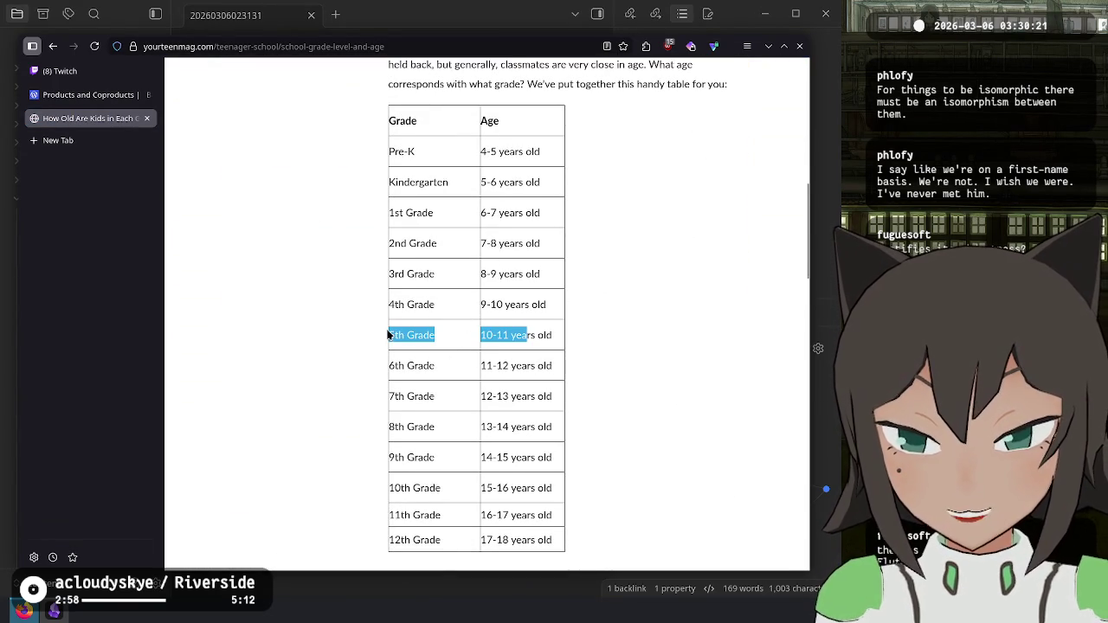
left_click(518, 336)
left_click_drag(567, 343, 390, 333)
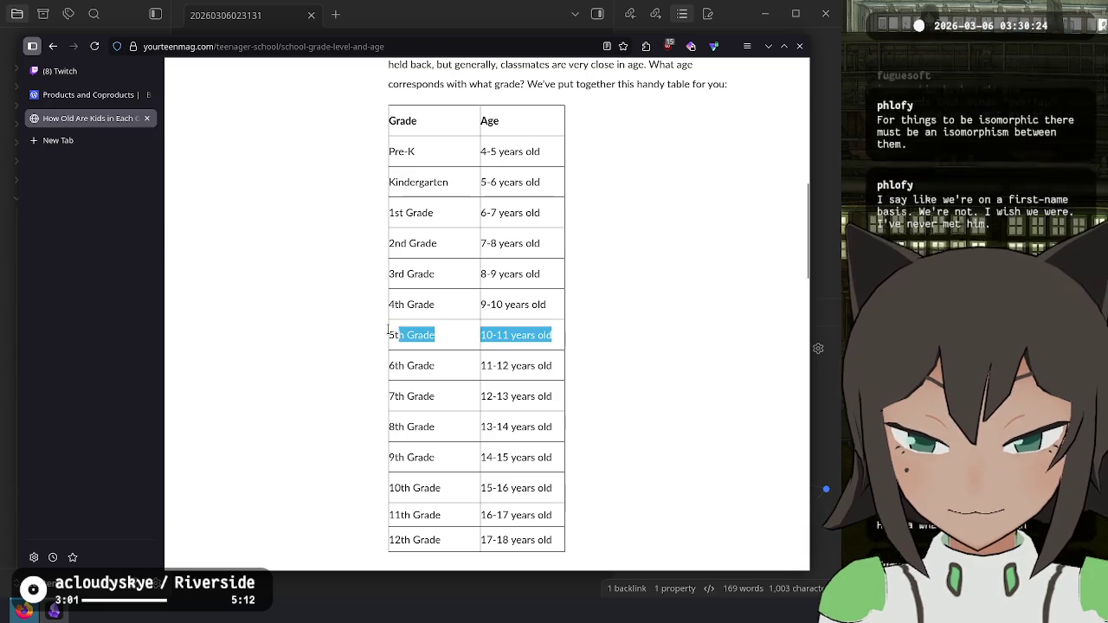
left_click(563, 340)
mouse_move(563, 340)
left_mouse_down()
mouse_move(388, 331)
mouse_move(436, 373)
mouse_move(390, 364)
mouse_move(598, 347)
left_mouse_up()
left_click(403, 343)
Step: Highlight the 5th and 6th Grade rows, then close the article tab
left_click(390, 364)
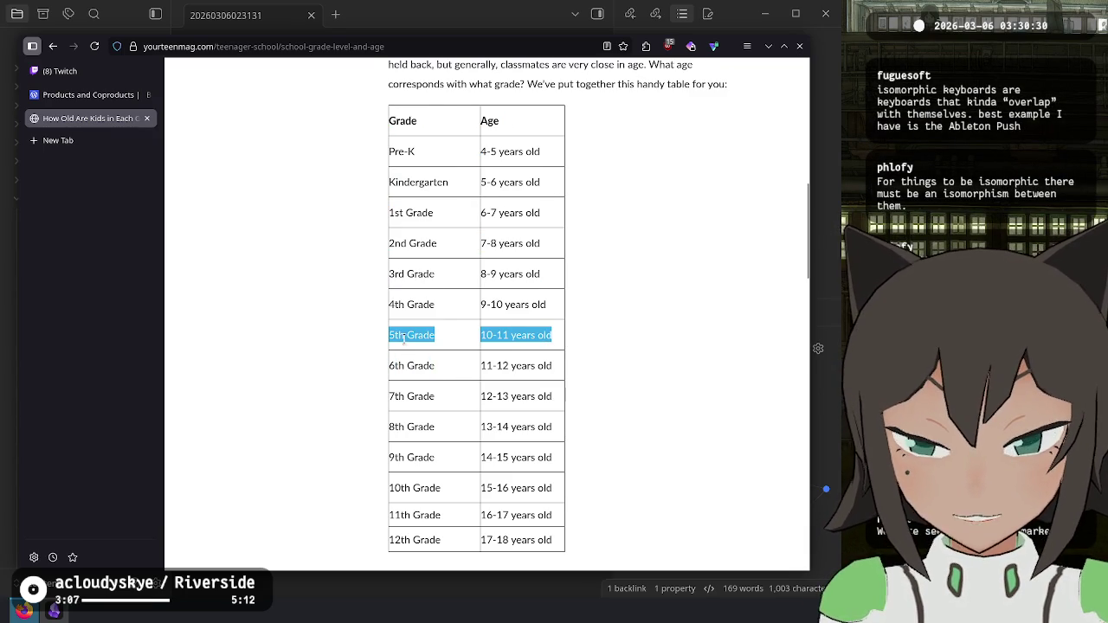
left_click_drag(394, 369, 606, 376)
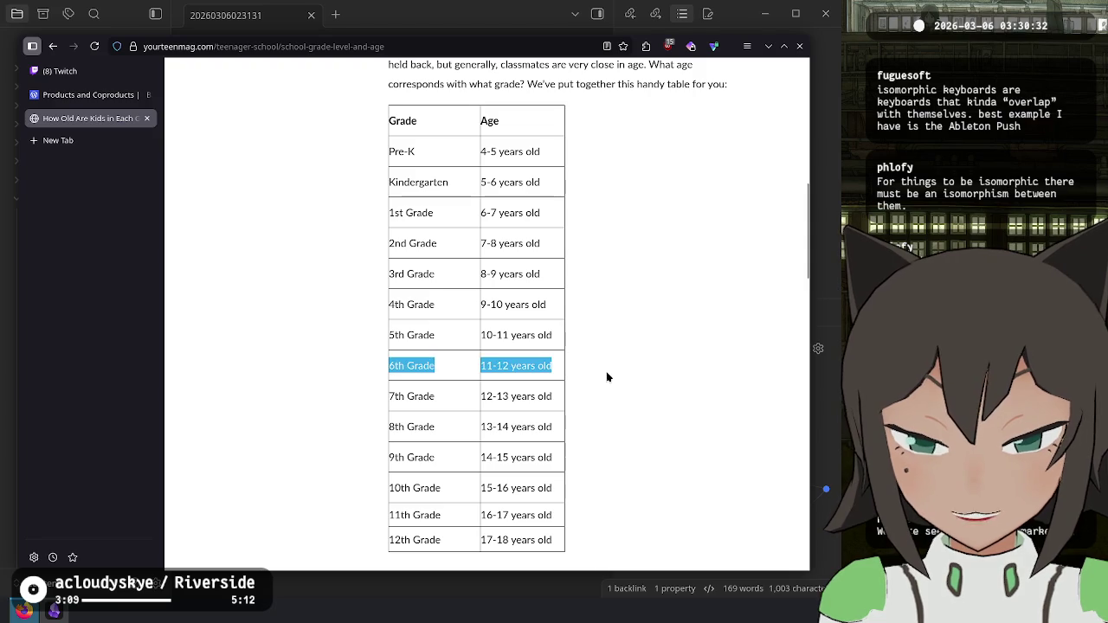
left_click_drag(390, 396, 585, 407)
left_click(584, 407)
left_click(146, 118)
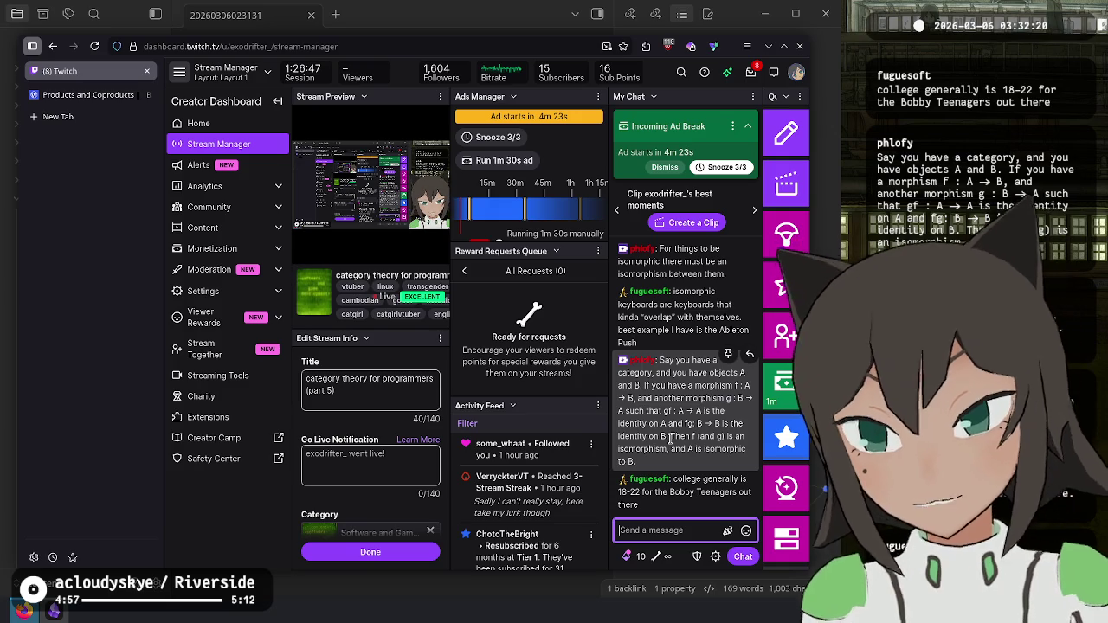
Step: Switch to the Products and Coproducts article tab
left_click(87, 94)
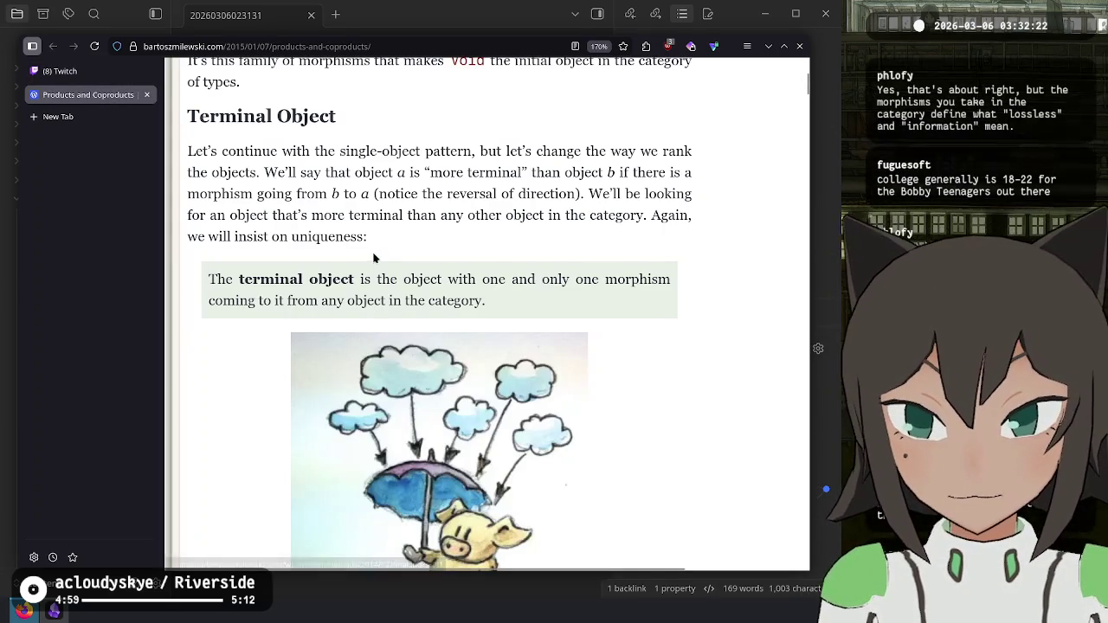
Step: Select the boxed 'The terminal object is…' definition in the article
left_click(250, 152)
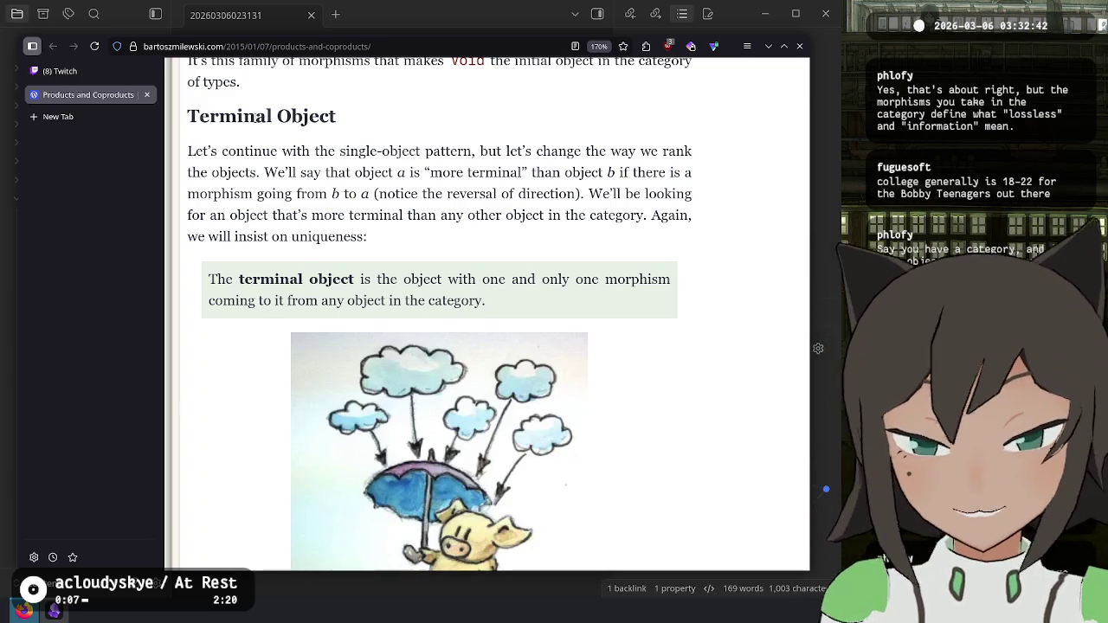
mouse_move(2, 1)
left_click(424, 186)
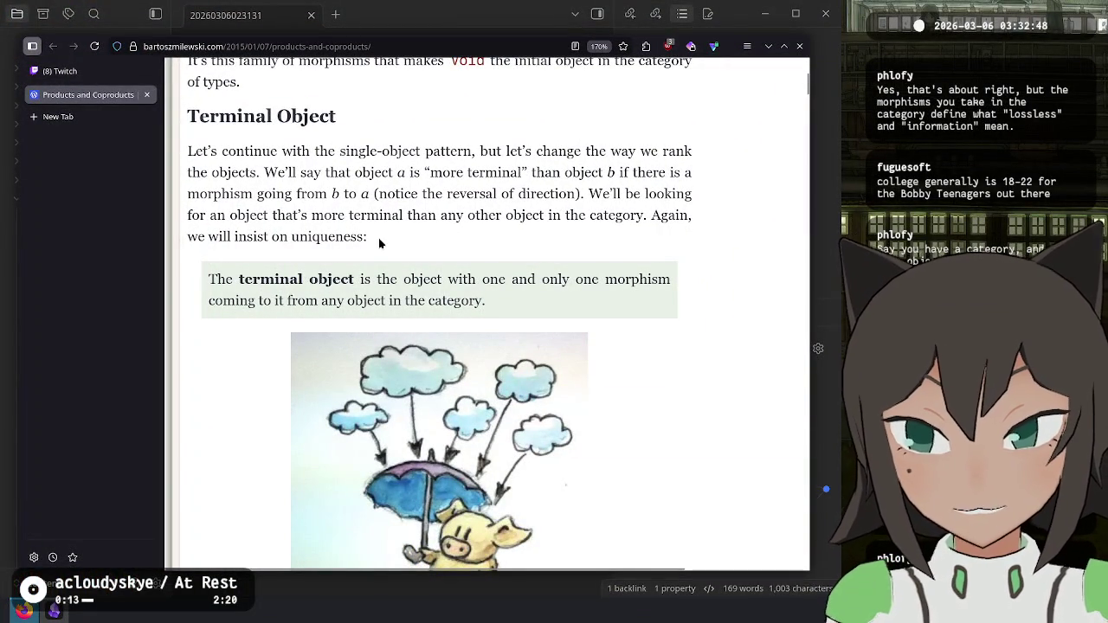
left_click_drag(209, 275, 561, 314)
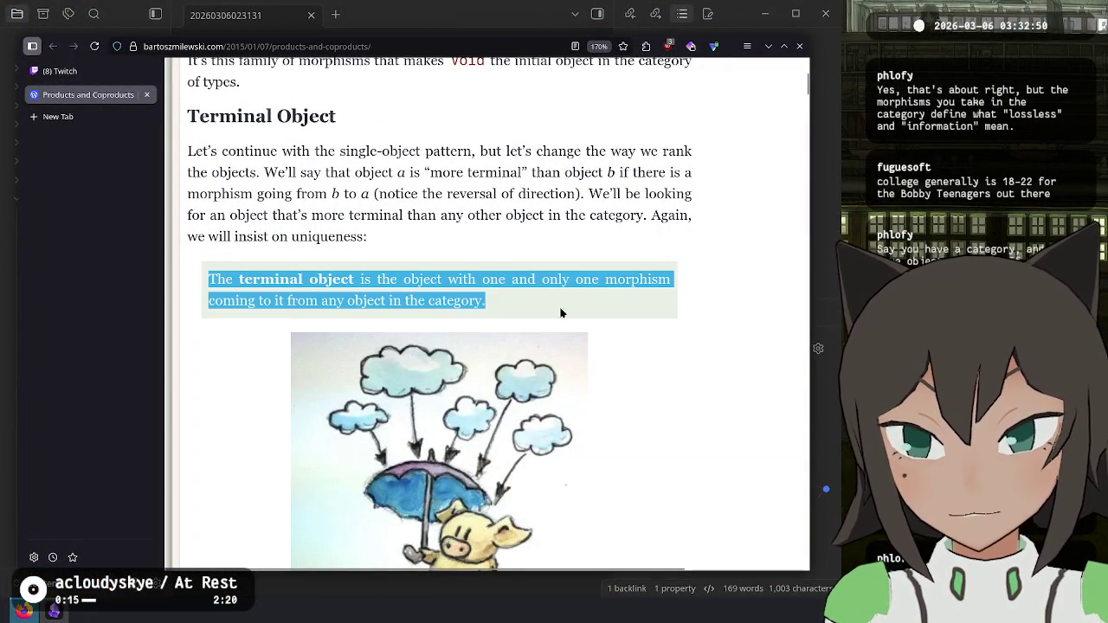
Step: Add a 'Terminal Object' bullet on line 18 with the copied terminal object definition pasted beneath it
key("alt+Tab")
left_click(398, 563)
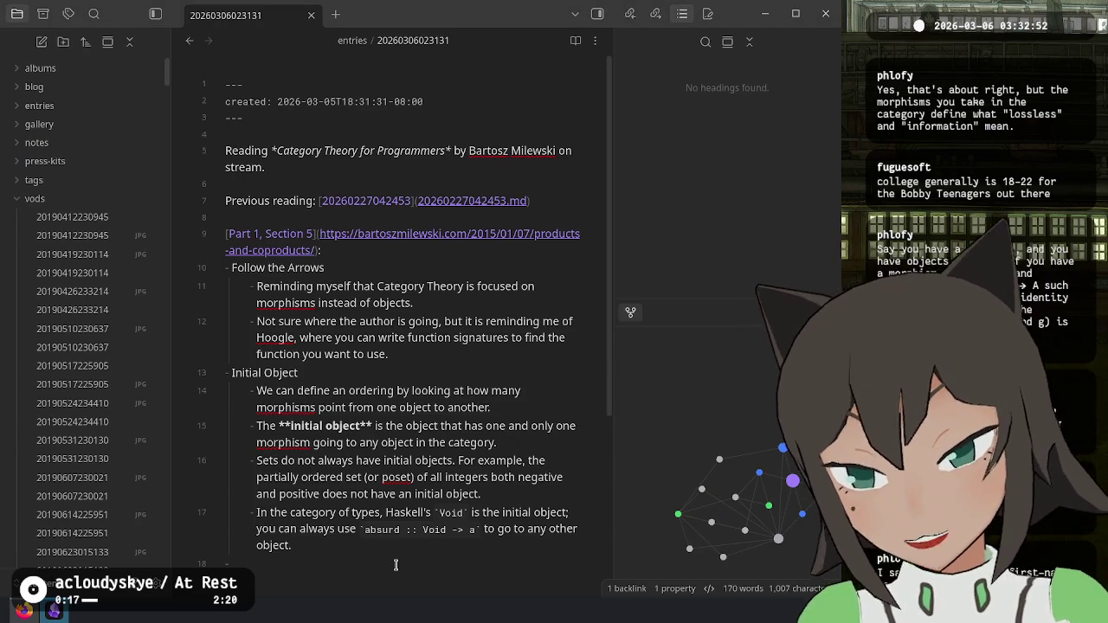
type("Terminal OBje")
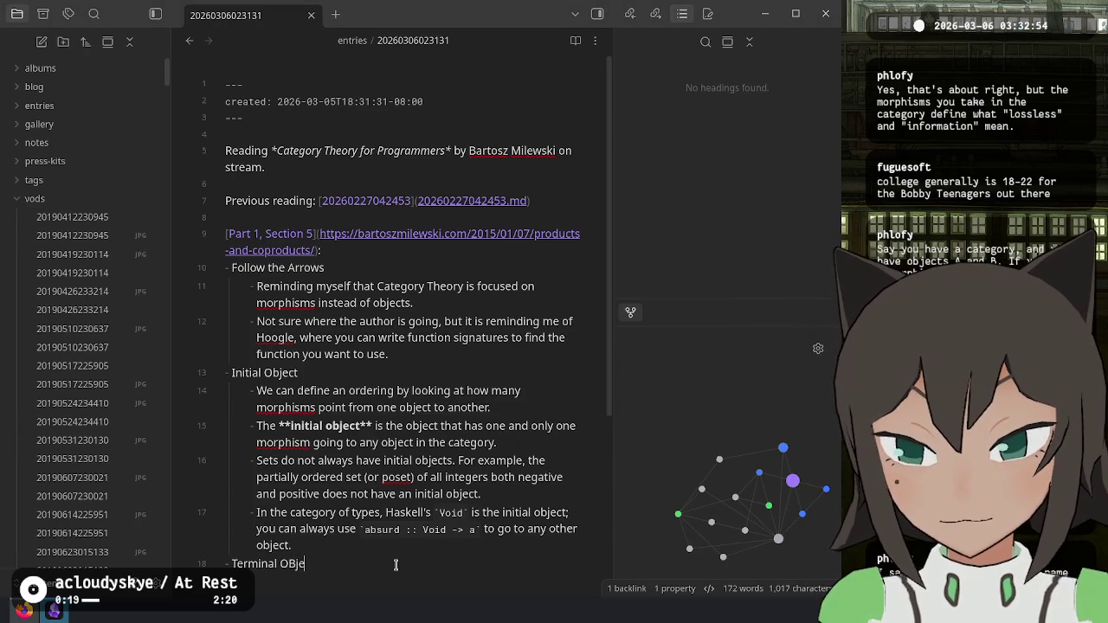
key("BackSpace")
type("ject")
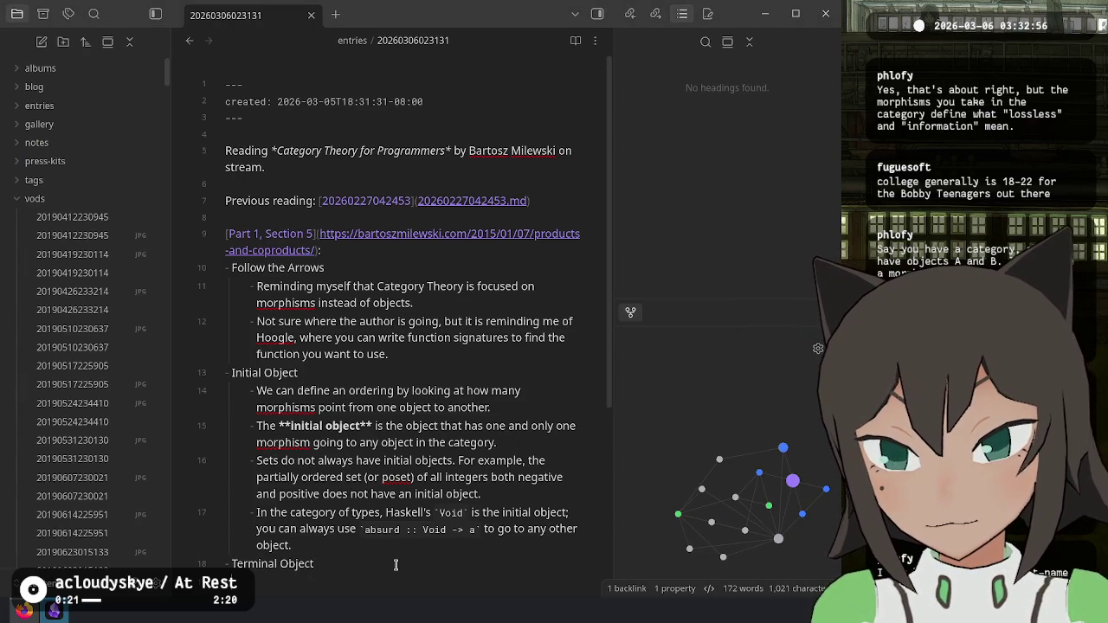
type("The **terminal object** is the object with one and only one morphism coming to it from any object in the category.")
scroll(496, 468, "down", 3)
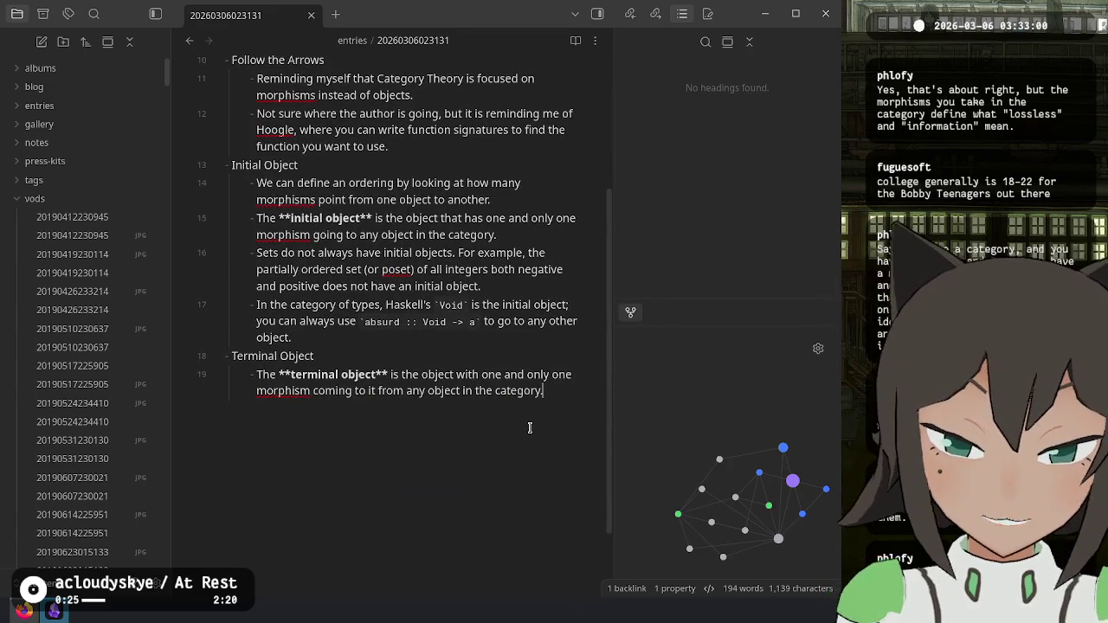
key("alt+Tab")
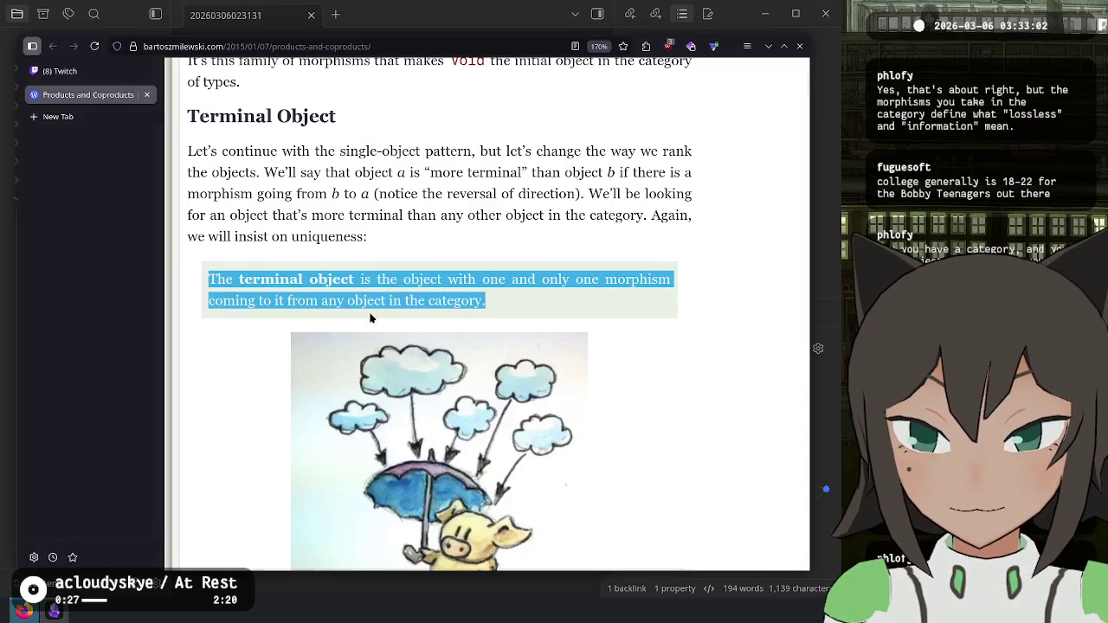
left_click(714, 227)
scroll(714, 227, "down", 5)
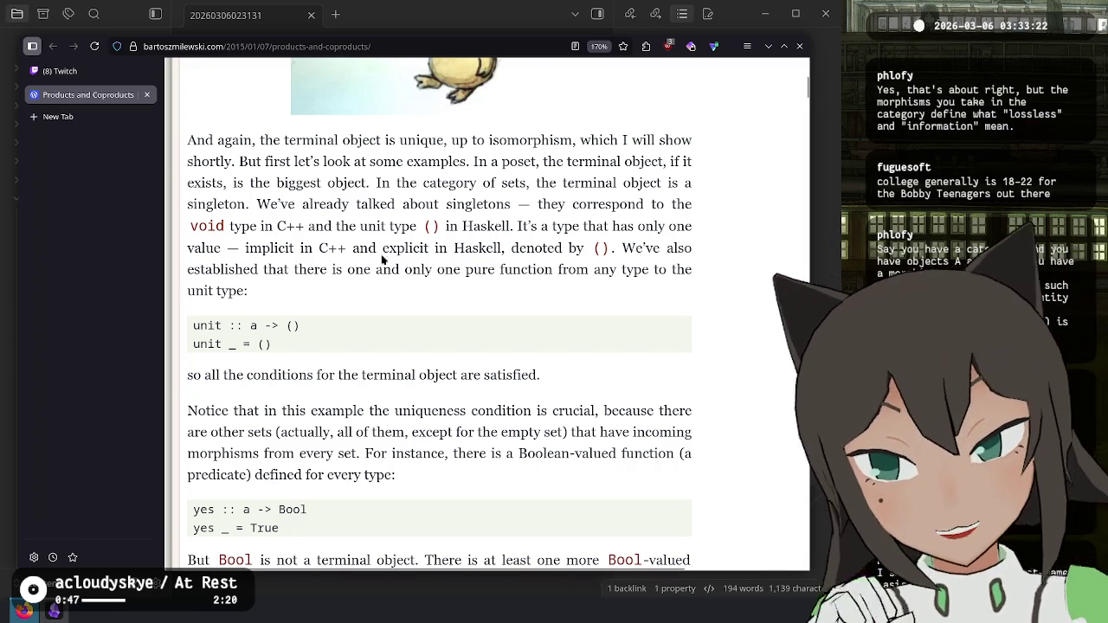
double_click(285, 183)
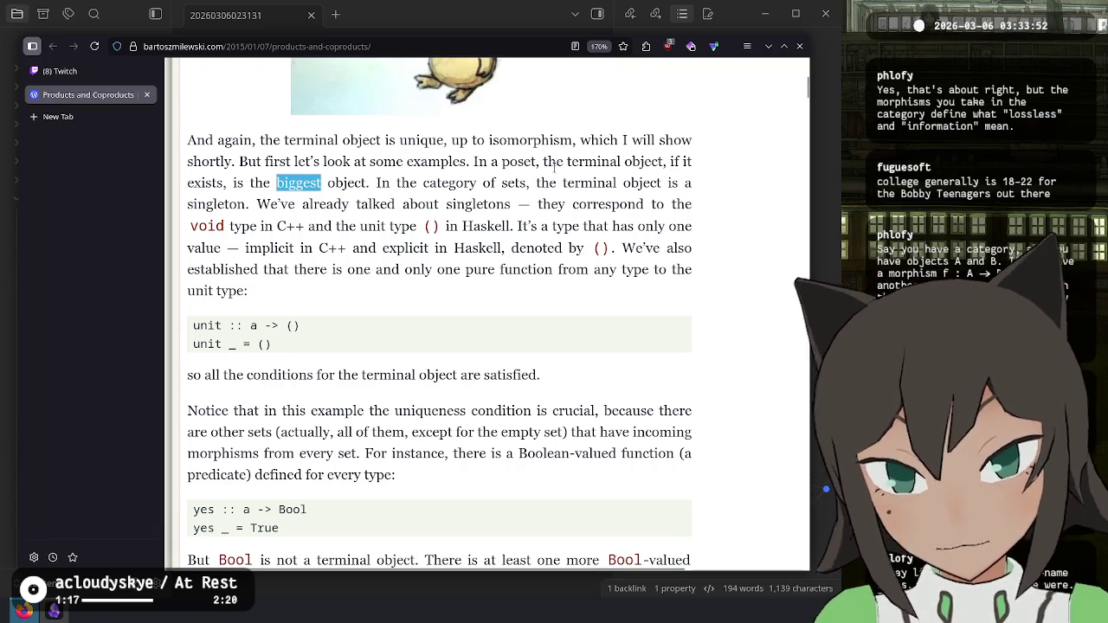
left_click_drag(276, 182, 368, 183)
left_click_drag(572, 161, 665, 162)
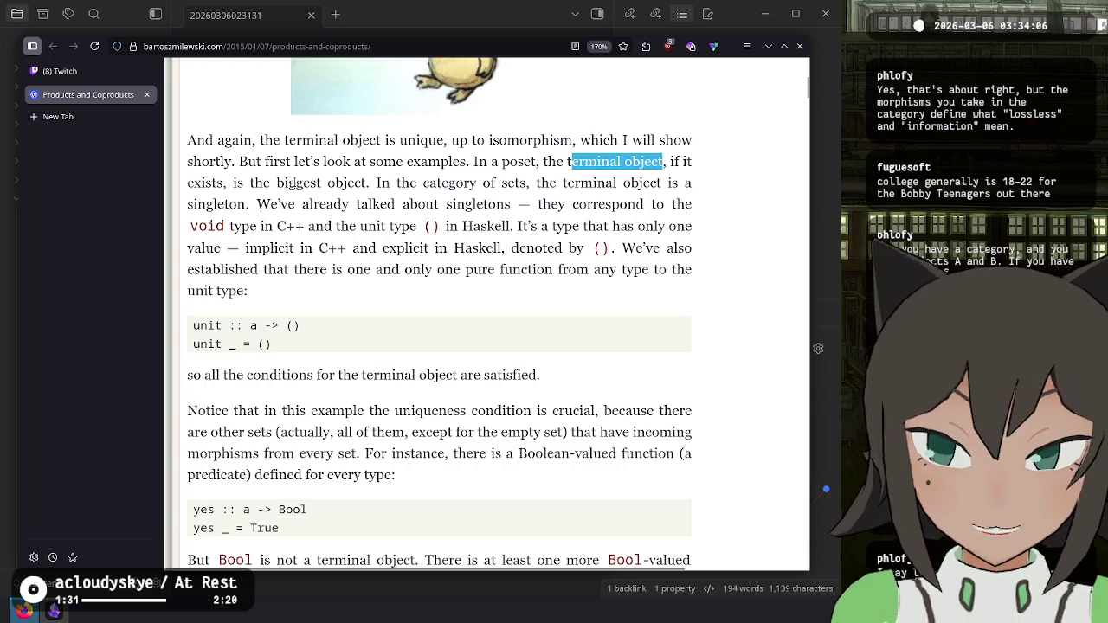
scroll(303, 298, "up", 3)
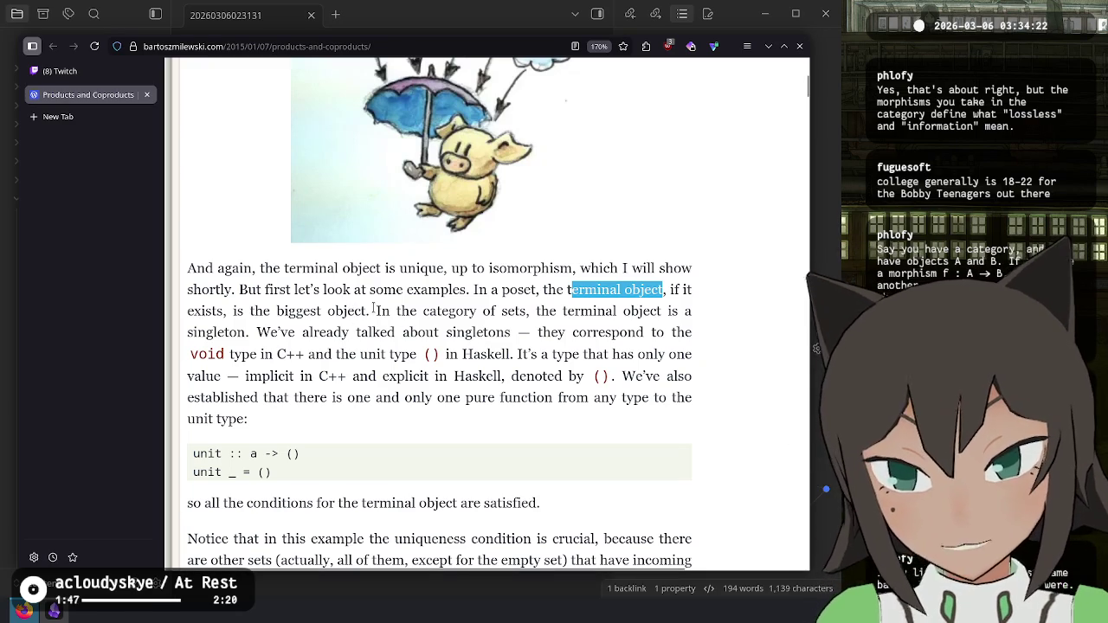
mouse_move(376, 310)
left_mouse_down()
mouse_move(557, 315)
mouse_move(372, 372)
mouse_move(208, 332)
mouse_move(623, 332)
mouse_move(276, 375)
mouse_move(270, 333)
mouse_move(303, 359)
mouse_move(453, 375)
mouse_move(461, 355)
mouse_move(518, 355)
mouse_move(479, 377)
mouse_move(293, 378)
mouse_move(647, 377)
mouse_move(625, 389)
mouse_move(612, 376)
mouse_move(366, 399)
mouse_move(671, 417)
left_mouse_up()
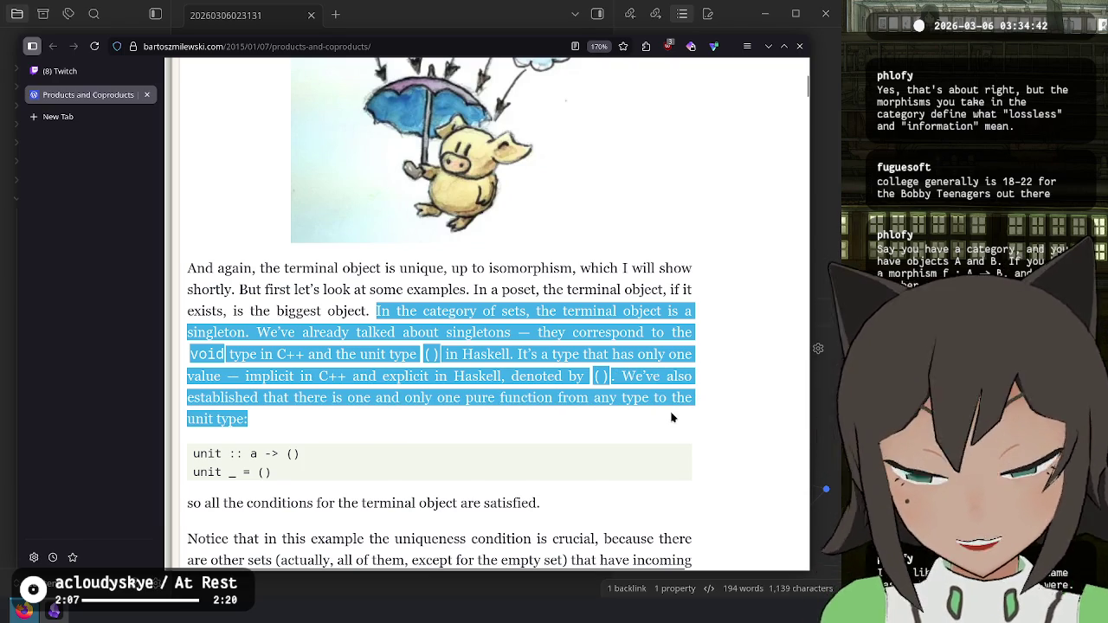
left_click(672, 417)
double_click(255, 453)
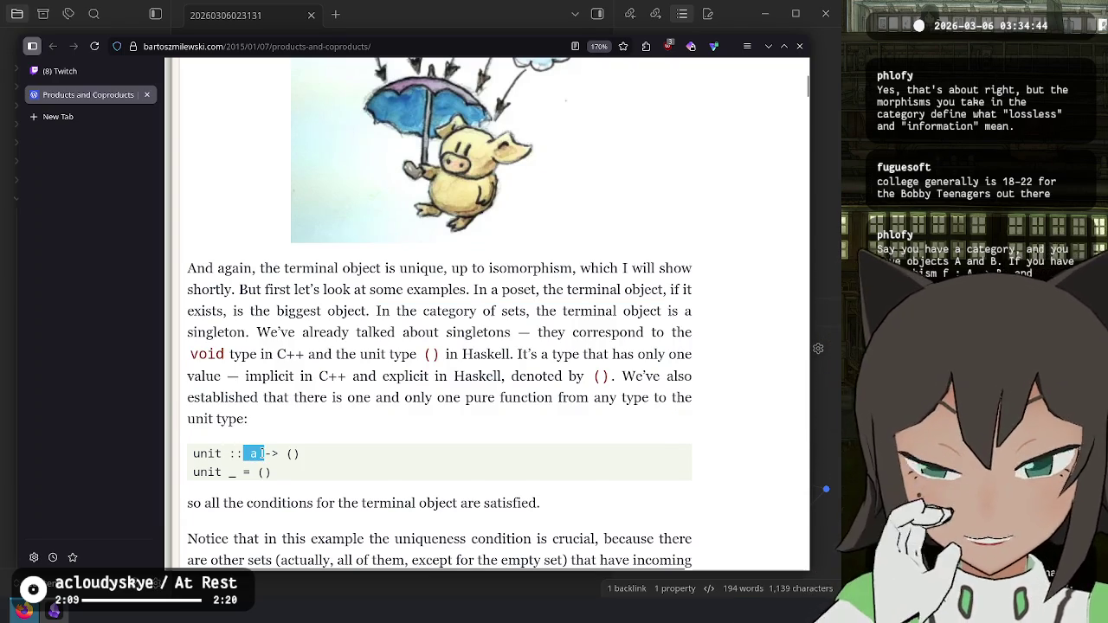
mouse_move(290, 454)
left_mouse_down()
mouse_move(319, 460)
mouse_move(232, 472)
mouse_move(264, 454)
left_mouse_up()
left_click(320, 460)
left_click(232, 471)
left_click(288, 479)
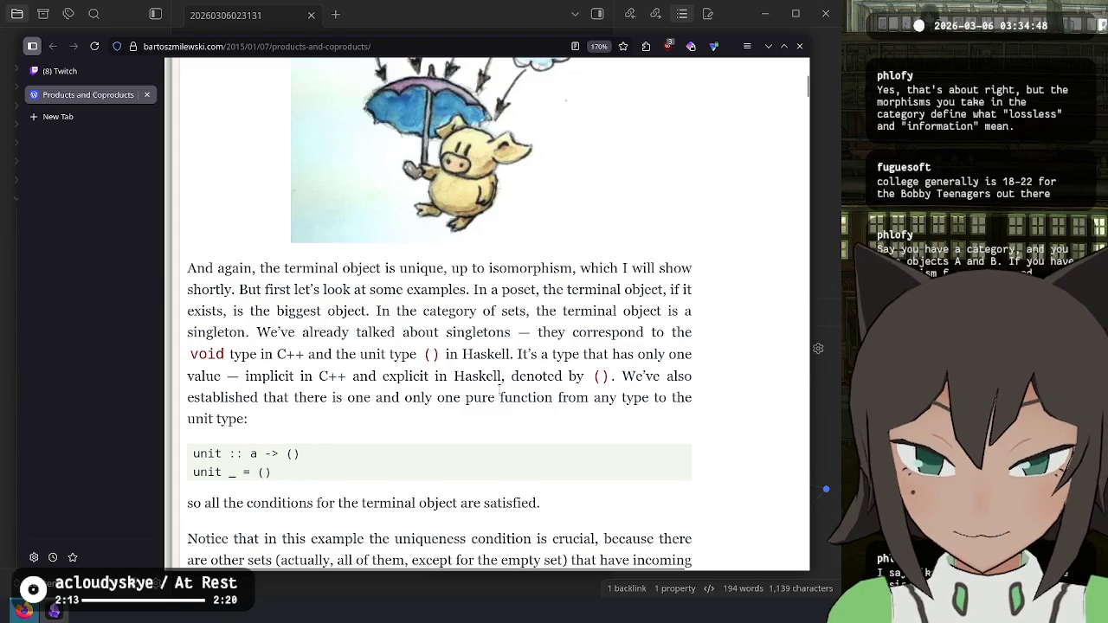
Step: Begin a Terminal Object sub-bullet reading 'In the category of sets, the terminal object is'
key("alt+Tab")
key("Return")
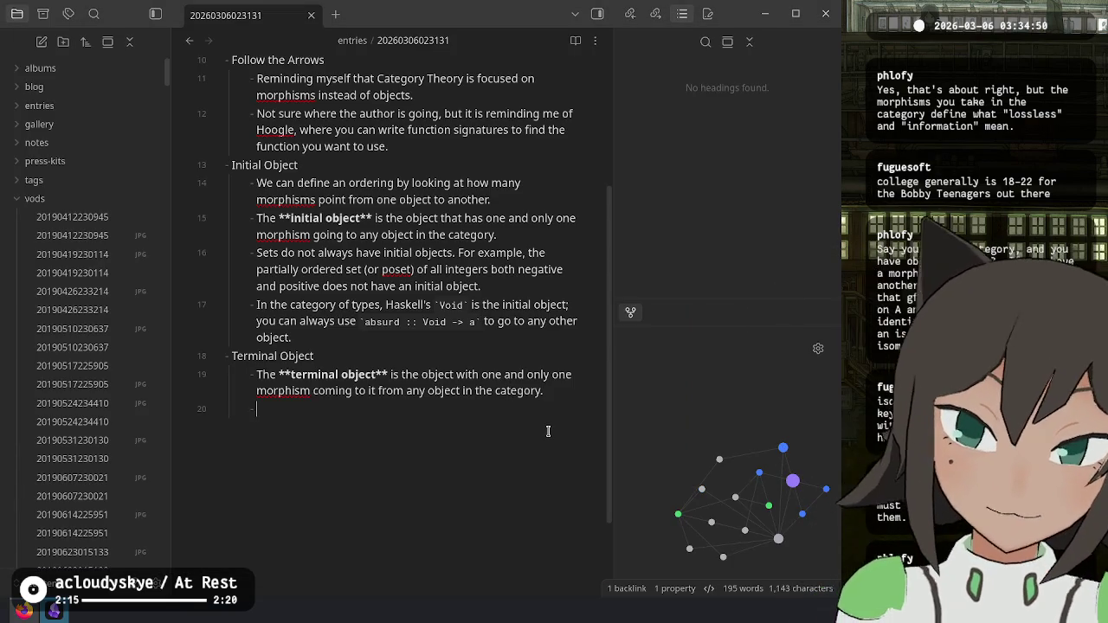
type("In")
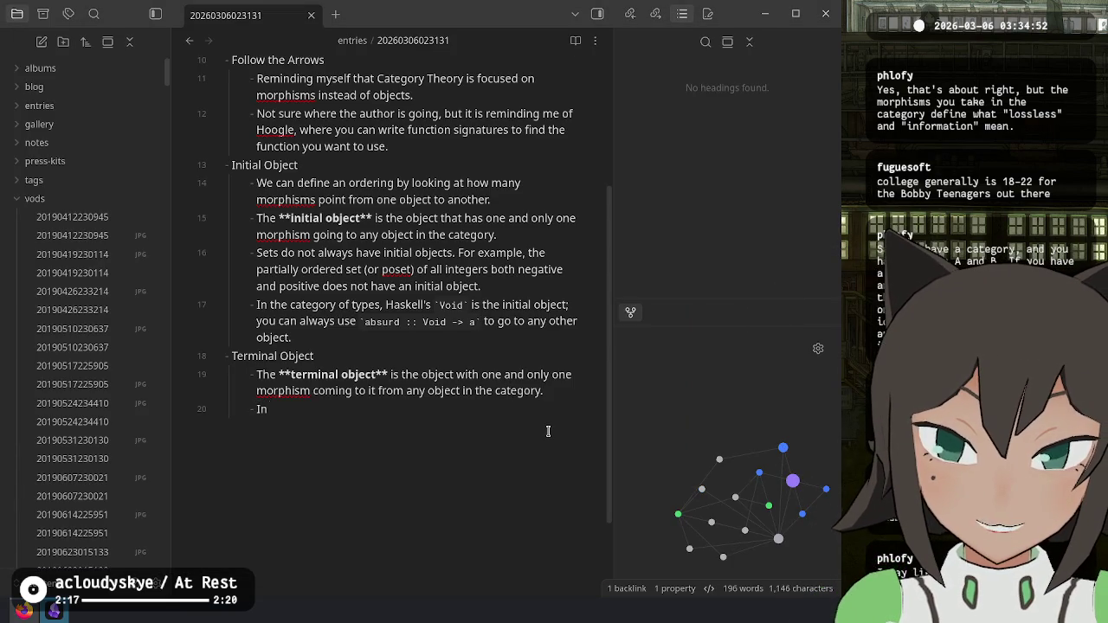
key("alt+Tab")
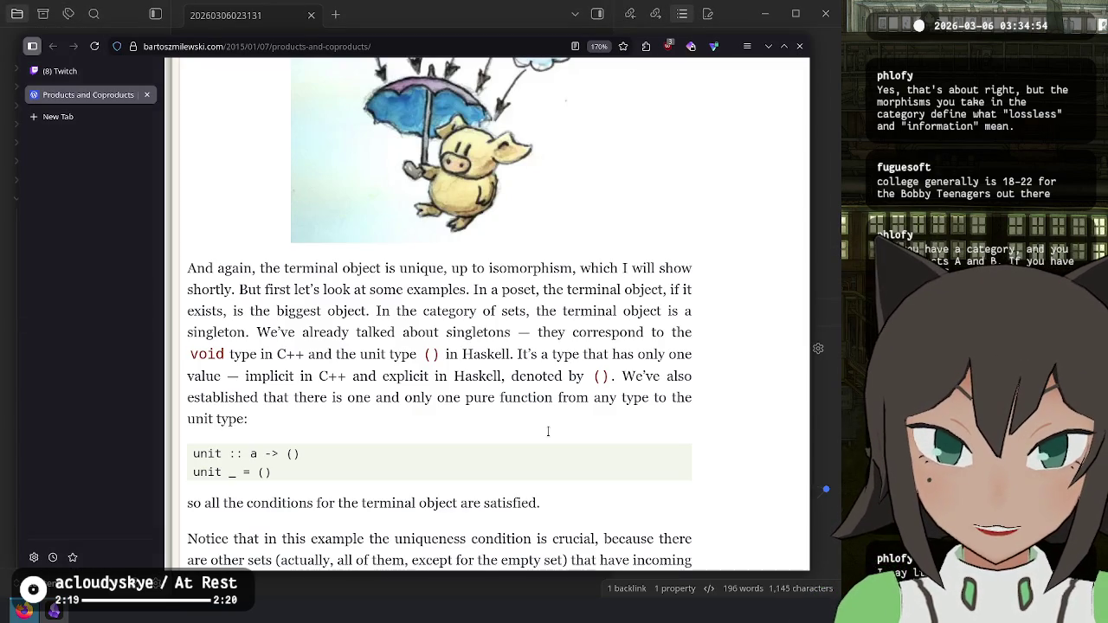
key("alt+Tab")
type("In the cat")
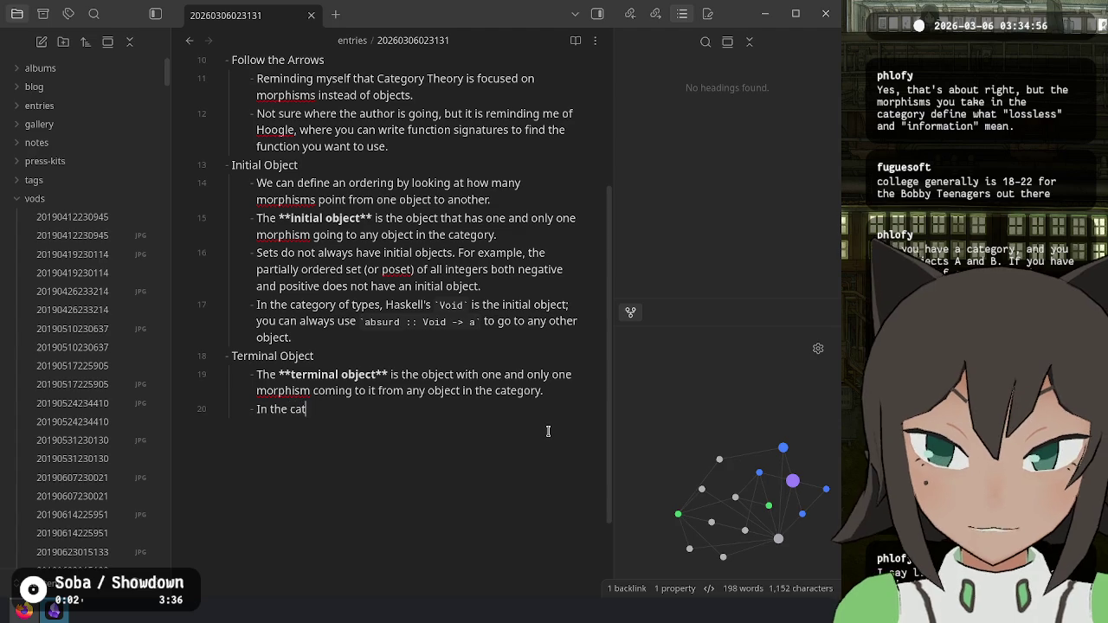
type("egory of se")
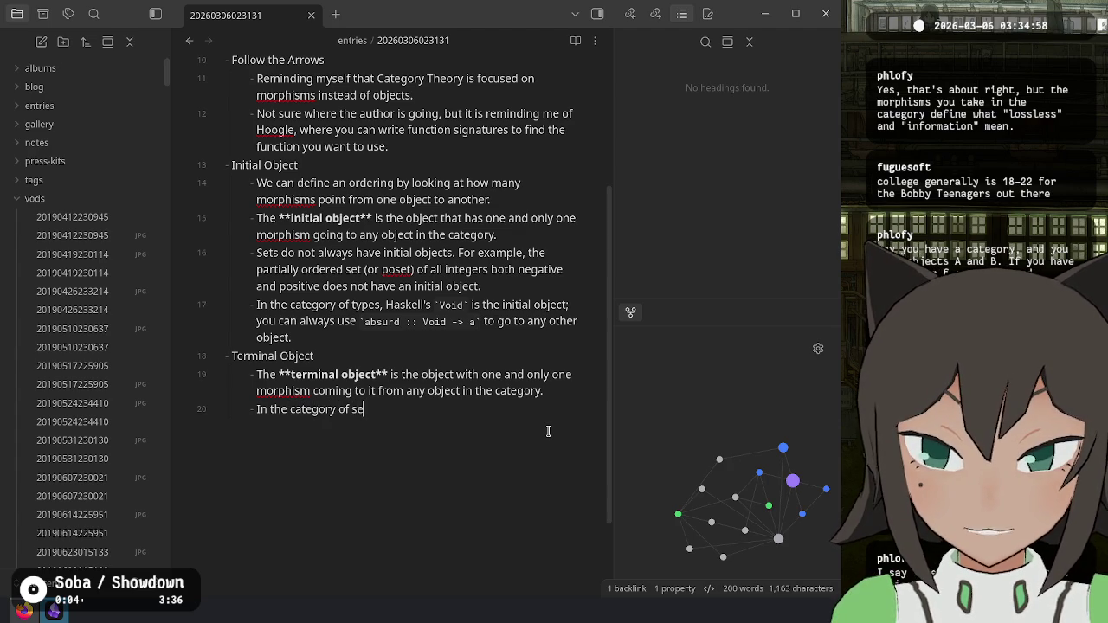
type("ts, the term")
key("BackSpace")
key("BackSpace")
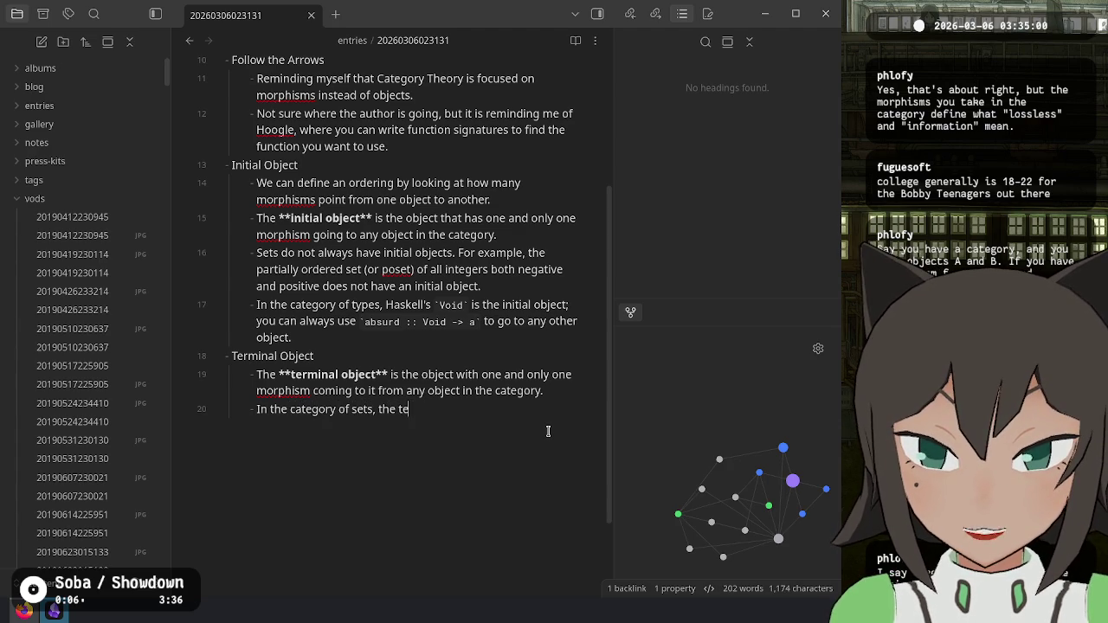
type("rminal object is")
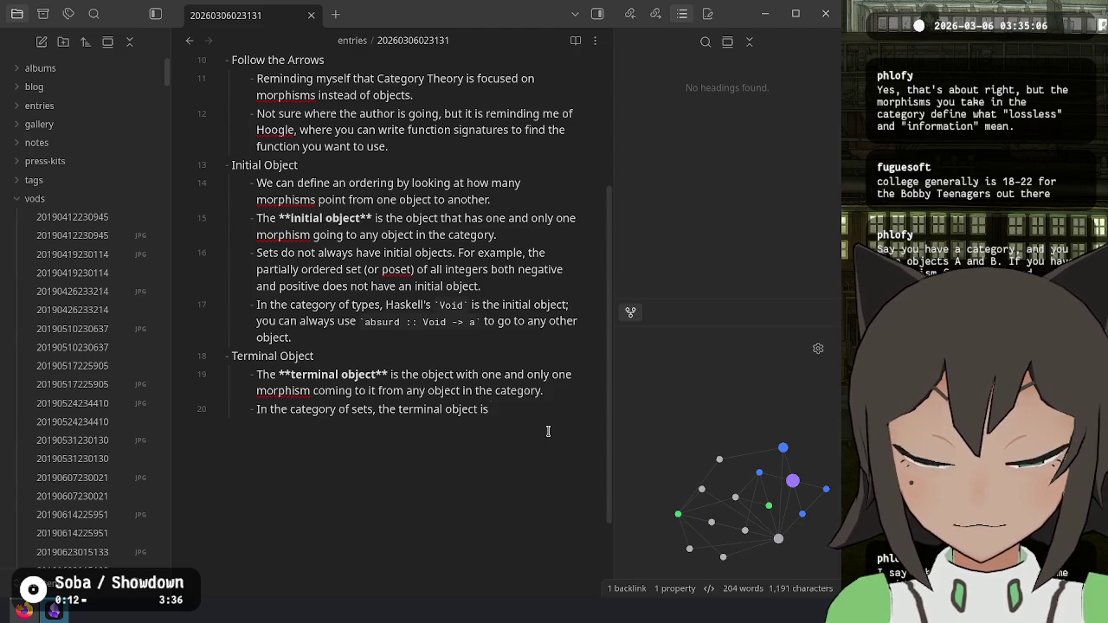
Step: Reword it: Haskell's `()` is the terminal object; always use `unit :: a -> ()` from any other object
key("BackSpace")
key("BackSpace")
key("BackSpace")
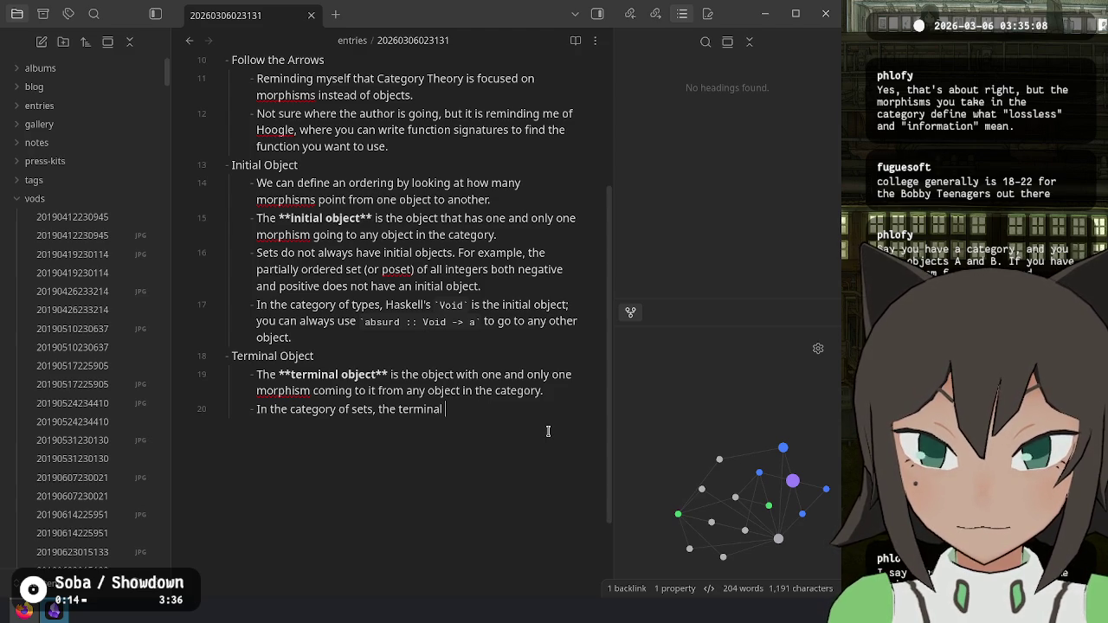
type("Ha")
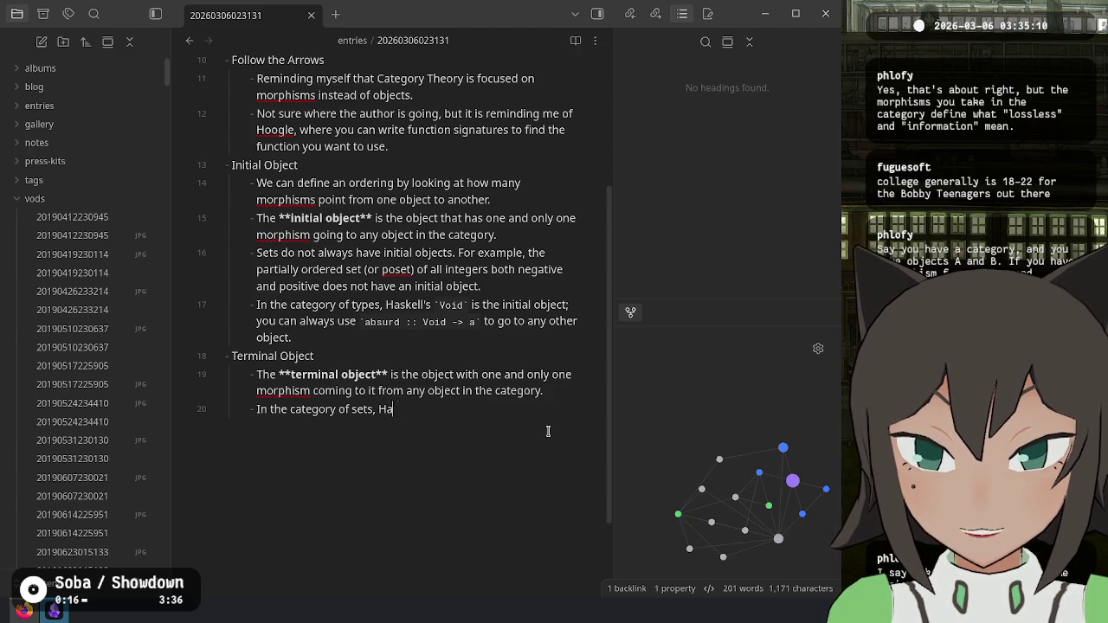
type("skell's `()` in")
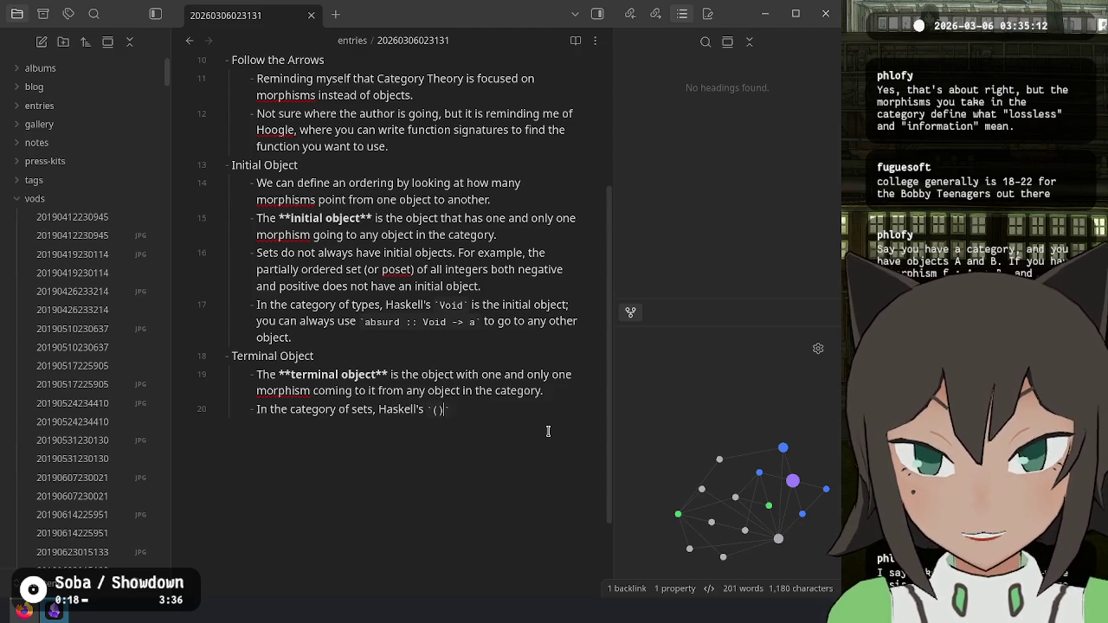
key("BackSpace")
type("s ")
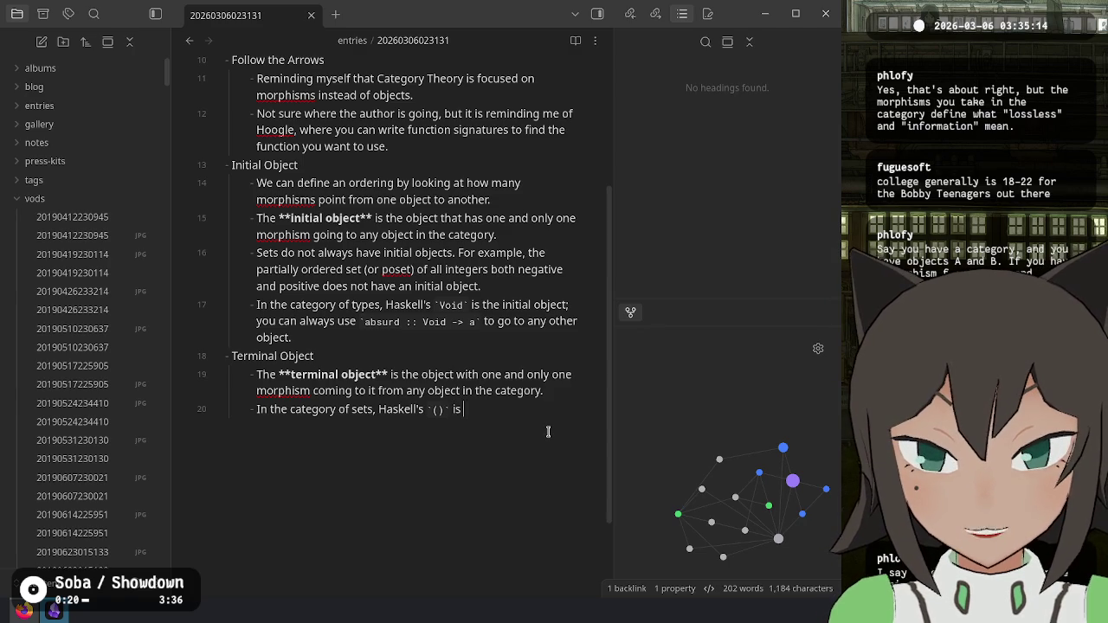
type("the terminal")
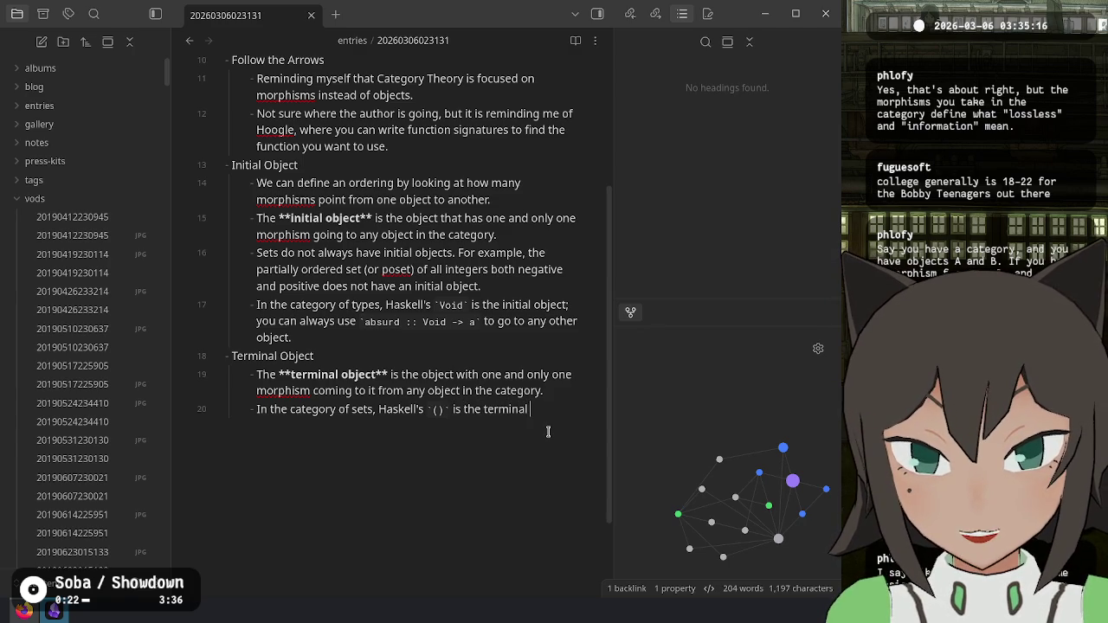
type(" object; you can alway use")
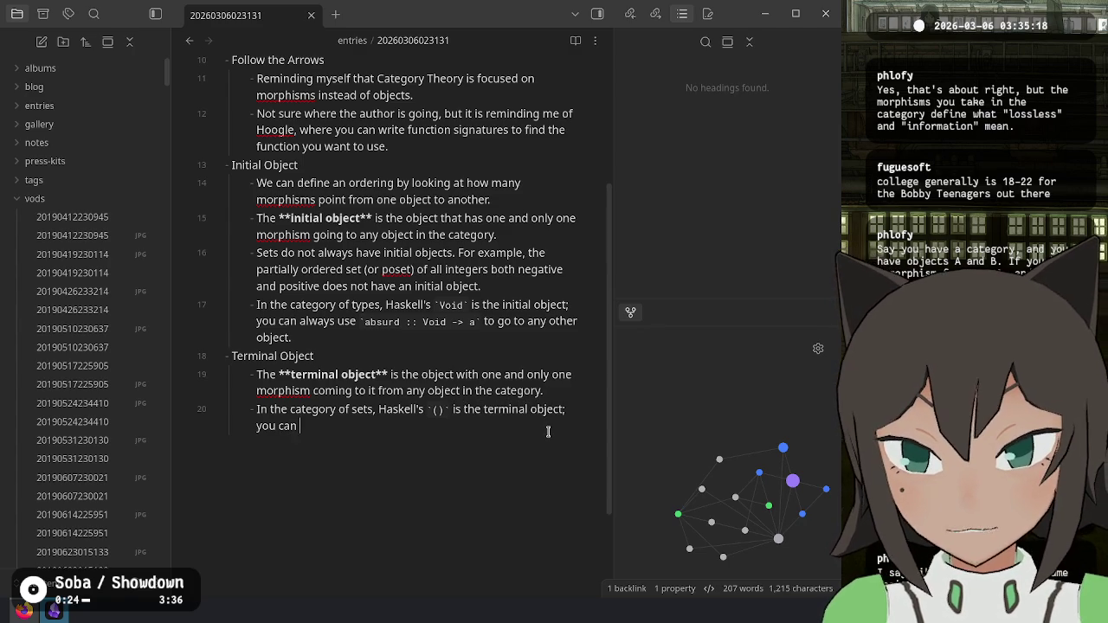
key("BackSpace")
key("BackSpace")
key("BackSpace")
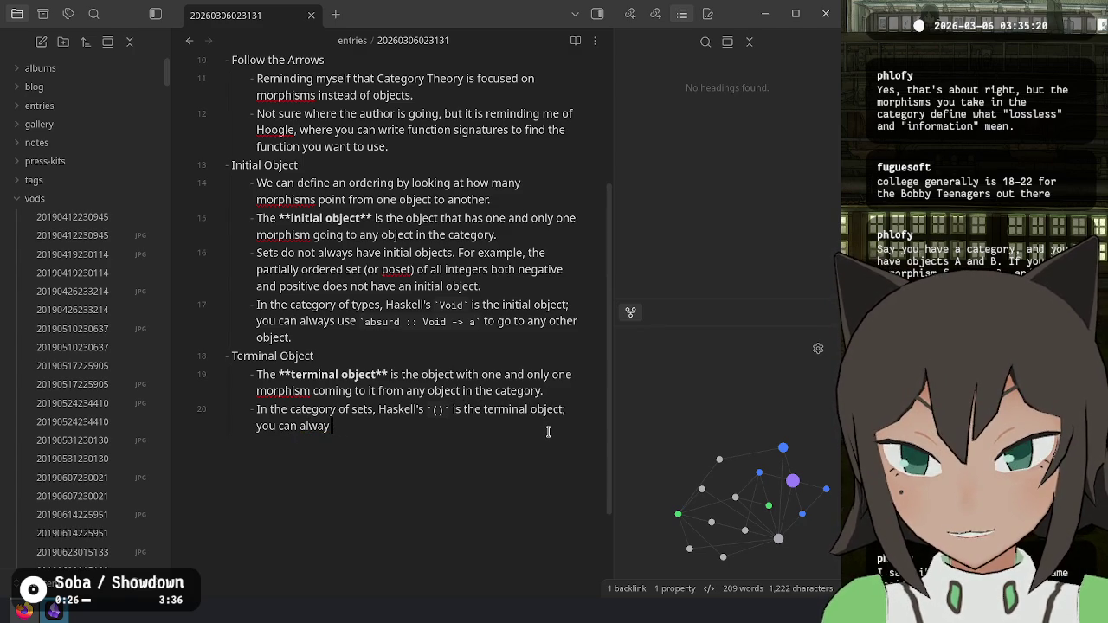
type("s ")
type("`unit ")
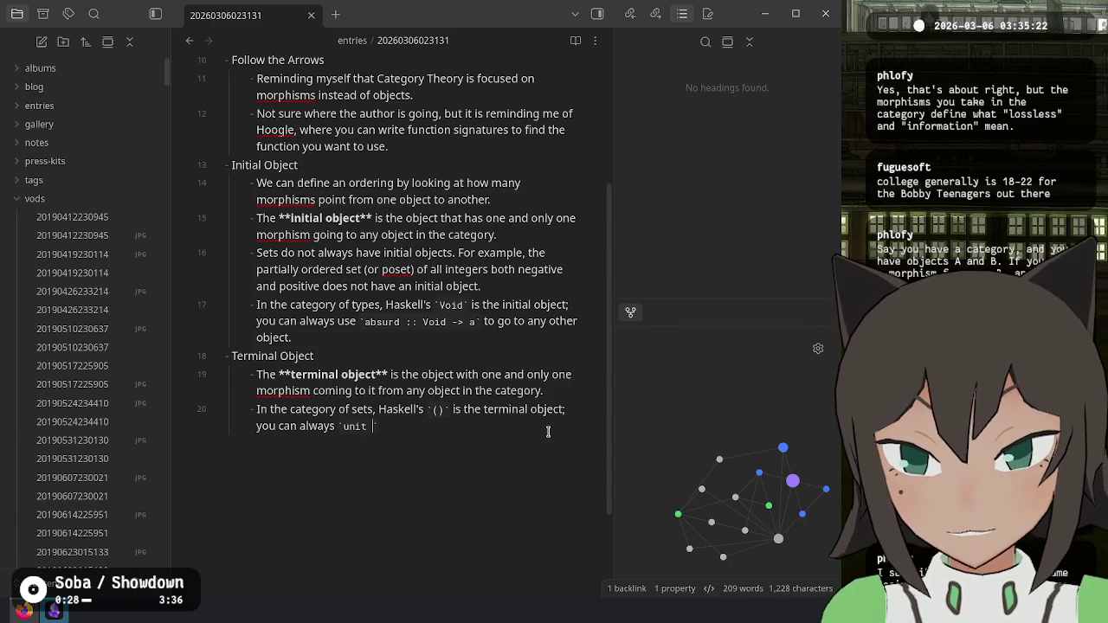
type(":: a -> ()`")
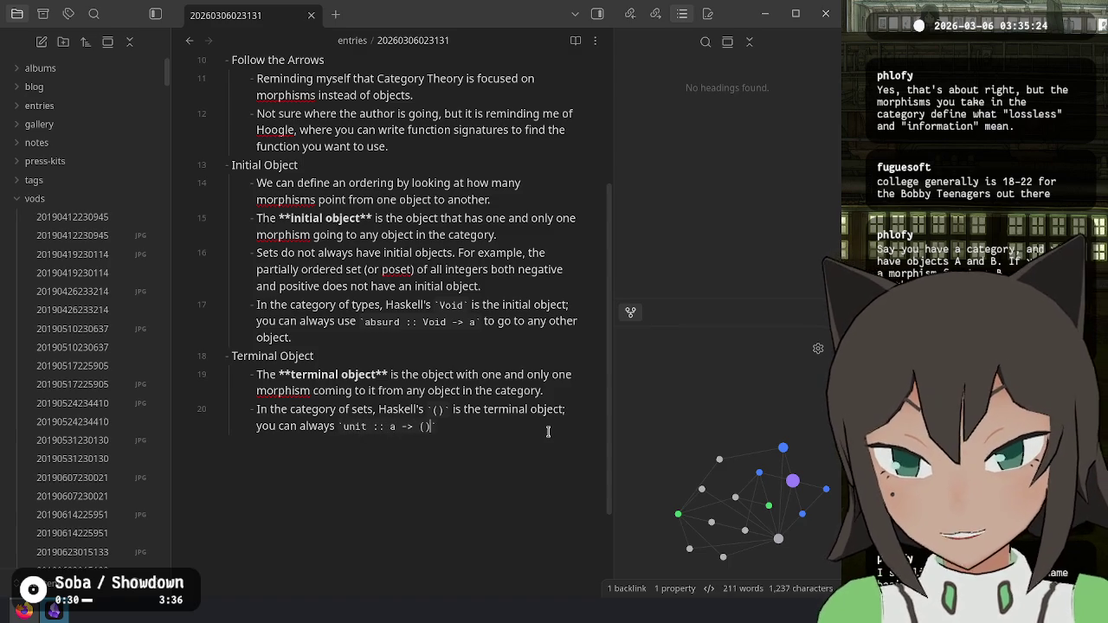
type(" to go from any other o")
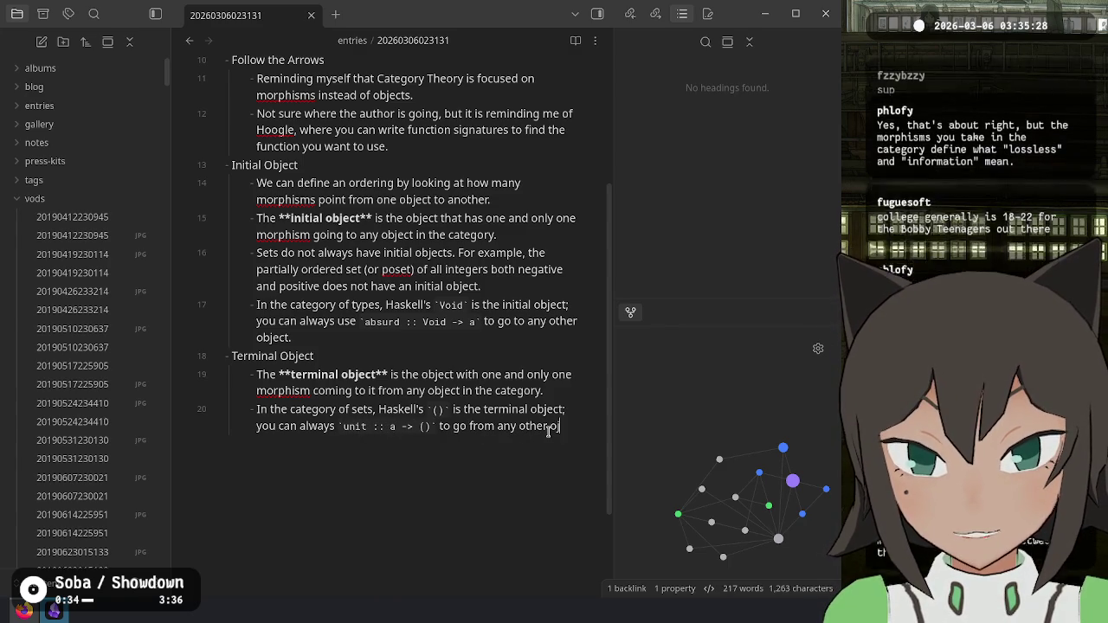
type("bject t")
type("o Unity")
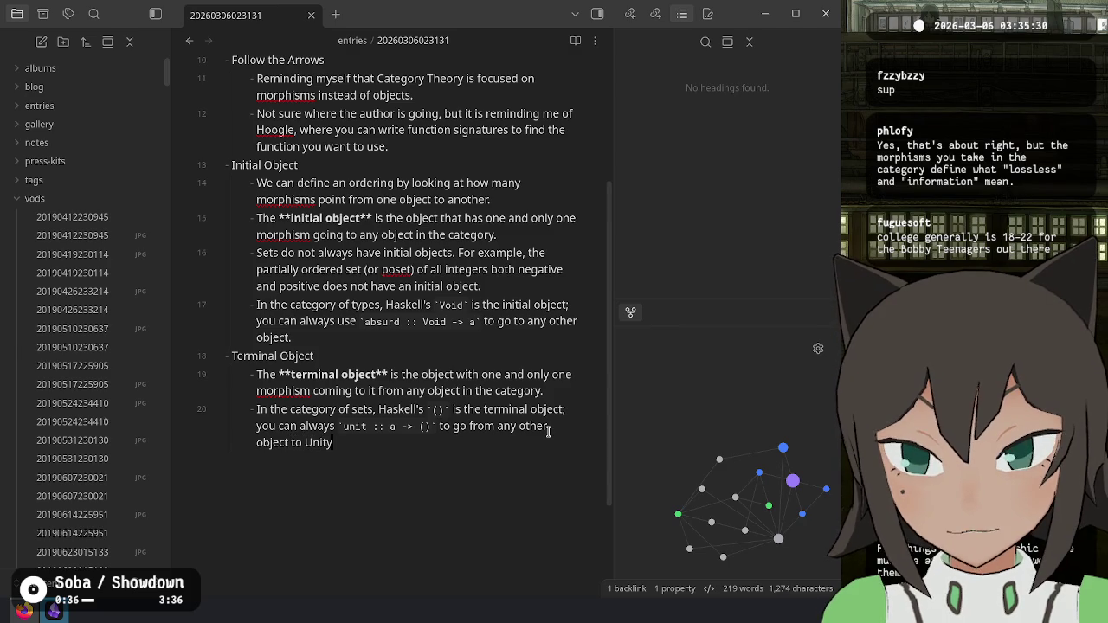
key("ctrl+BackSpace")
key("BackSpace")
key("BackSpace")
key("BackSpace")
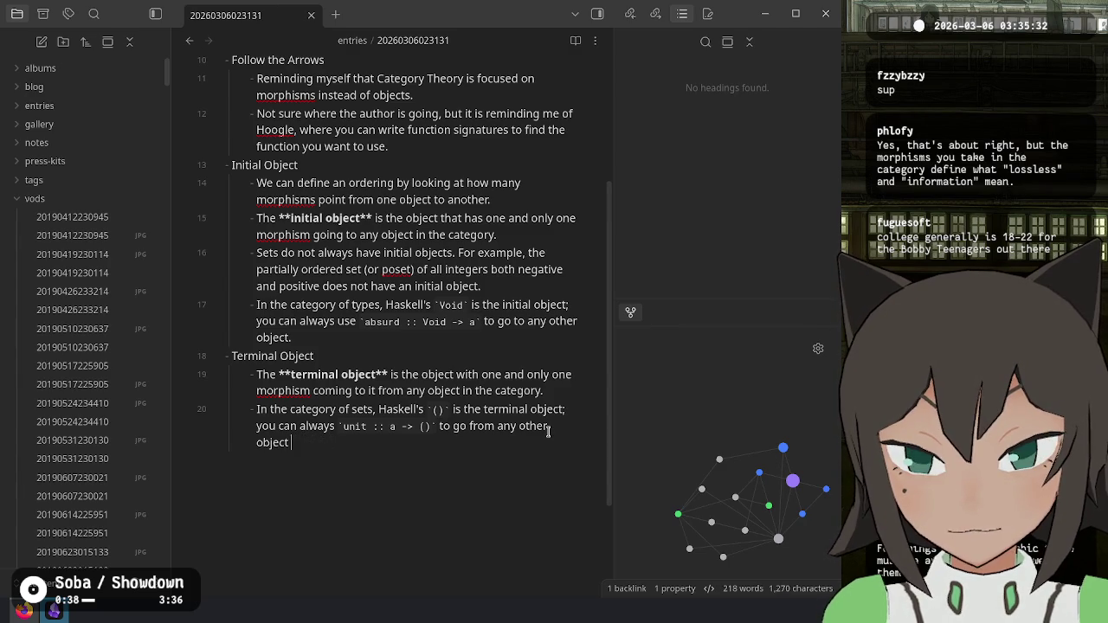
type(".")
key("alt+Tab")
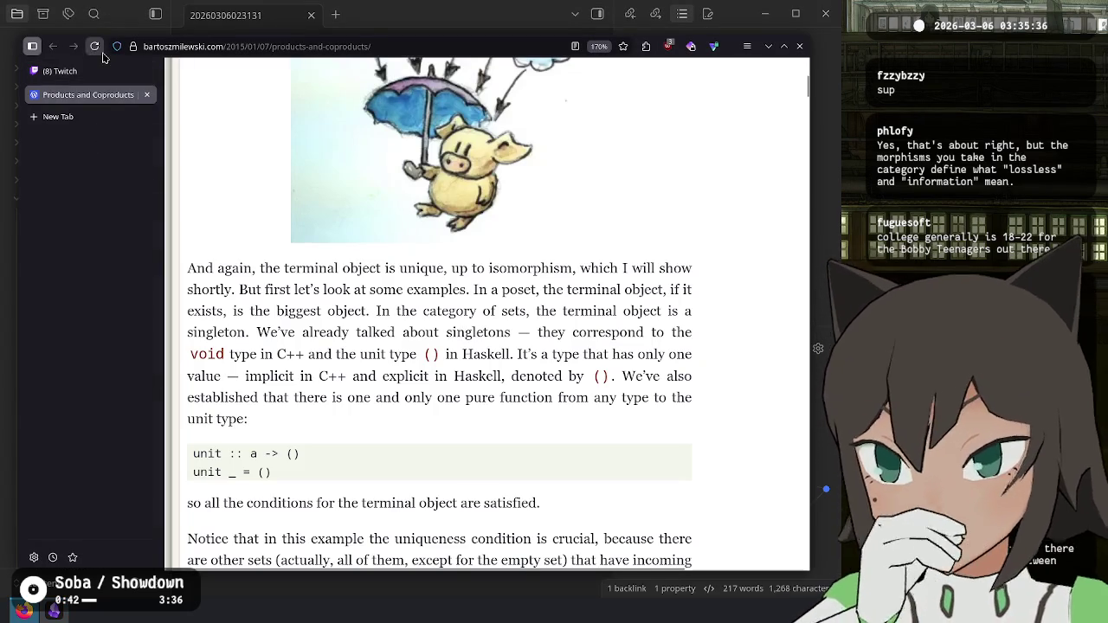
Step: Glance at the Twitch stream manager, then read the yes/no Bool examples in Products and Coproducts
left_click(59, 71)
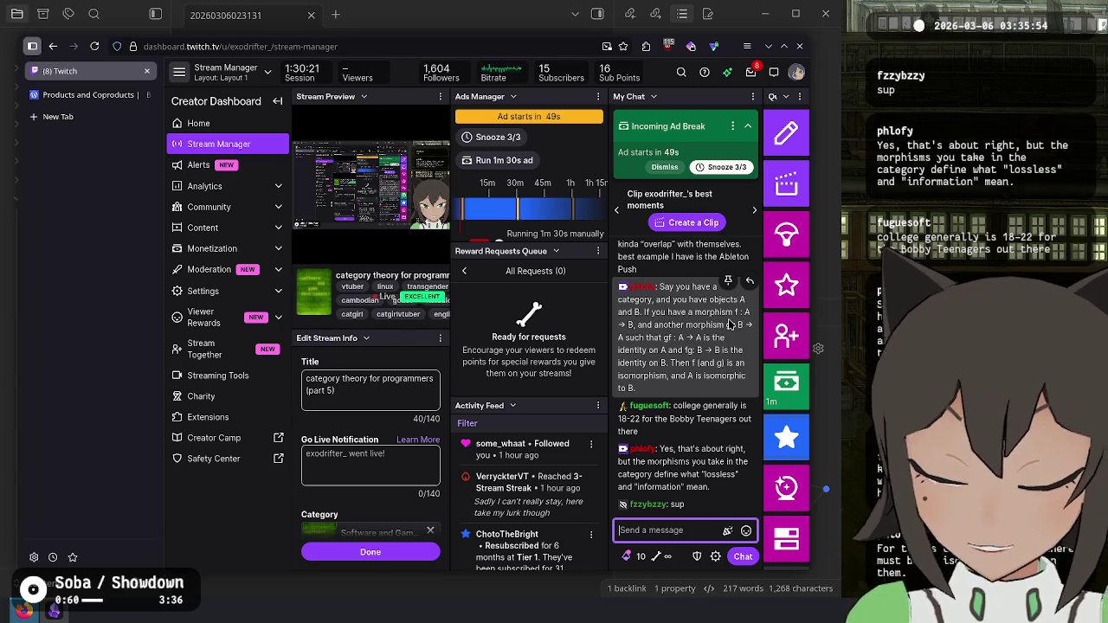
key("ctrl+Tab")
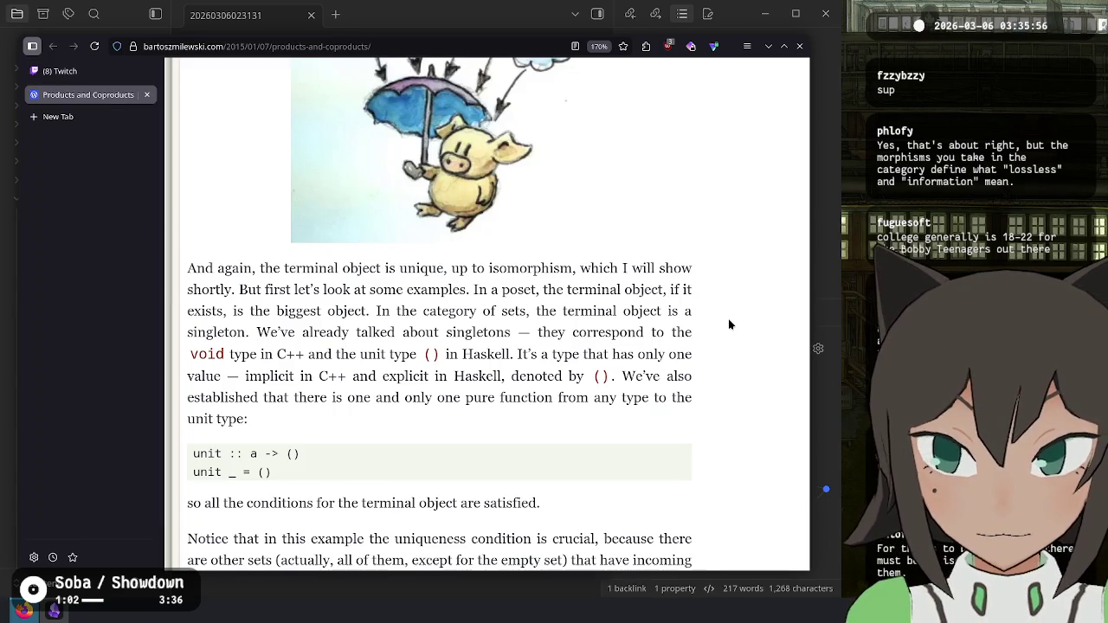
scroll(495, 450, "down", 1)
scroll(494, 451, "down", 3)
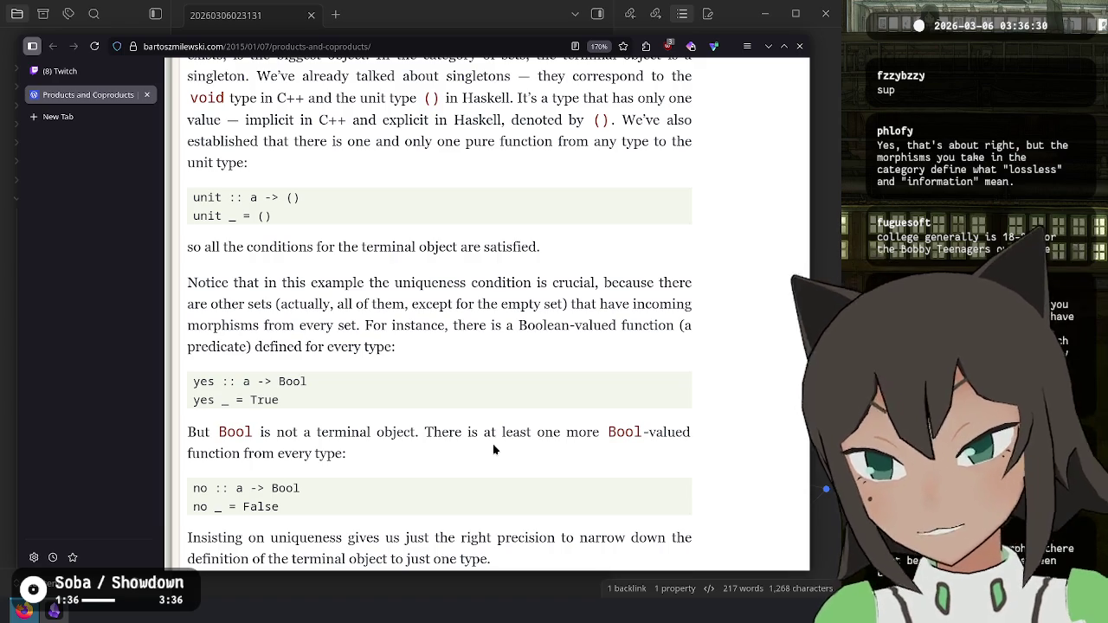
double_click(279, 514)
left_click(393, 474)
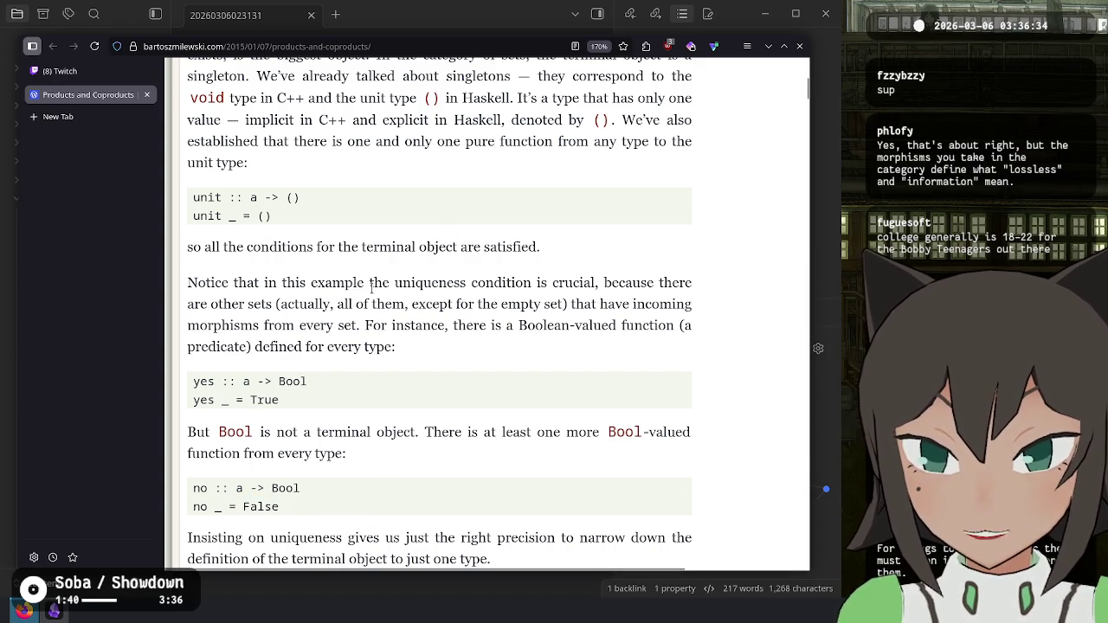
key("alt+Tab")
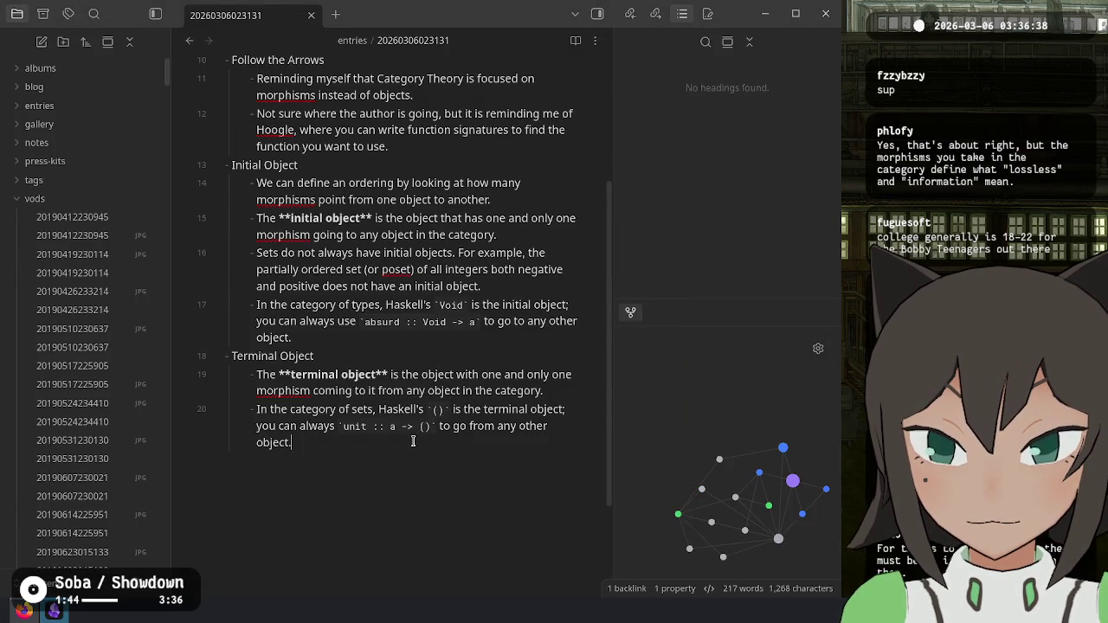
Step: Start a new bullet: 'Uniqueness is important', Booleans can't work because
key("Return")
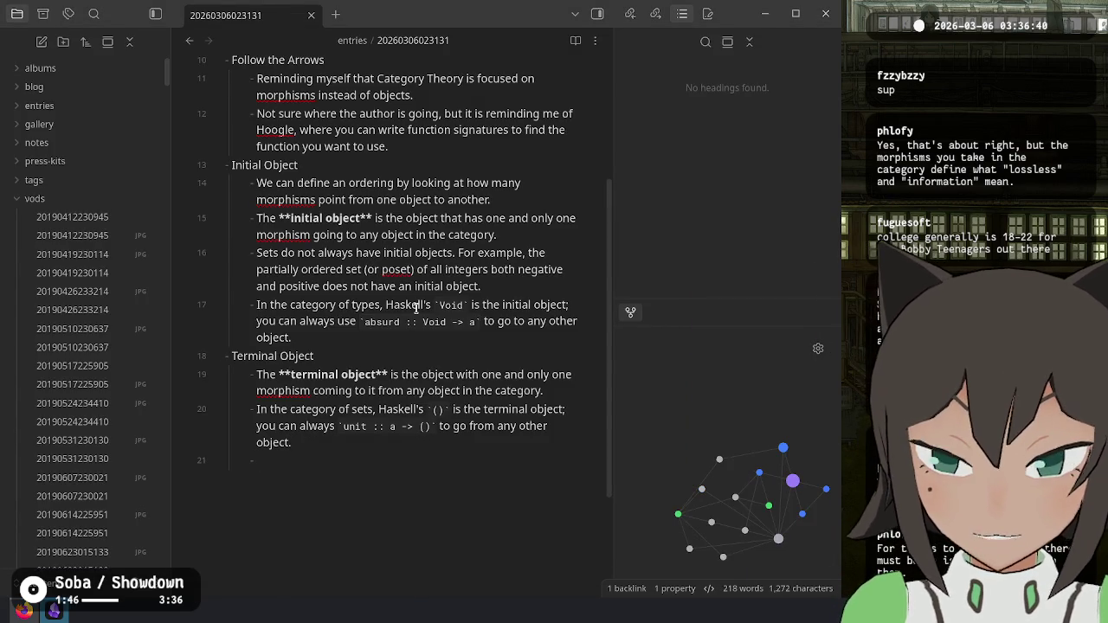
type("Uniqueness is ")
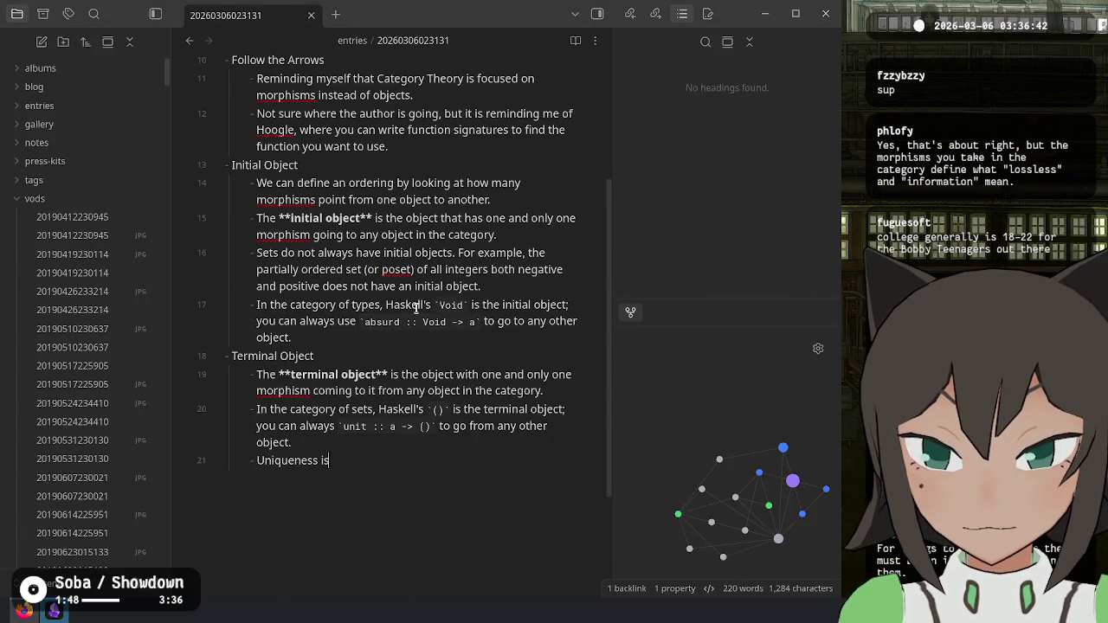
type("important;")
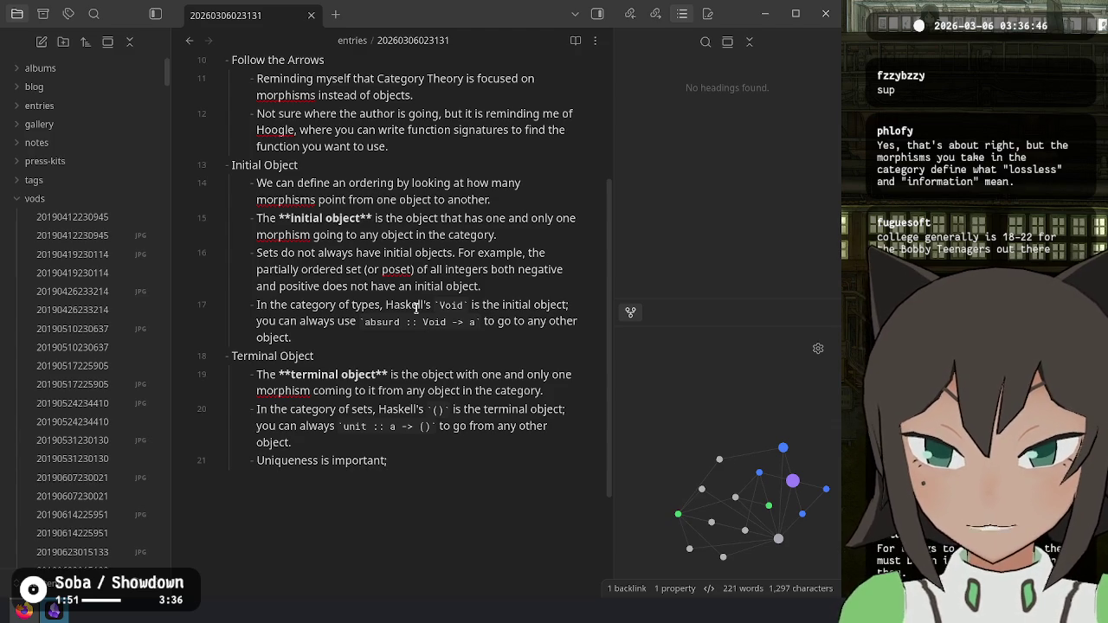
key("alt+Tab")
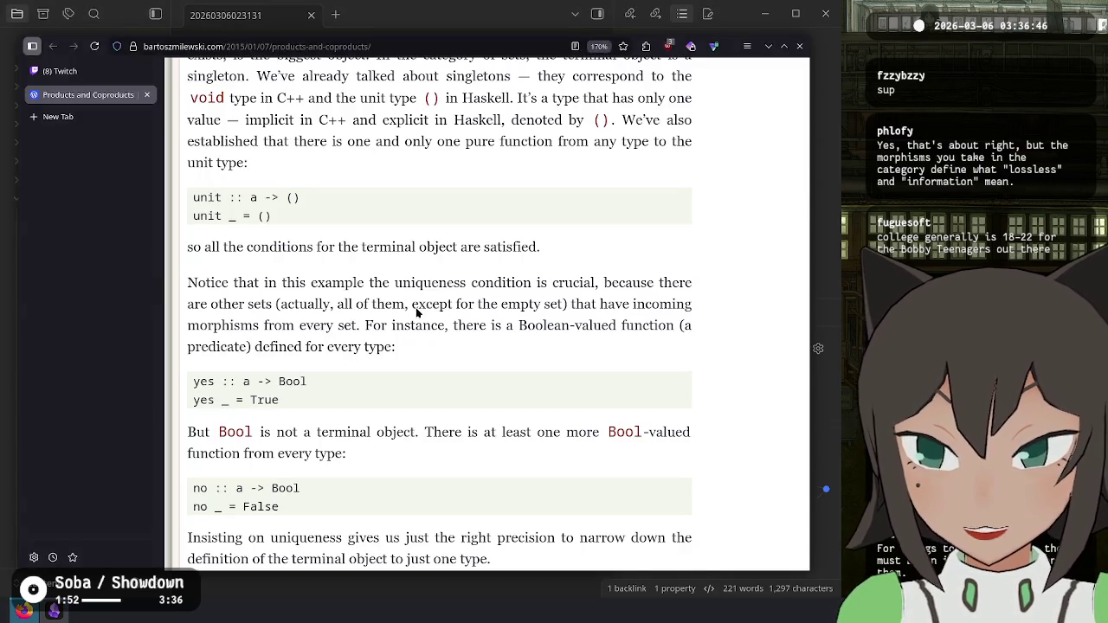
key("alt+Tab")
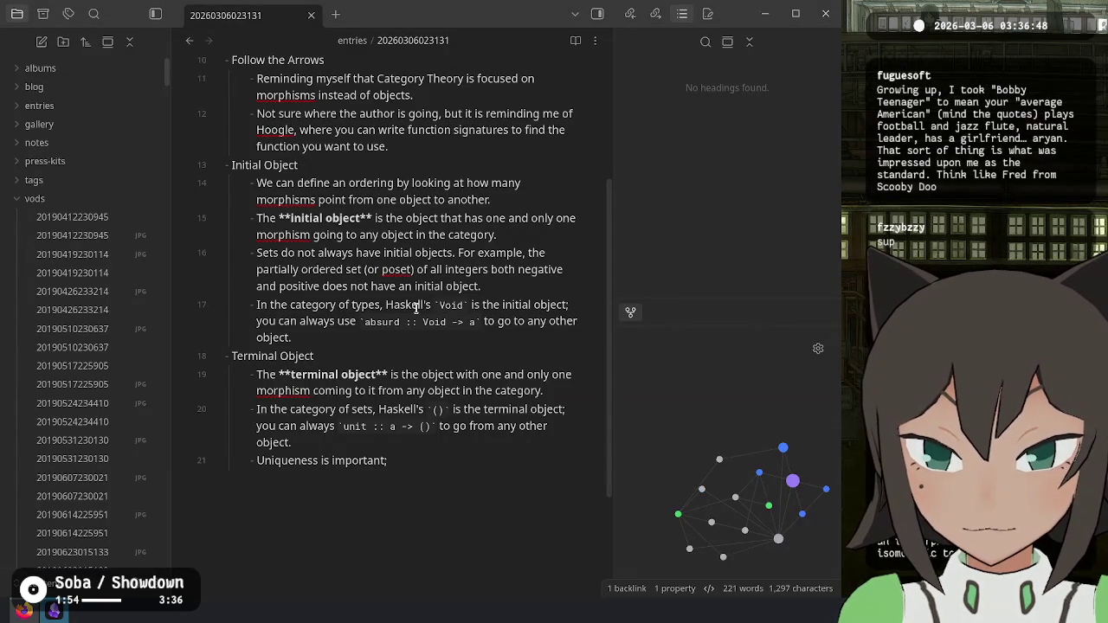
type("bool")
key("BackSpace")
key("BackSpace")
key("BackSpace")
type("Bool")
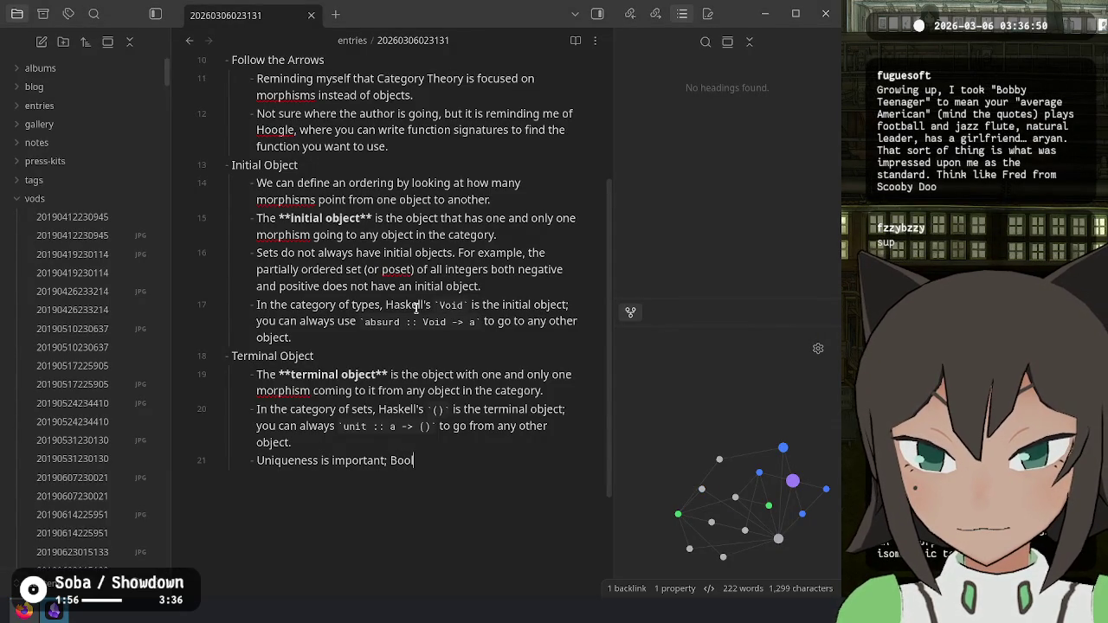
type("eans can't wo")
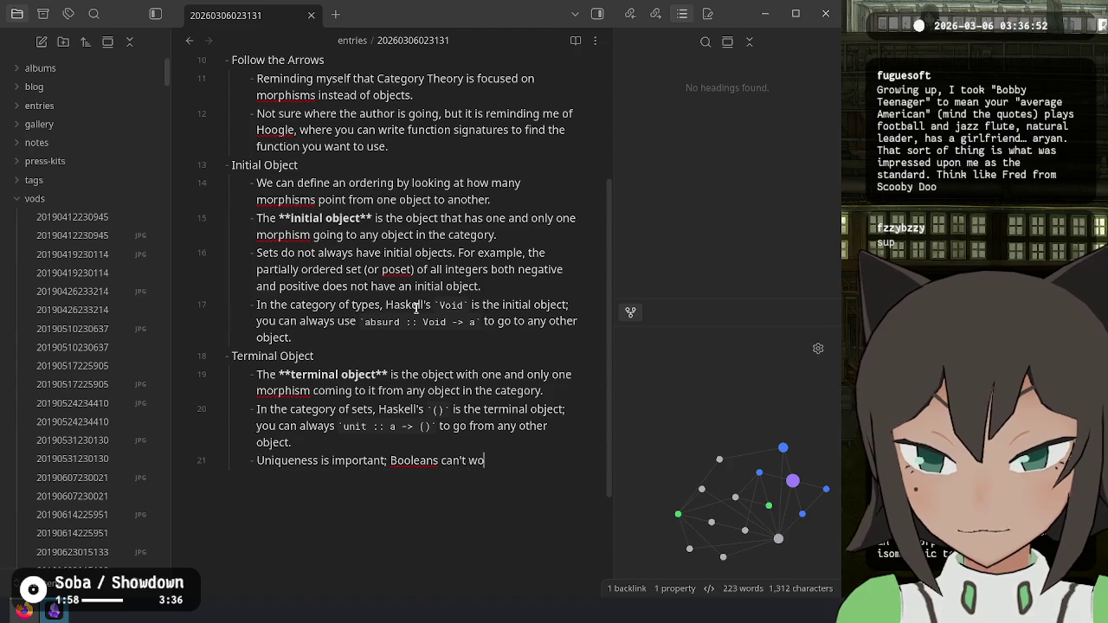
type("rk because")
Step: Replace the word Booleans with inline-code `Bool`
key("ctrl+Left")
key("ctrl+Left")
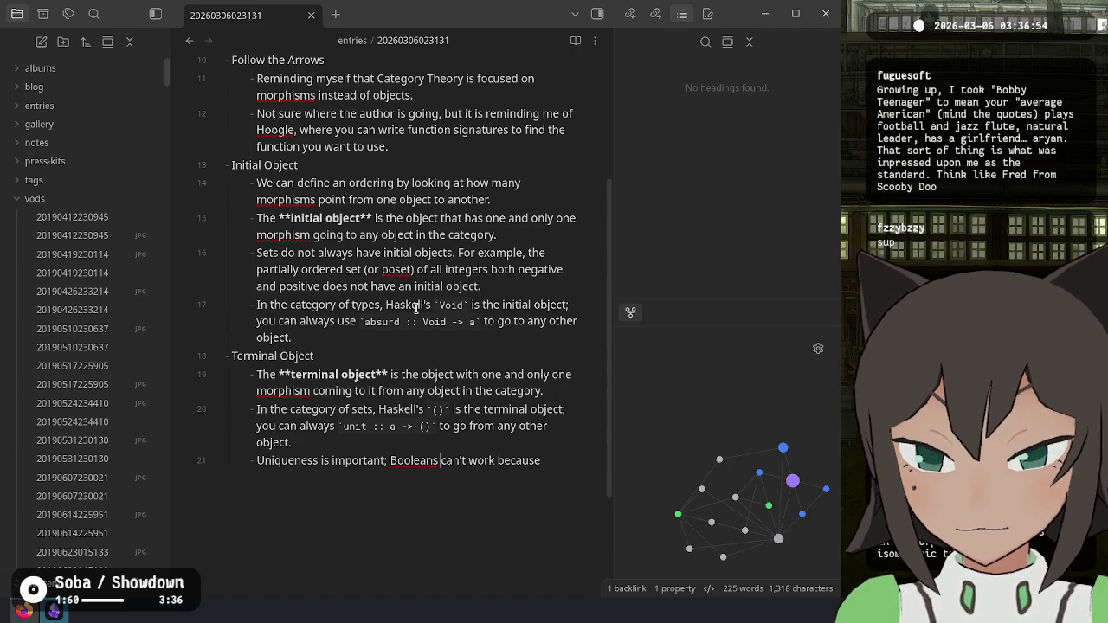
key("ctrl+shift+Right")
type("`")
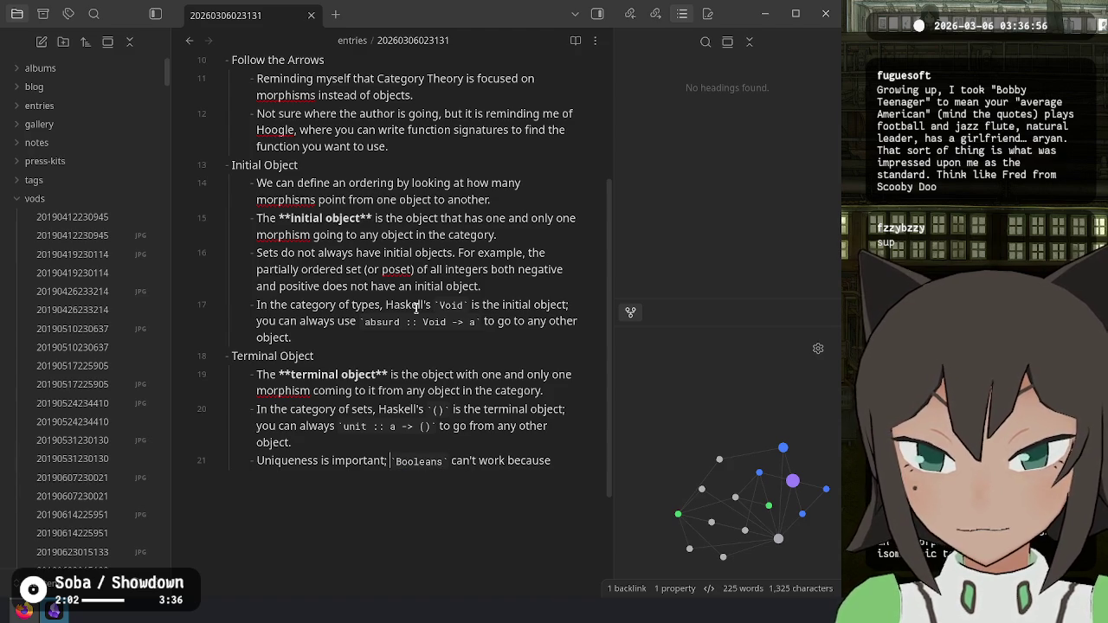
type("other types li")
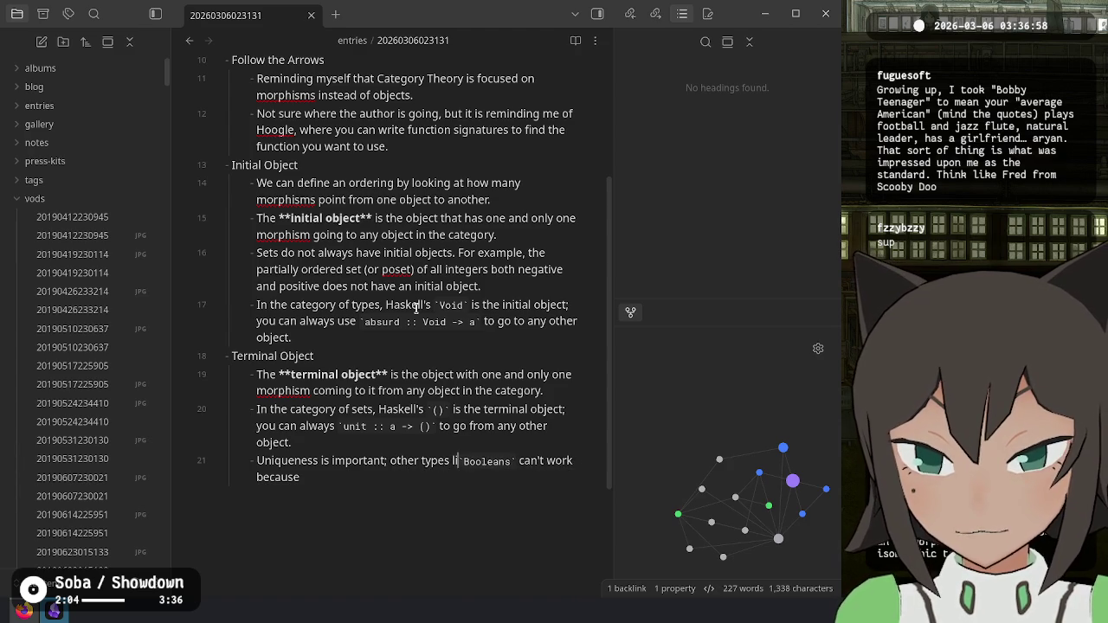
type("ke")
key("Right")
key("Delete")
type("b")
key("ctrl+Right")
key("BackSpace")
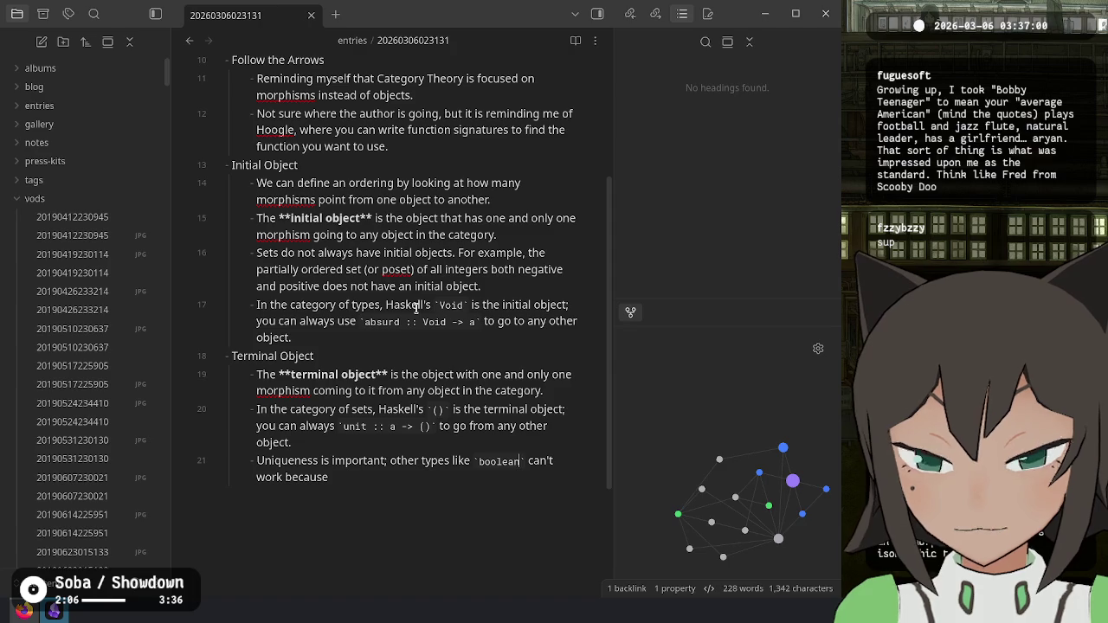
key("ctrl+BackSpace")
type("Bool")
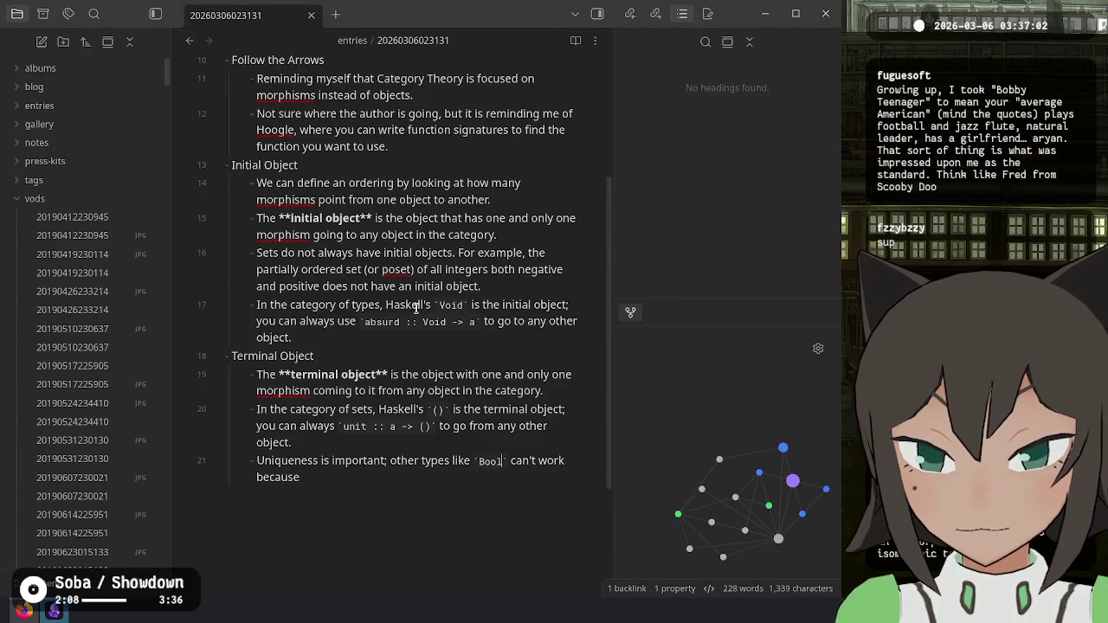
Step: Continue with 'they can be either true or false', wrapping true and false in backticks
key("End")
type("they")
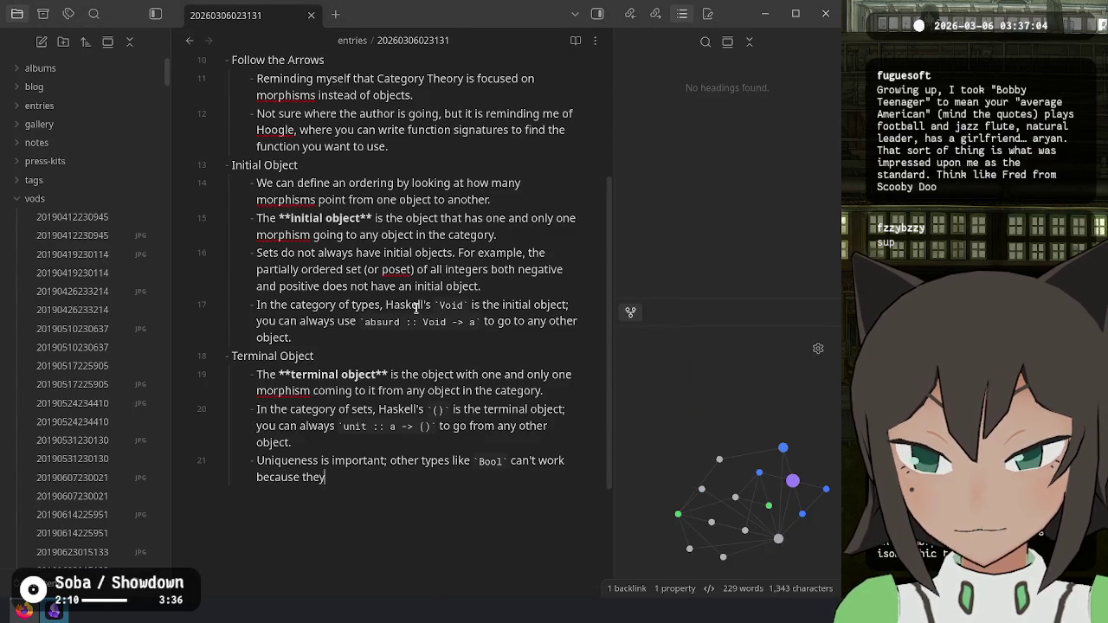
type(" can be either true ")
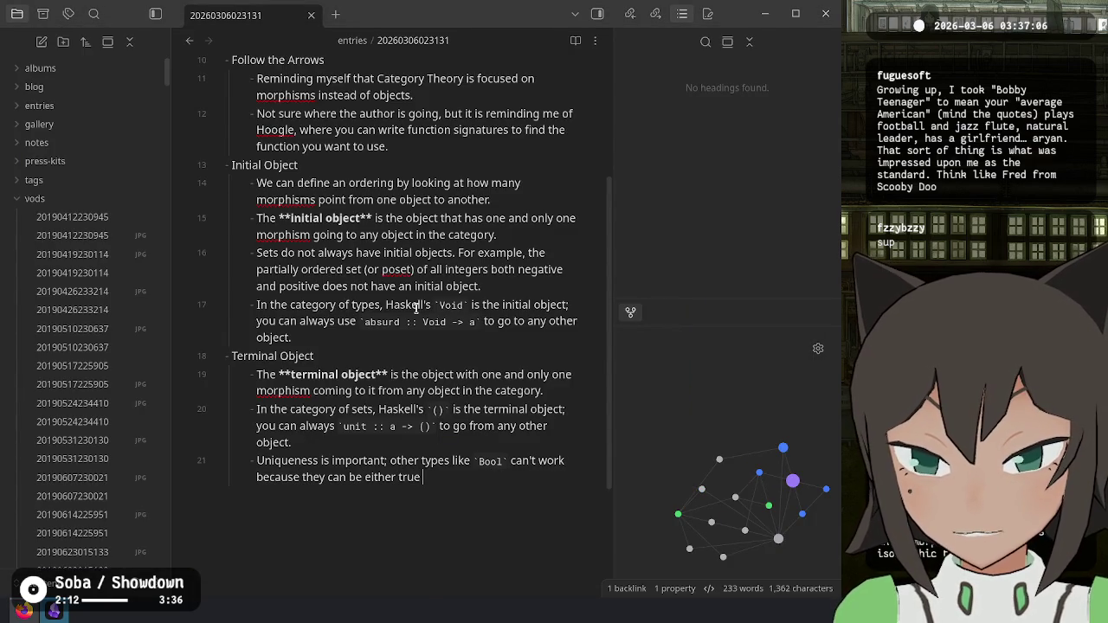
type("or false")
key("ctrl+Left")
type("`")
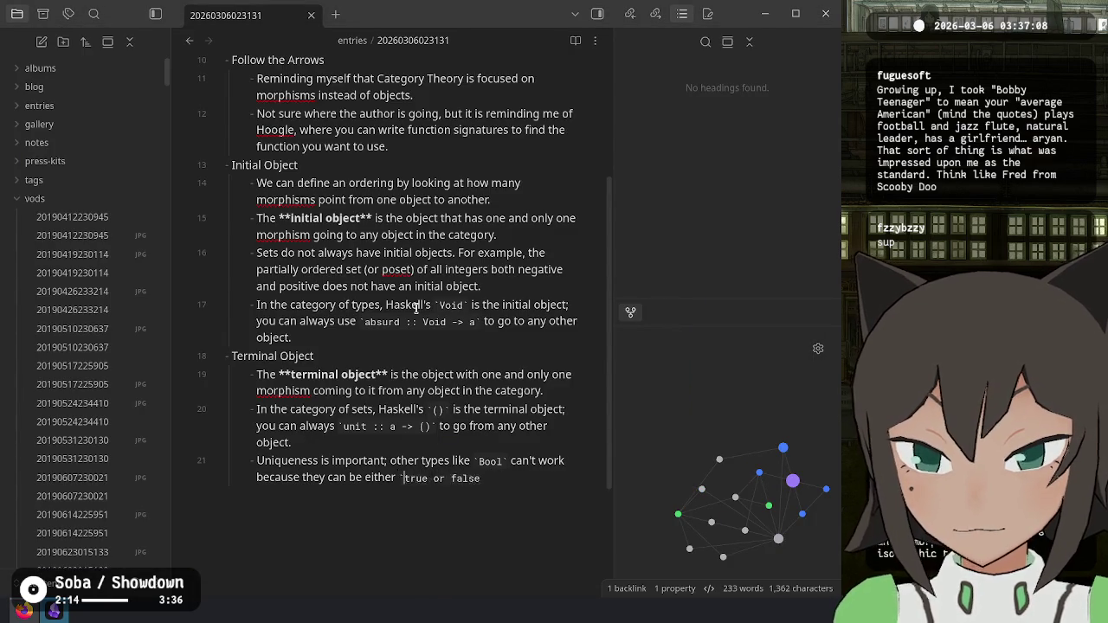
key("ctrl+Right")
key("ctrl+Left")
key("Left")
type("`")
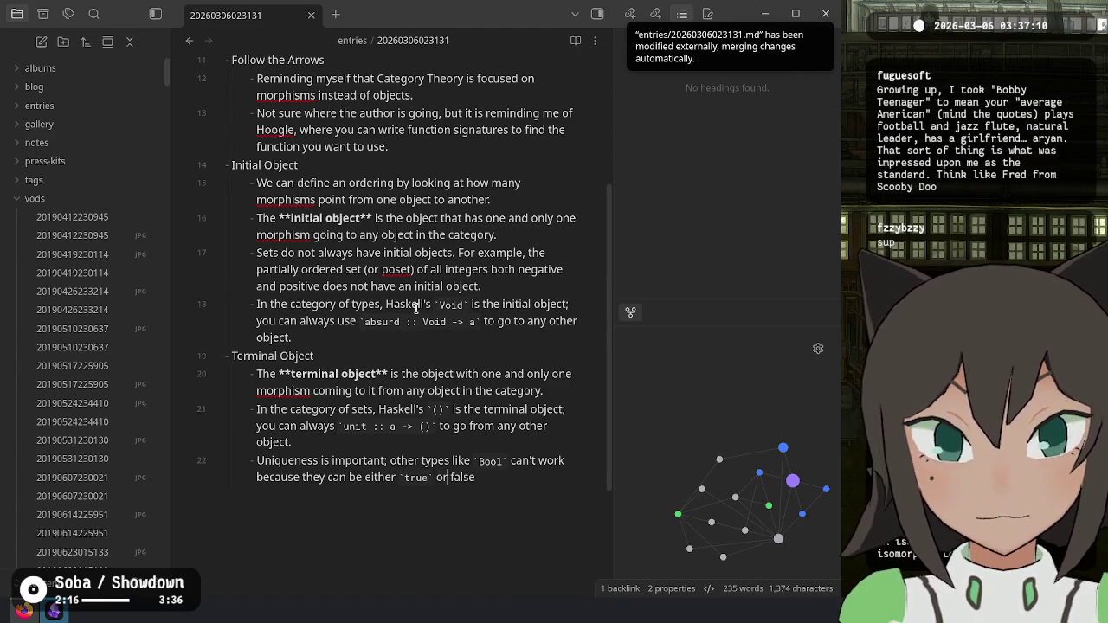
key("End")
Step: End the bullet: more than one morphism going to it rather than one and only one
type("`, which m")
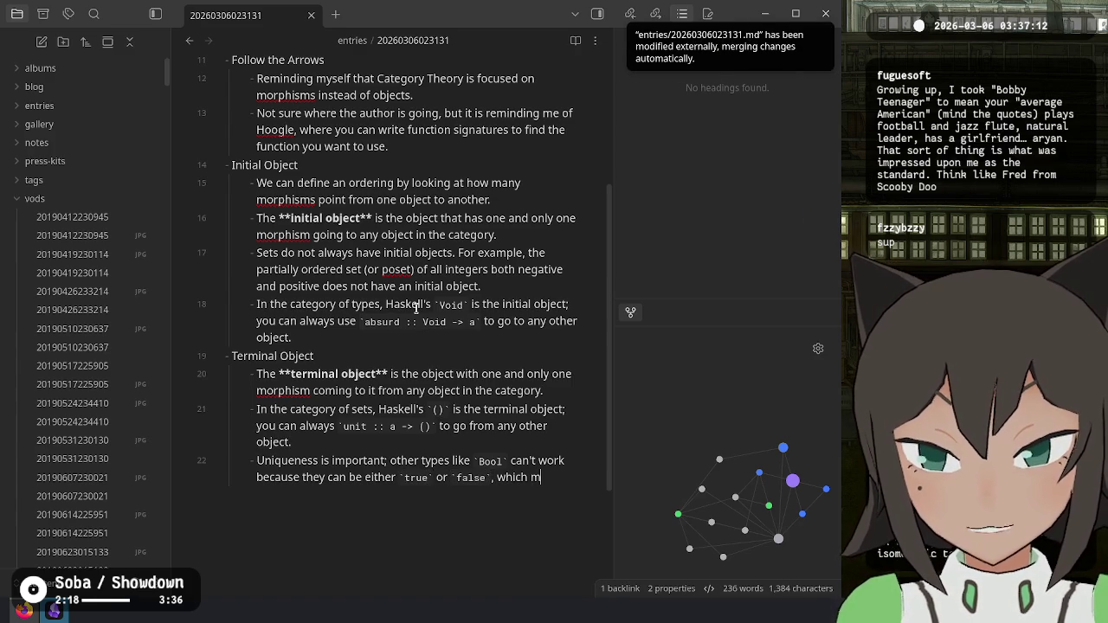
type("eans that you can ")
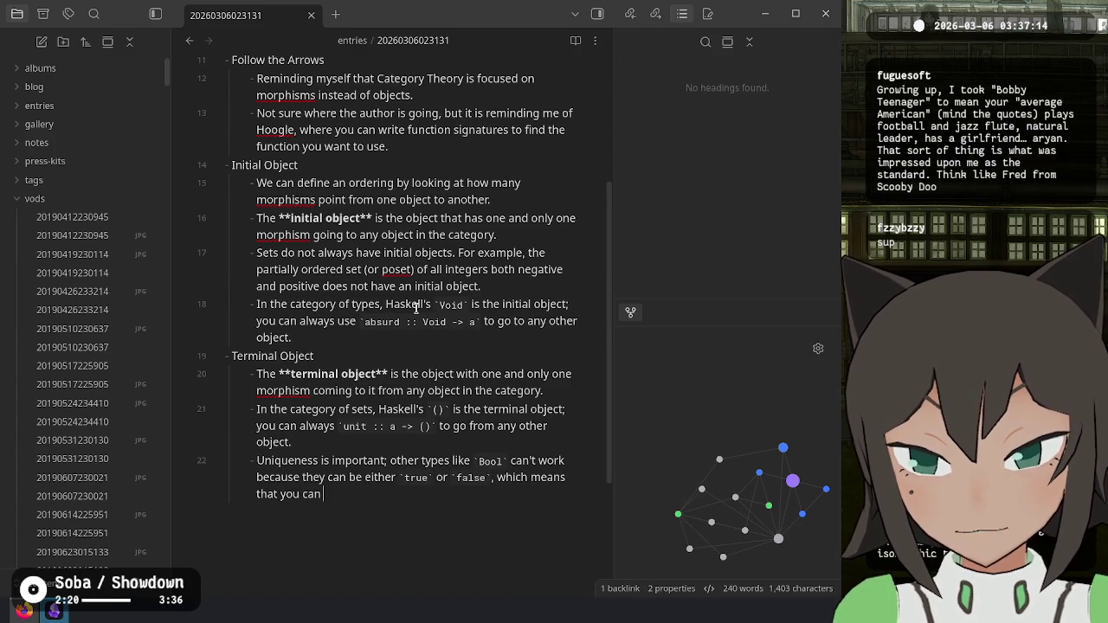
type("have more th")
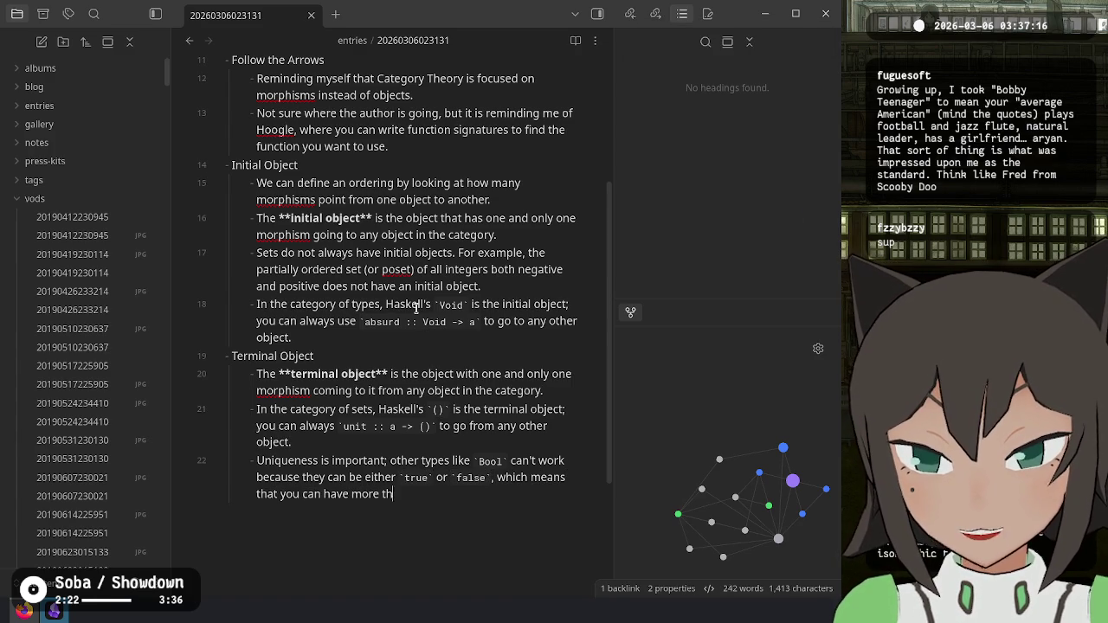
type("an one morphs")
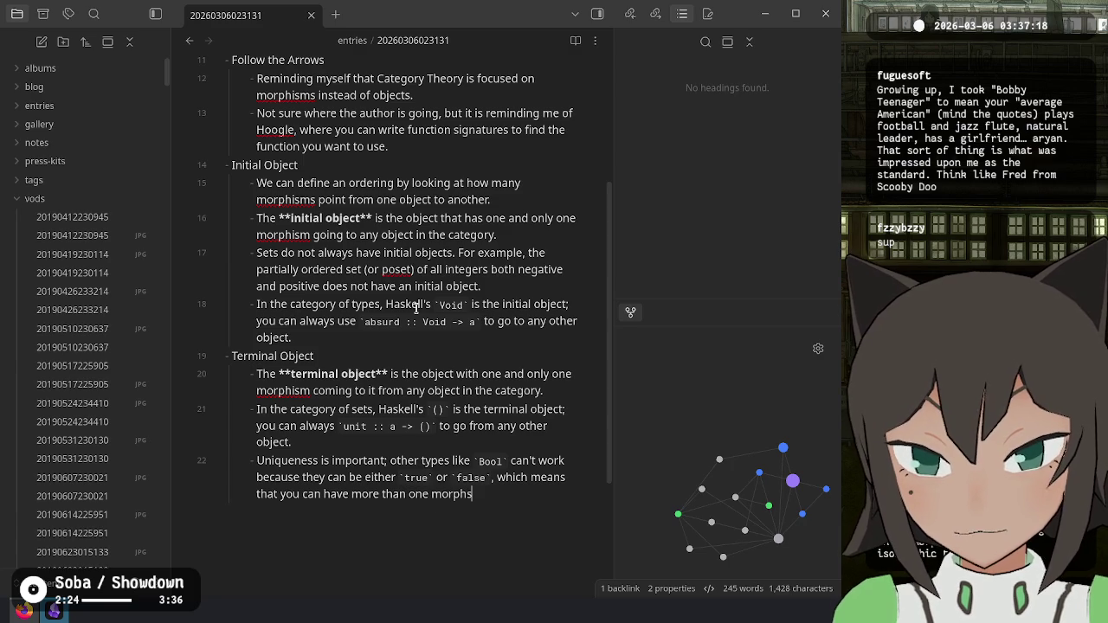
key("BackSpace")
type("ism")
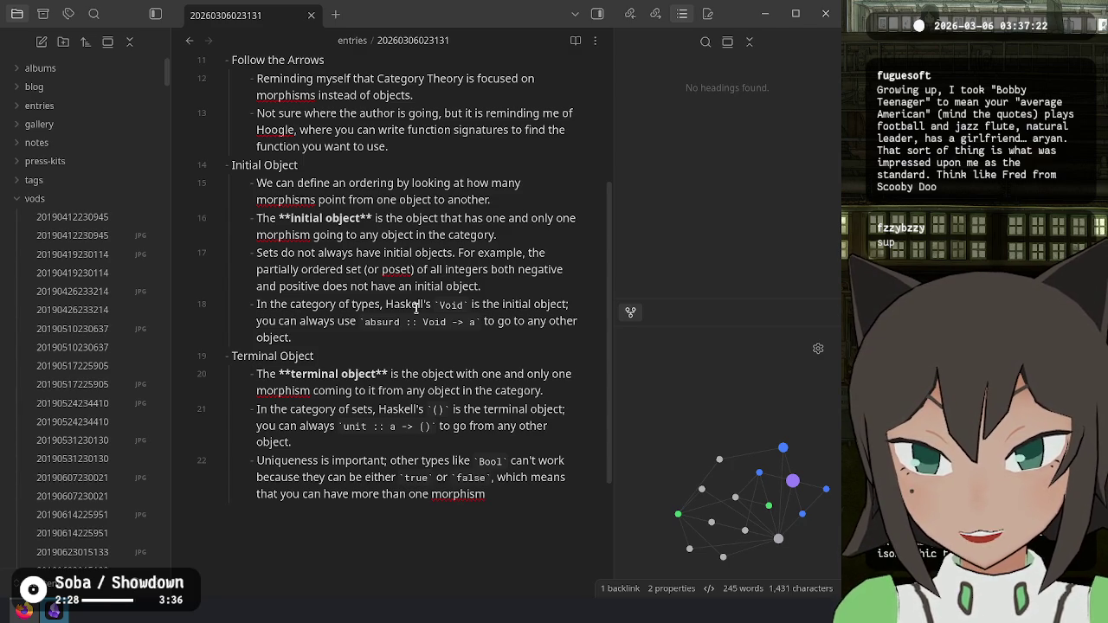
type(" going to it")
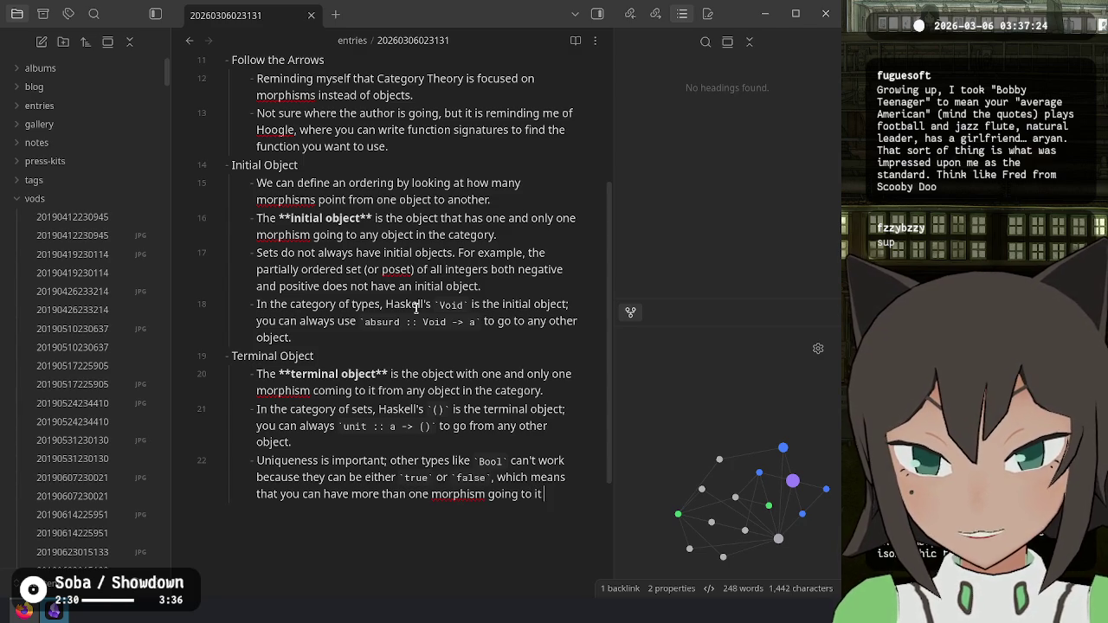
type(" rath")
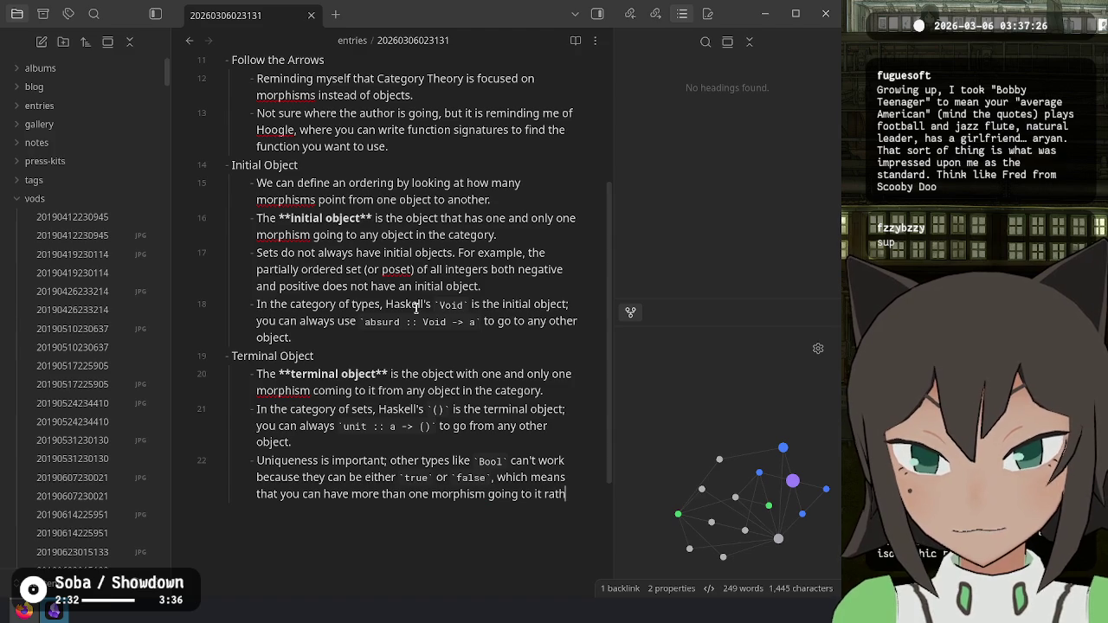
type("er than just one.")
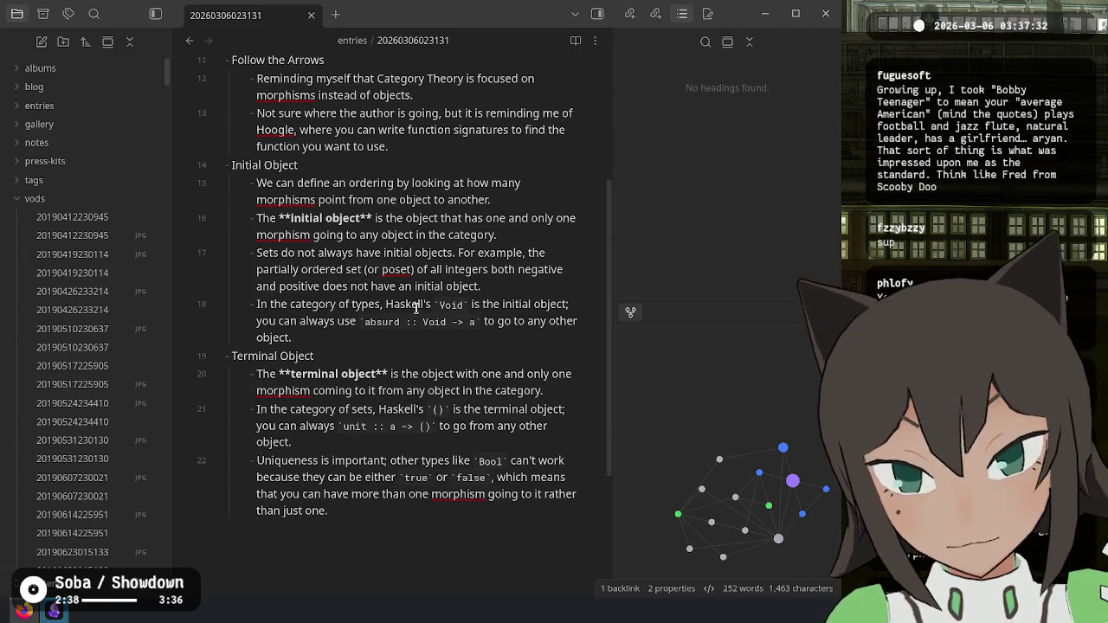
key("ctrl+BackSpace")
type("and only one")
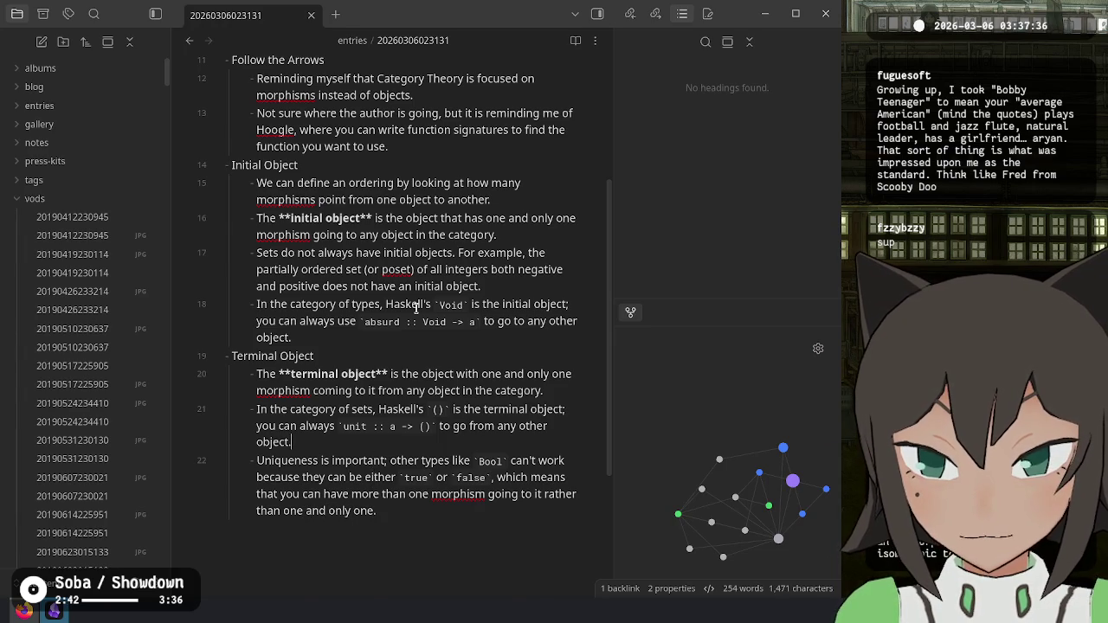
key("ctrl+shift+z")
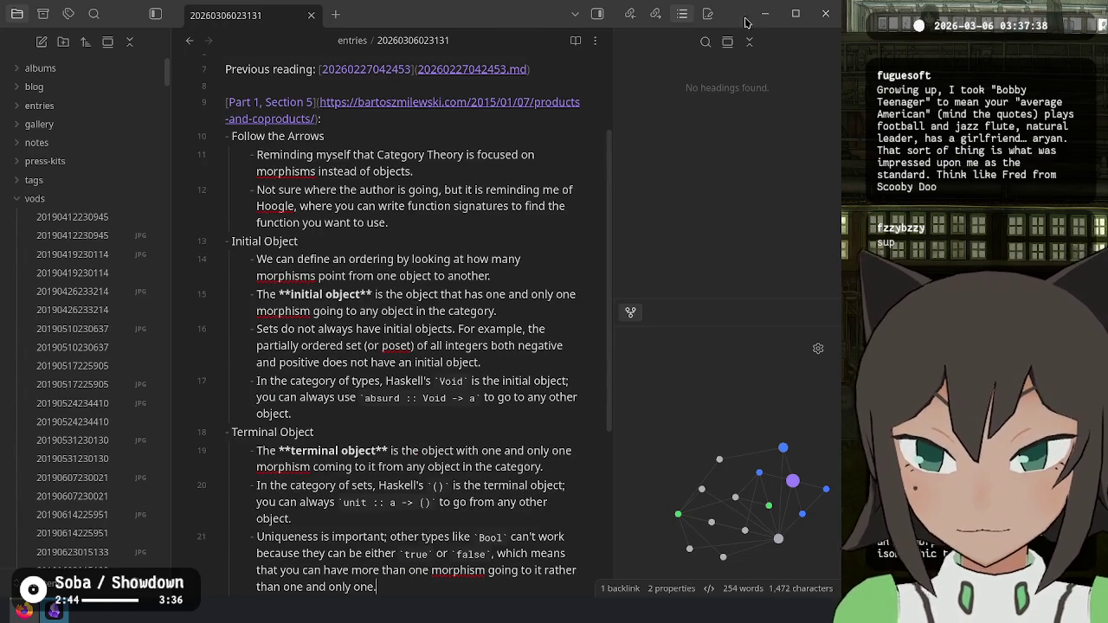
scroll(528, 372, "down", 5)
key("alt+Tab")
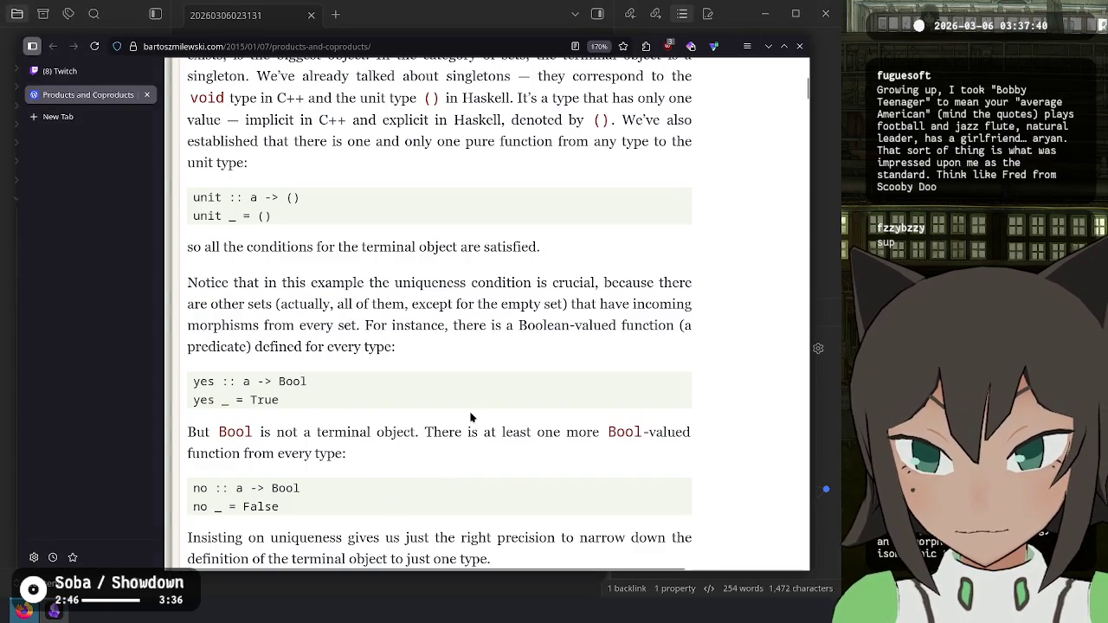
Step: Scroll further down the Products and Coproducts article past the Bool passage
scroll(470, 416, "down", 3)
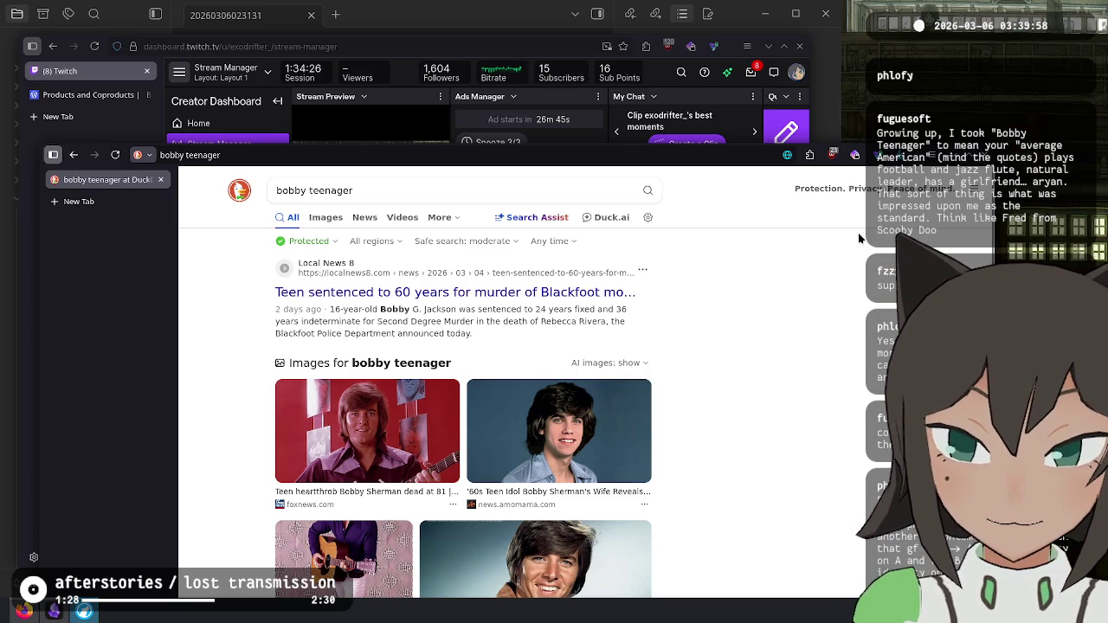
Step: Close the DuckDuckGo 'bobby teenager' results window
key("ctrl+w")
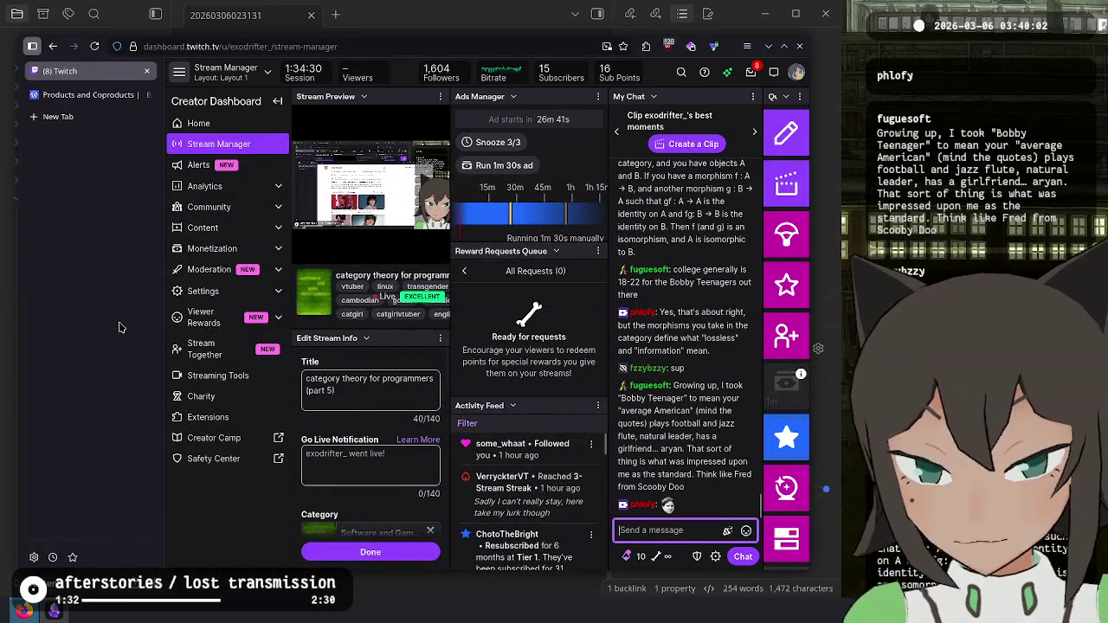
Step: Return to Products and Coproducts and highlight the Duality passages about Cᵒᵖ, the opposite category
left_click(100, 104)
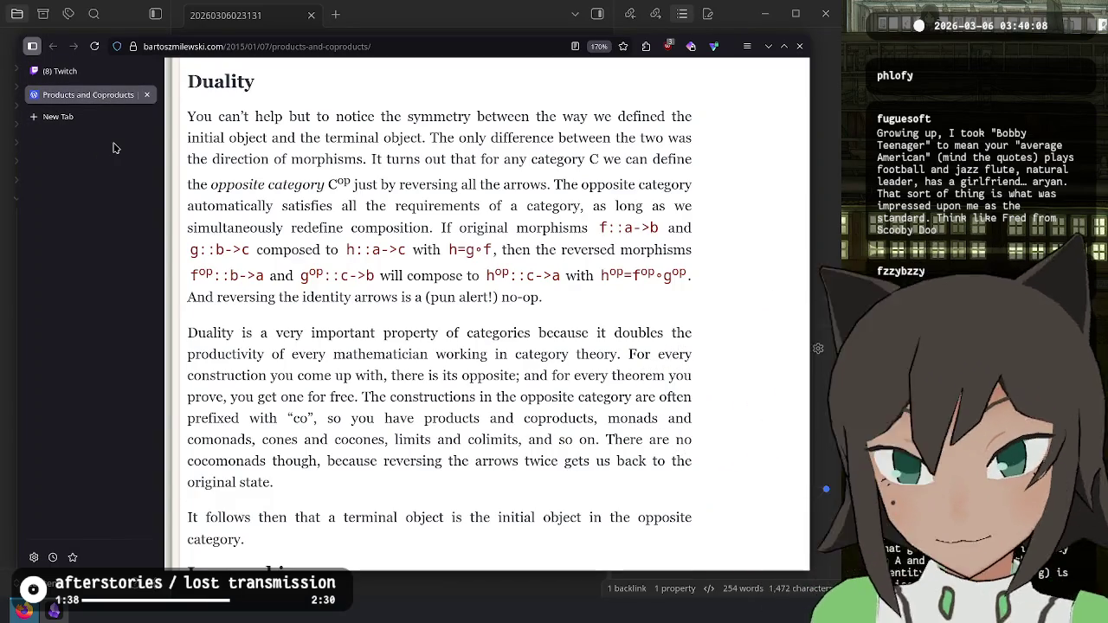
key("super")
key("super")
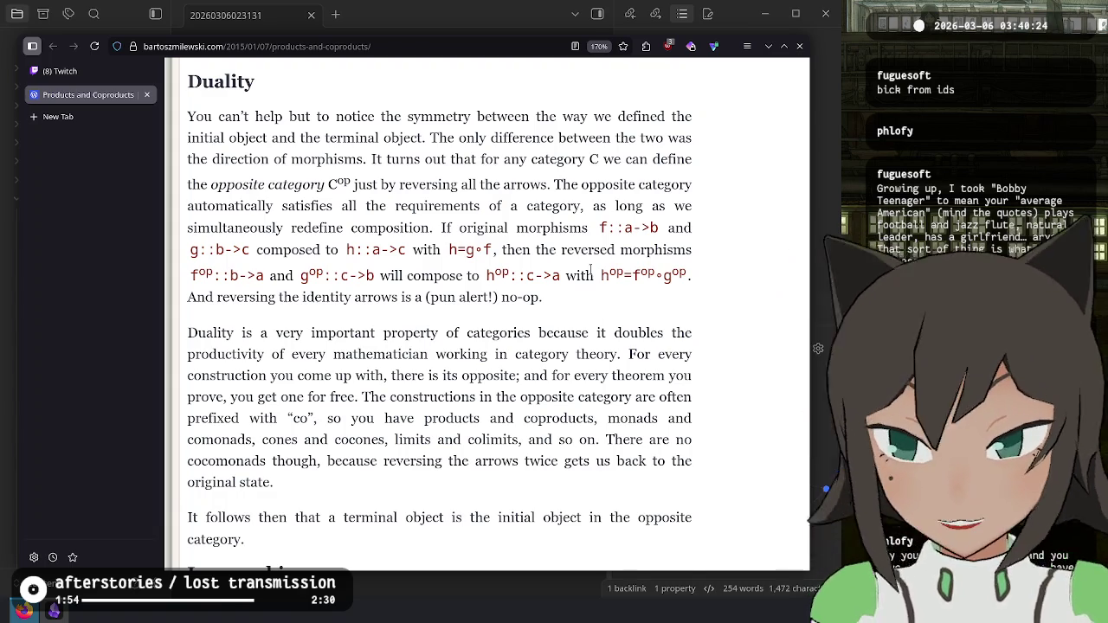
double_click(347, 179)
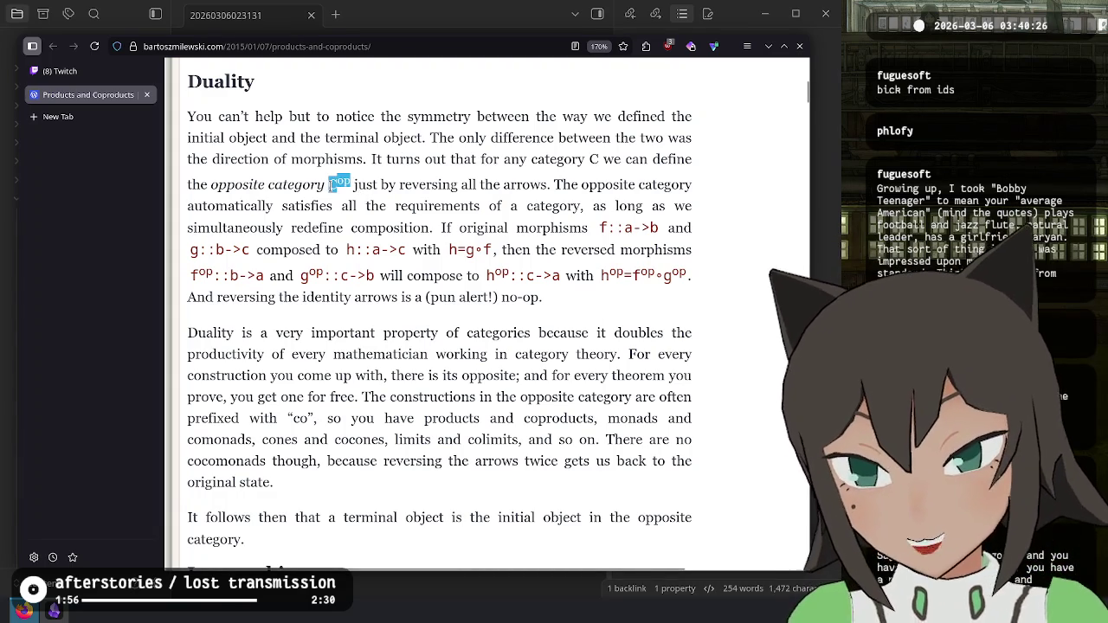
left_click(349, 181)
double_click(352, 183)
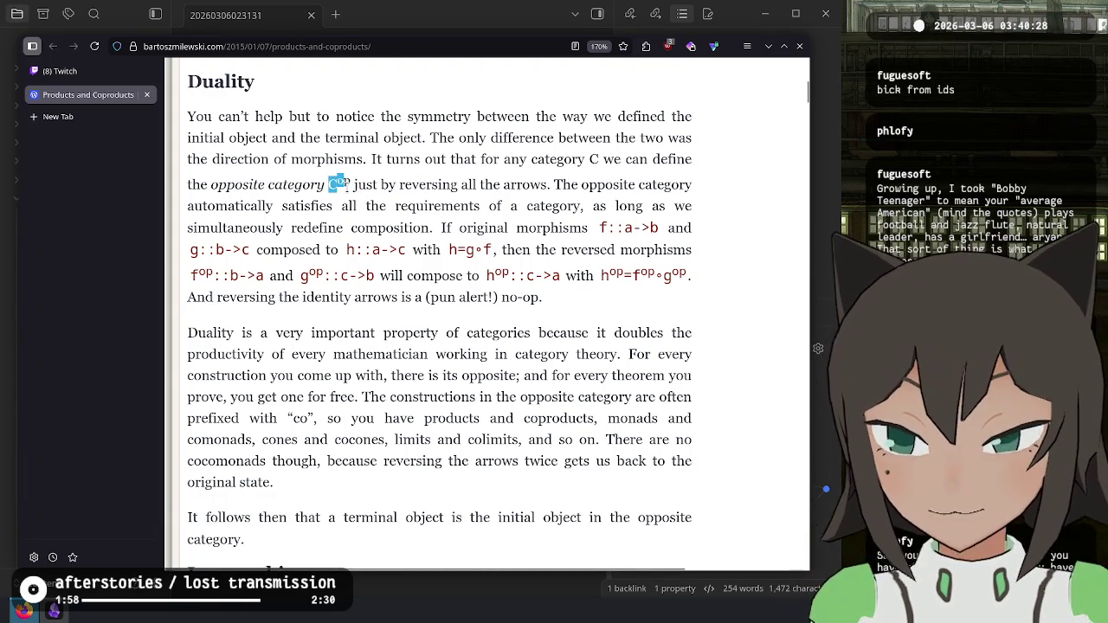
left_click_drag(353, 183, 324, 184)
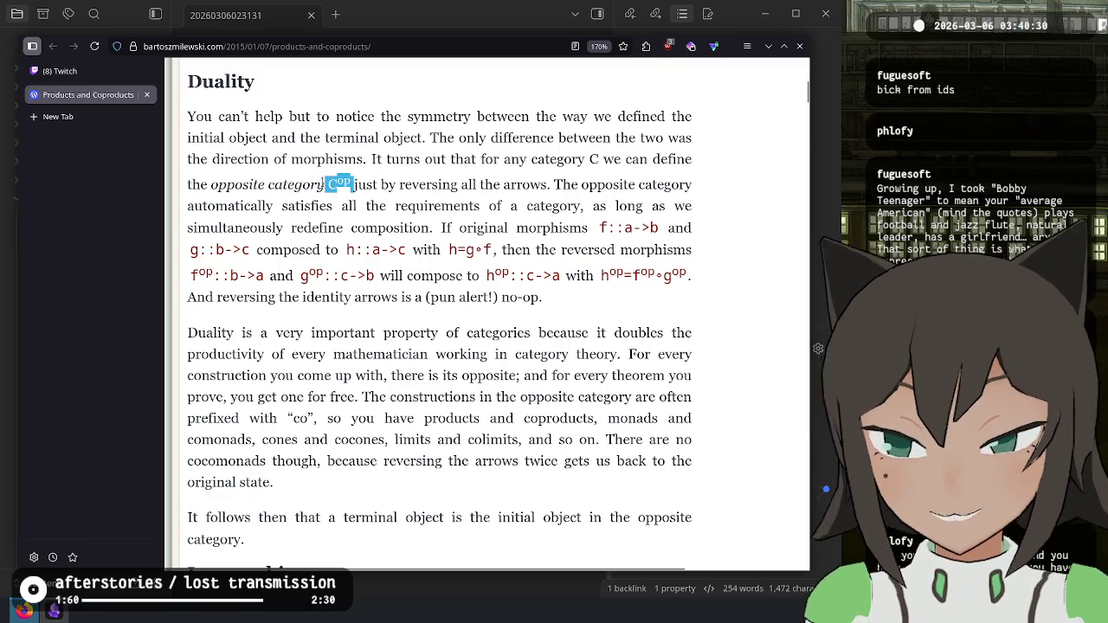
left_click(346, 182)
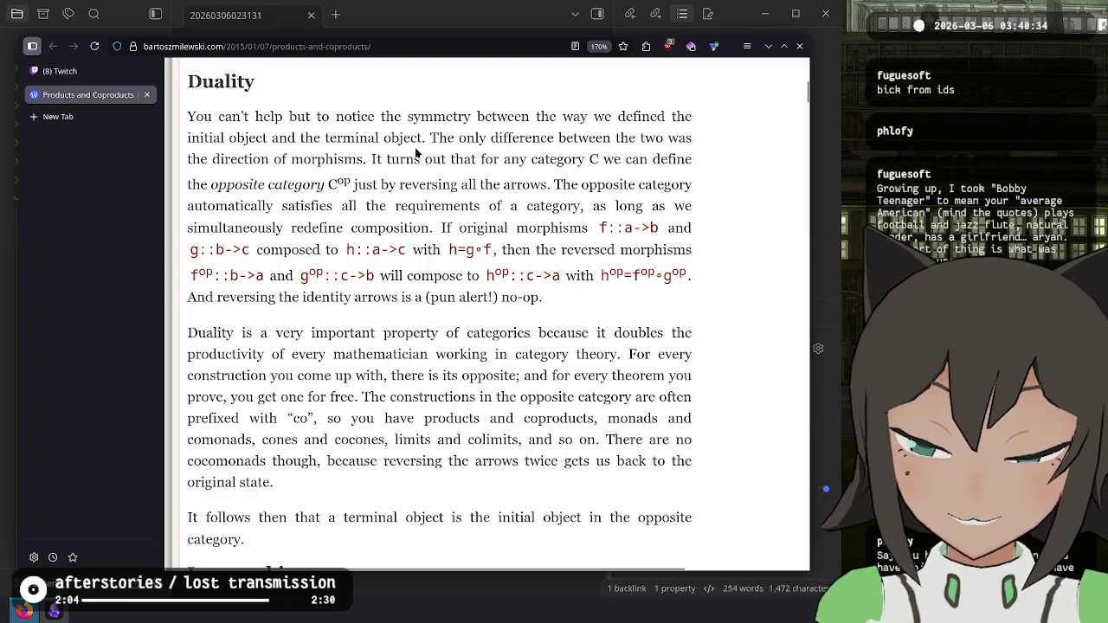
left_click_drag(351, 184, 543, 185)
left_click(543, 185)
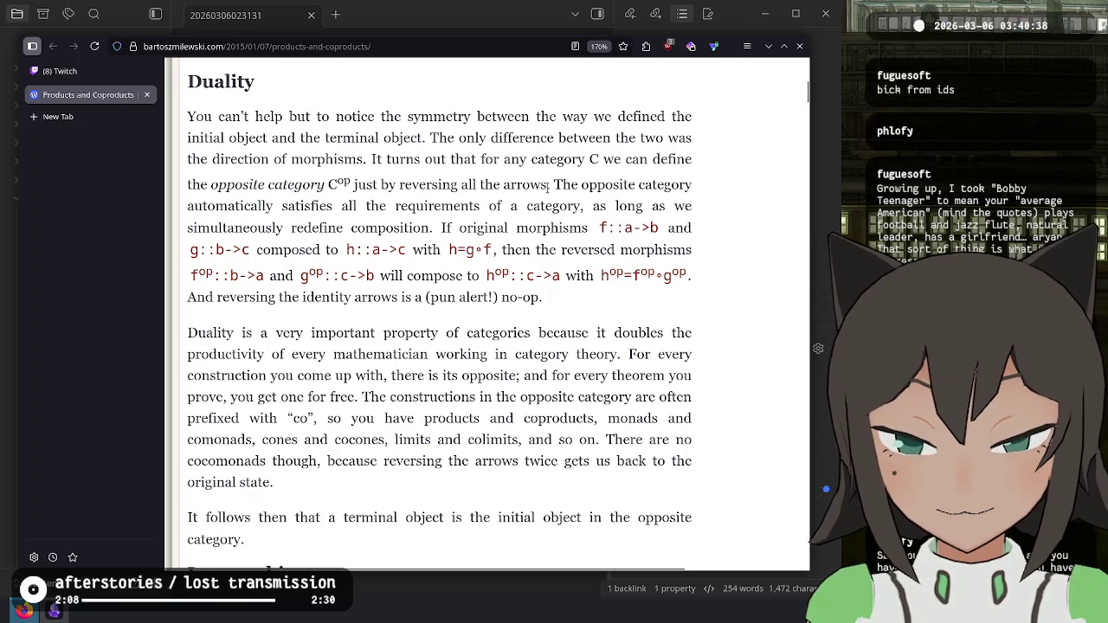
mouse_move(554, 184)
left_mouse_down()
mouse_move(549, 206)
mouse_move(292, 206)
mouse_move(508, 206)
mouse_move(434, 227)
mouse_move(258, 228)
mouse_move(464, 243)
left_mouse_up()
left_click(468, 232)
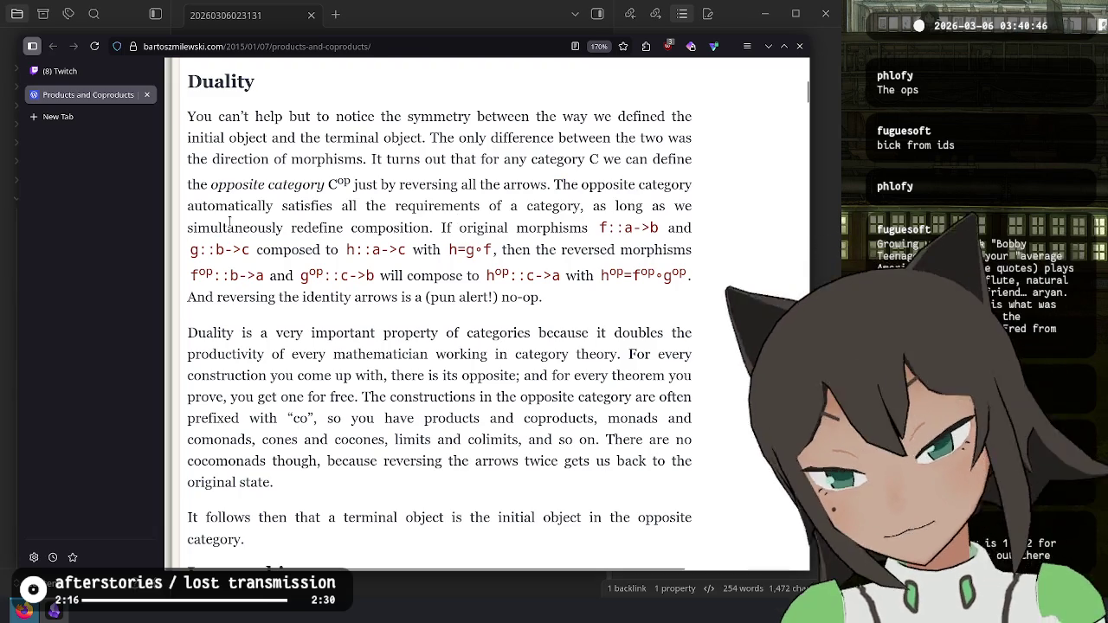
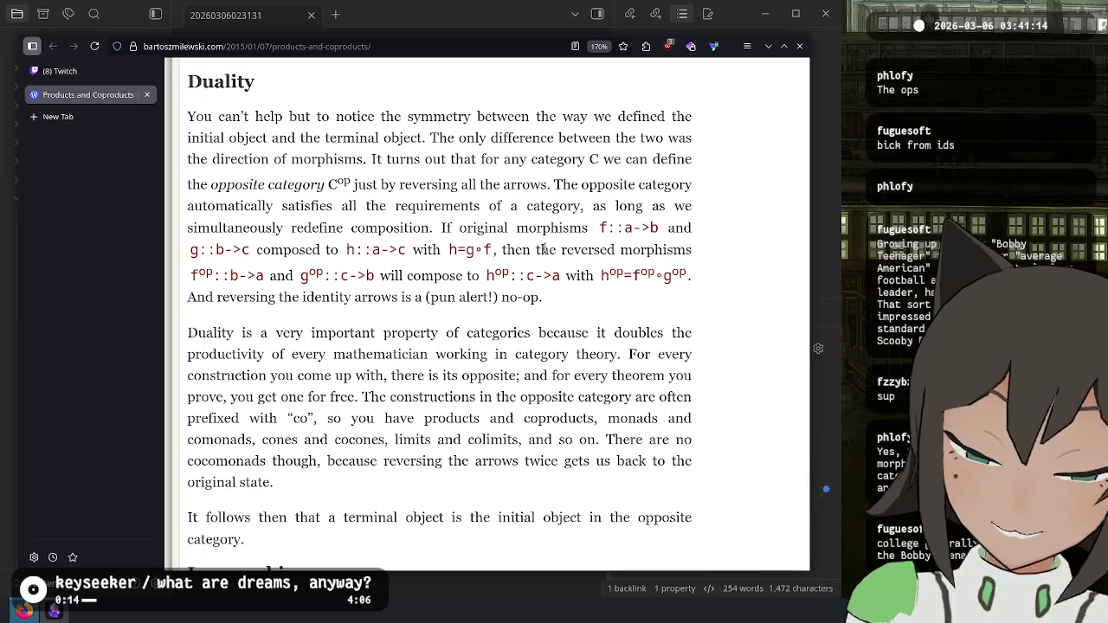
Step: Highlight the reversed composition formula in the article, then clear the highlight
left_click_drag(600, 277, 693, 275)
left_click(615, 297)
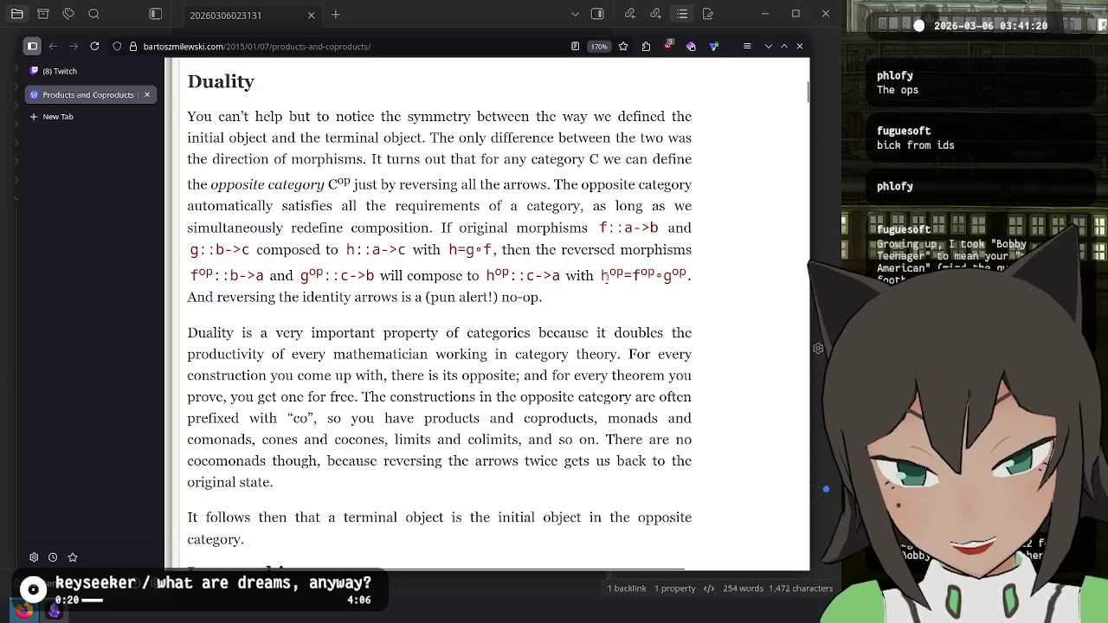
mouse_move(600, 275)
left_mouse_down()
mouse_move(708, 282)
mouse_move(689, 276)
left_mouse_up()
left_click(612, 299)
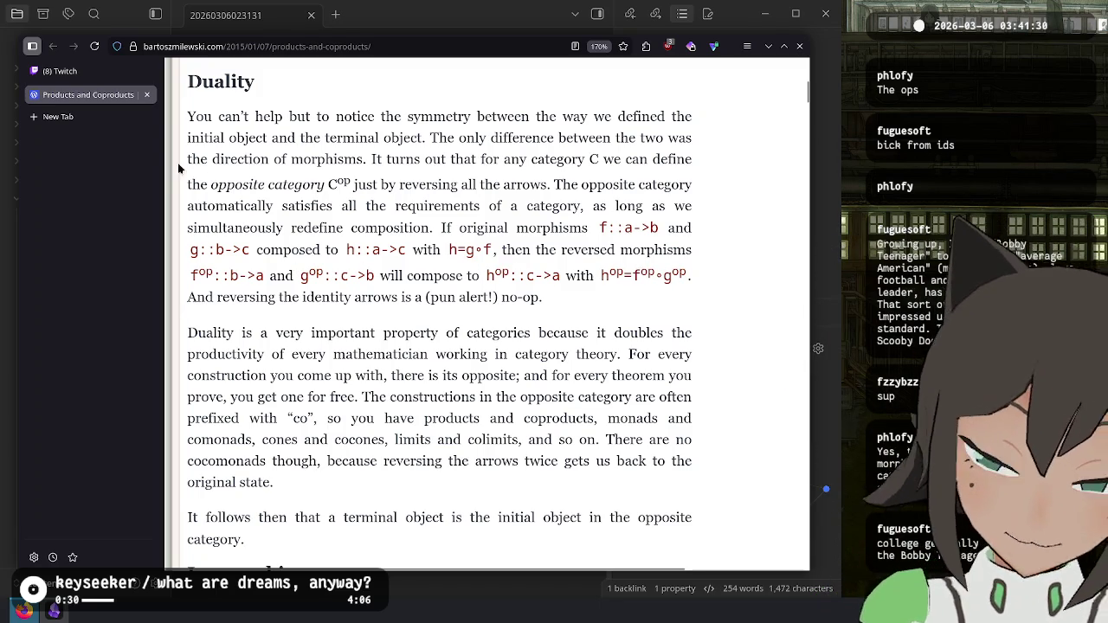
Step: Post 'hop gop fop' in the Twitch stream chat
left_click(61, 81)
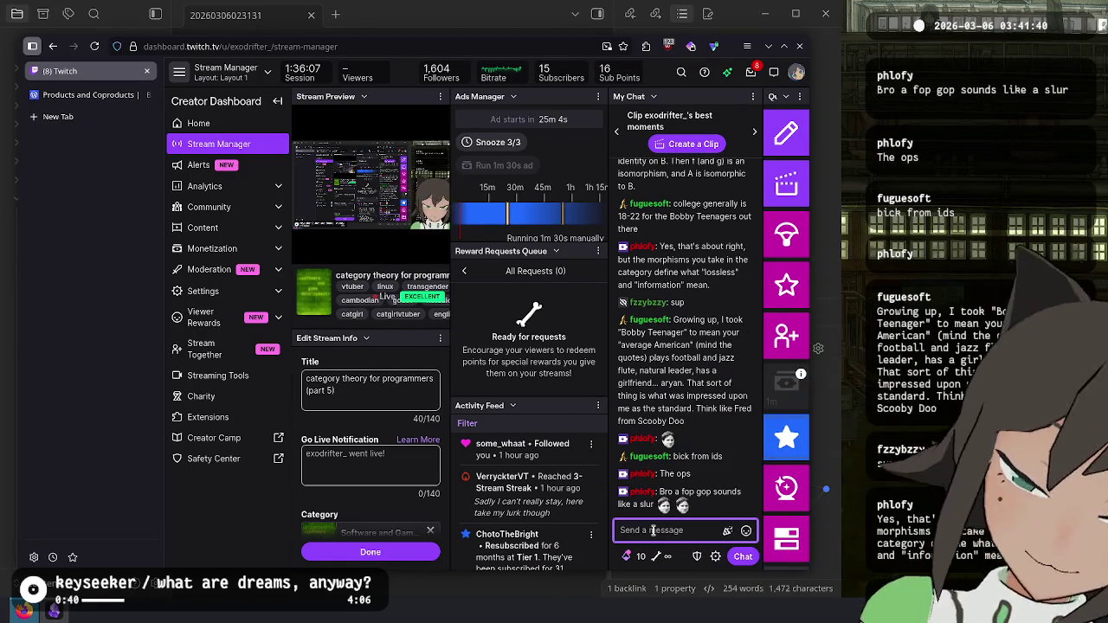
type("hop gop fop")
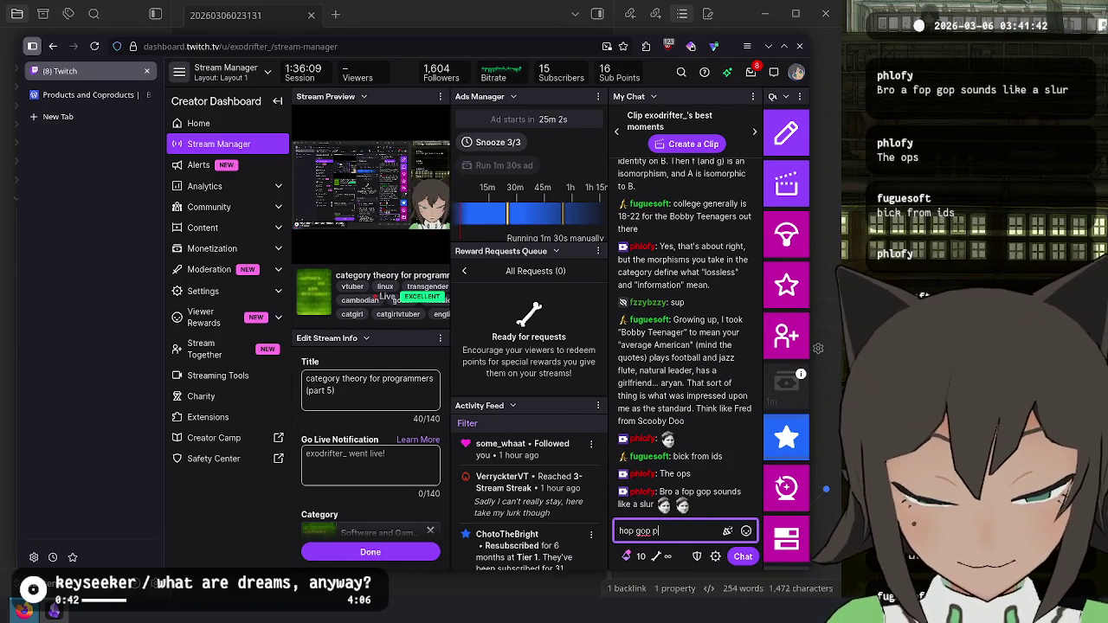
key("Return")
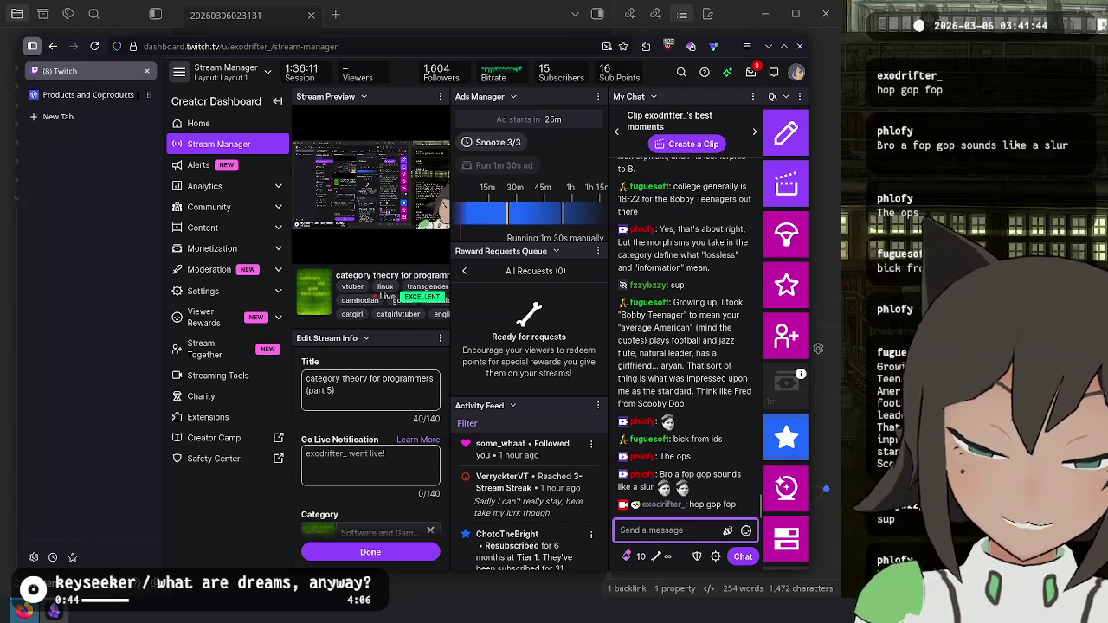
Step: Copy 'And reversing the identity arrows is a (pun alert!) no-op.' from the Products and Coproducts article
left_click(87, 95)
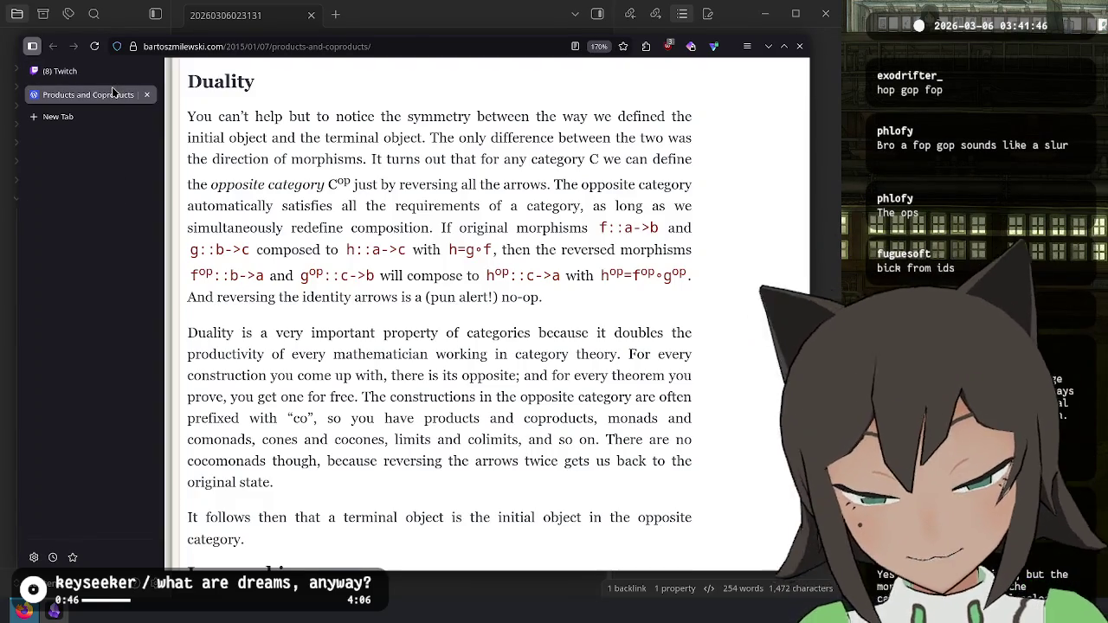
double_click(339, 185)
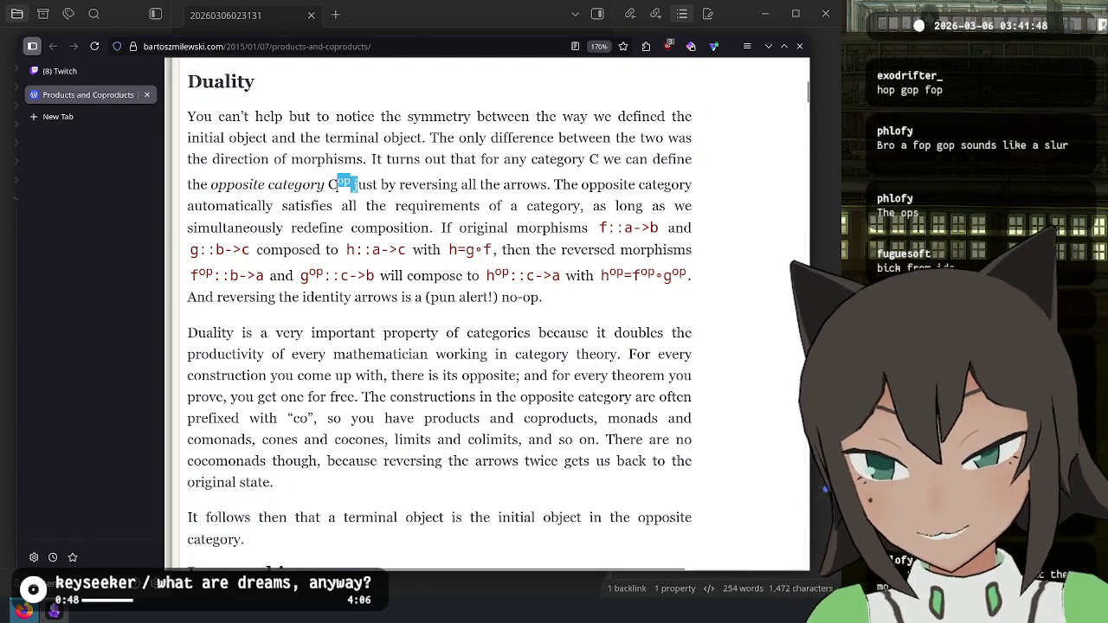
left_click(468, 206)
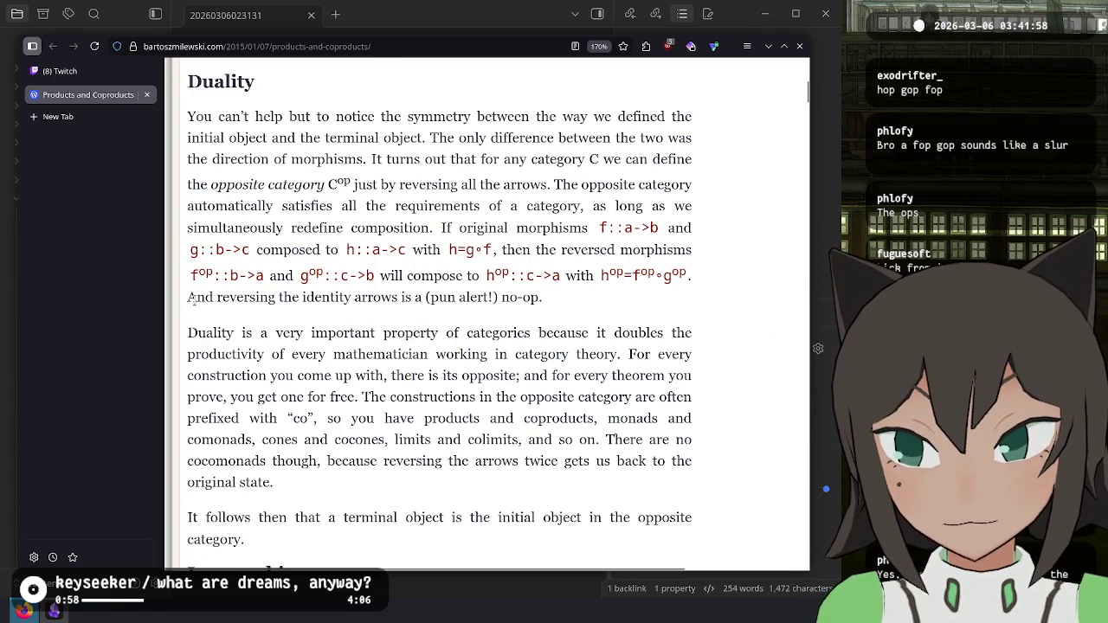
mouse_move(194, 298)
left_mouse_down()
mouse_move(522, 298)
mouse_move(227, 292)
mouse_move(260, 537)
mouse_move(178, 305)
left_mouse_up()
key("ctrl+c")
left_click(525, 298)
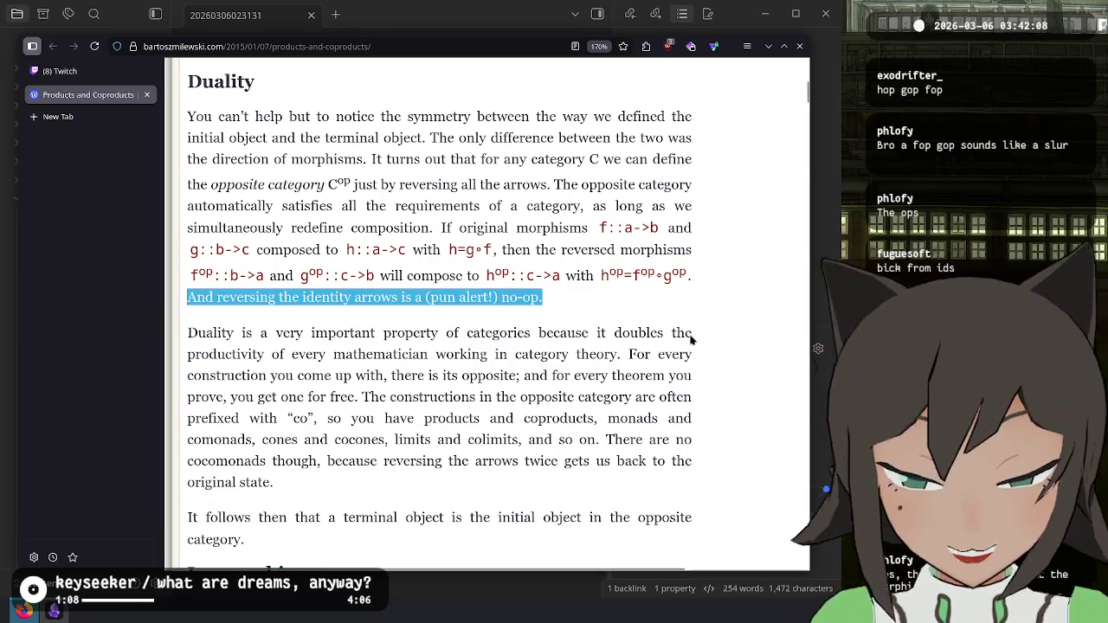
key("alt+Tab")
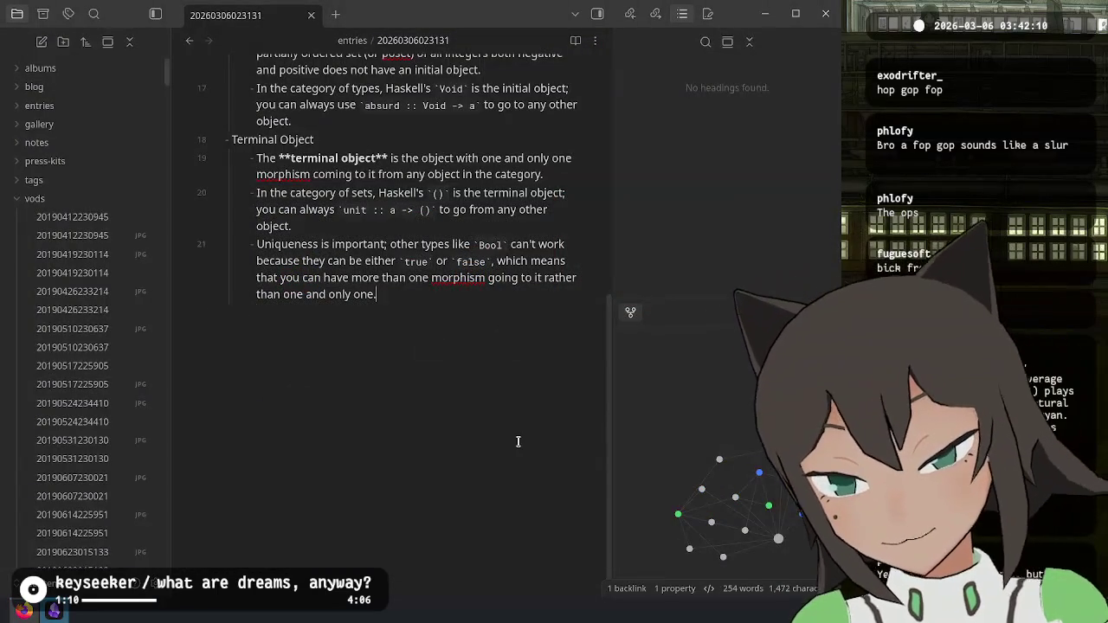
Step: Add a top-level Duality bullet with the copied sentence pasted indented beneath it
key("Return")
key("shift+Tab")
key("alt+Tab")
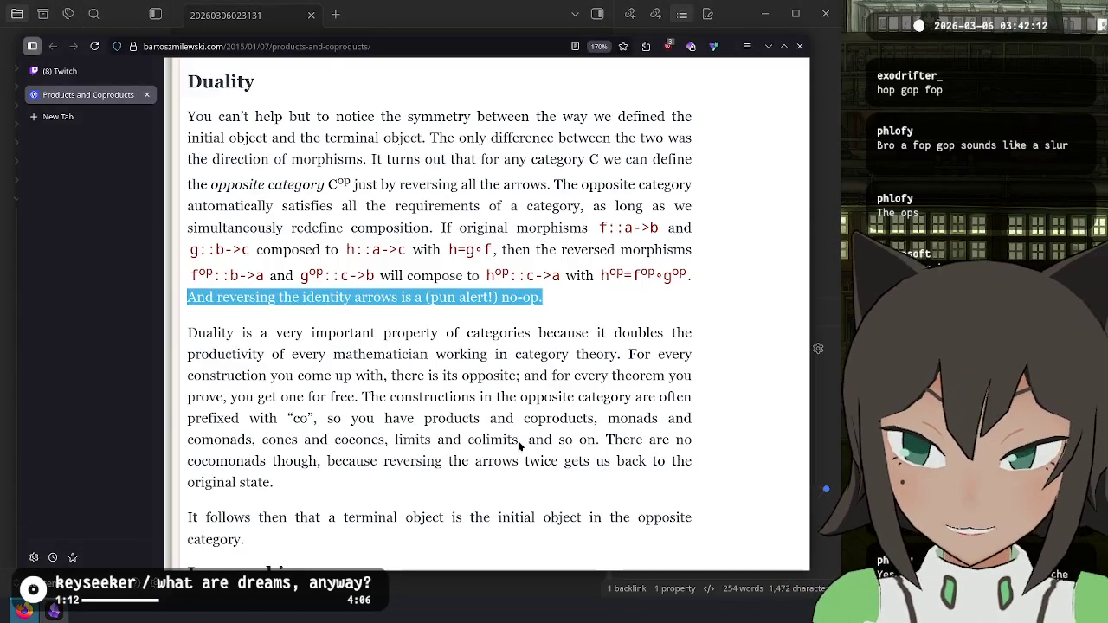
key("alt+Tab")
type("Duality")
key("Return")
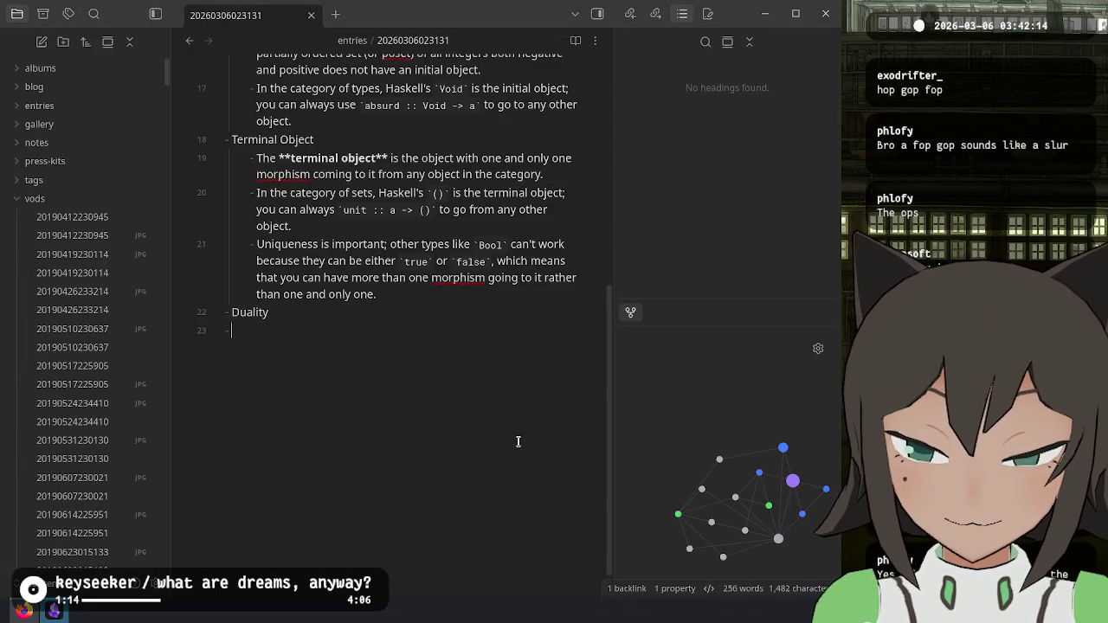
key("Tab")
key("ctrl+v")
Step: Trim the pasted sentence down to 'Reversing identity is a no-op.'
key("Home")
key("ctrl+shift+Right")
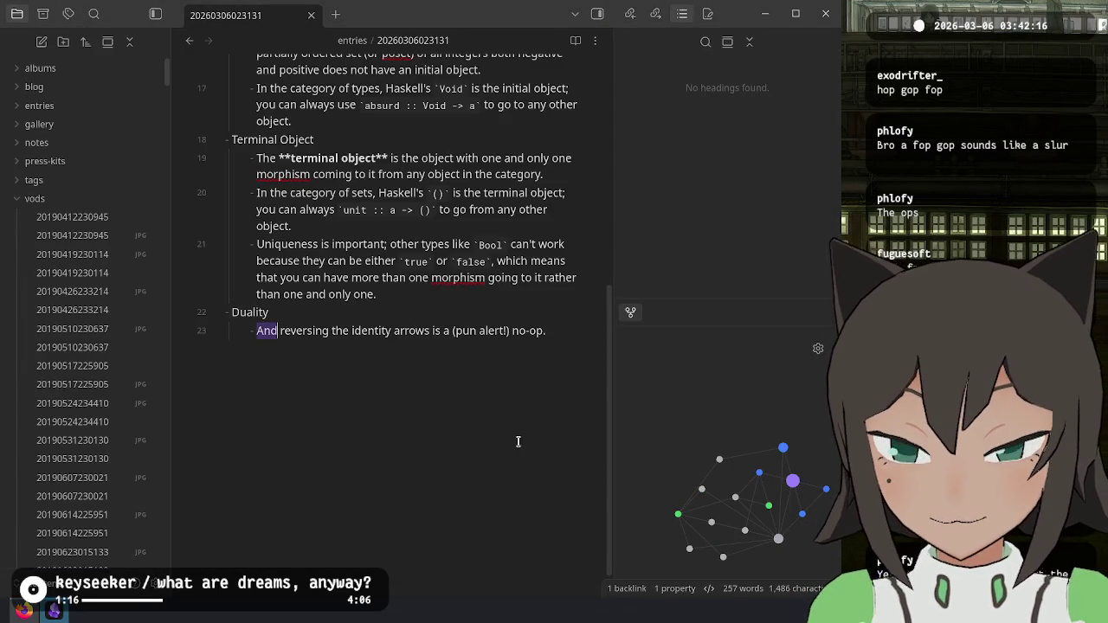
key("shift+Right")
key("shift+Right")
type("R")
key("ctrl+Right")
key("ctrl+Right")
key("ctrl+Left")
key("ctrl+shift+Right")
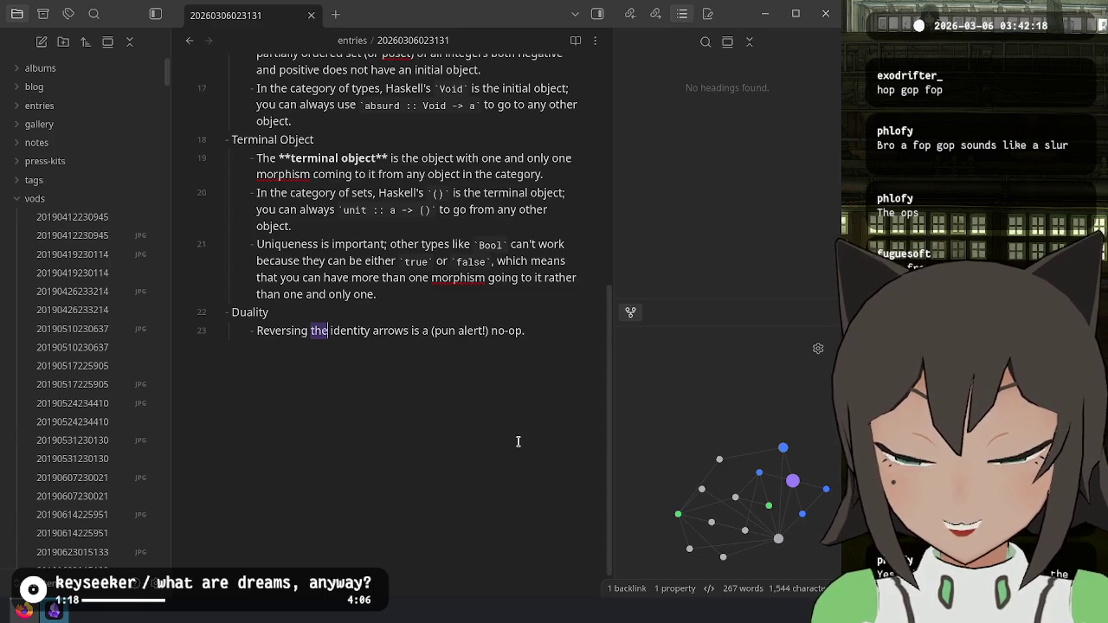
key("ctrl+shift+Right")
key("ctrl+shift+Right")
type("identity")
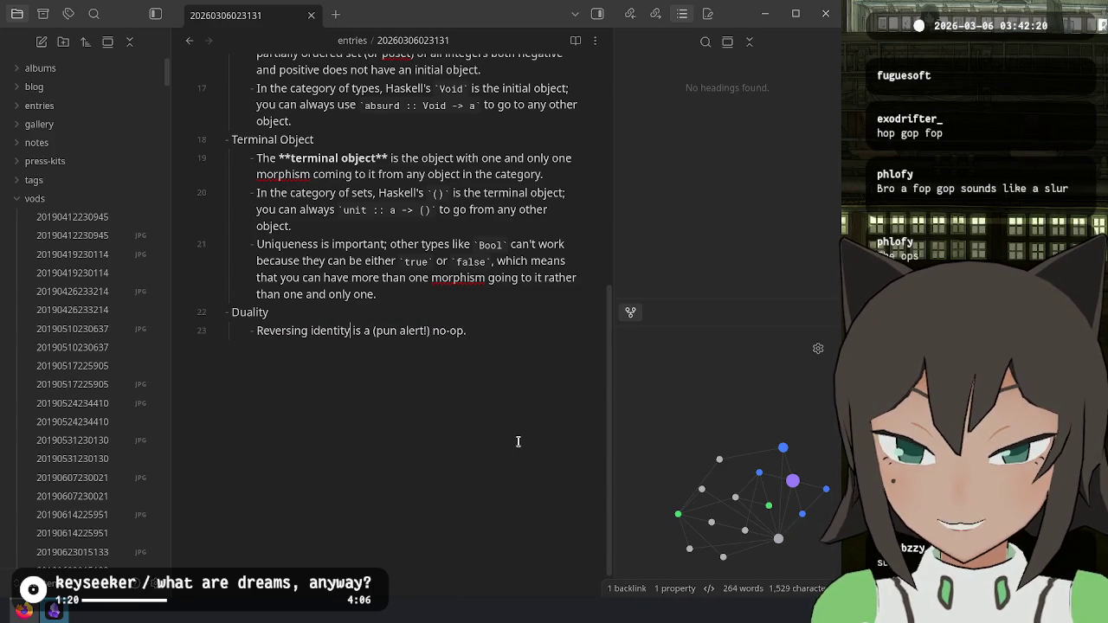
key("ctrl+shift+Right")
key("ctrl+shift+Right")
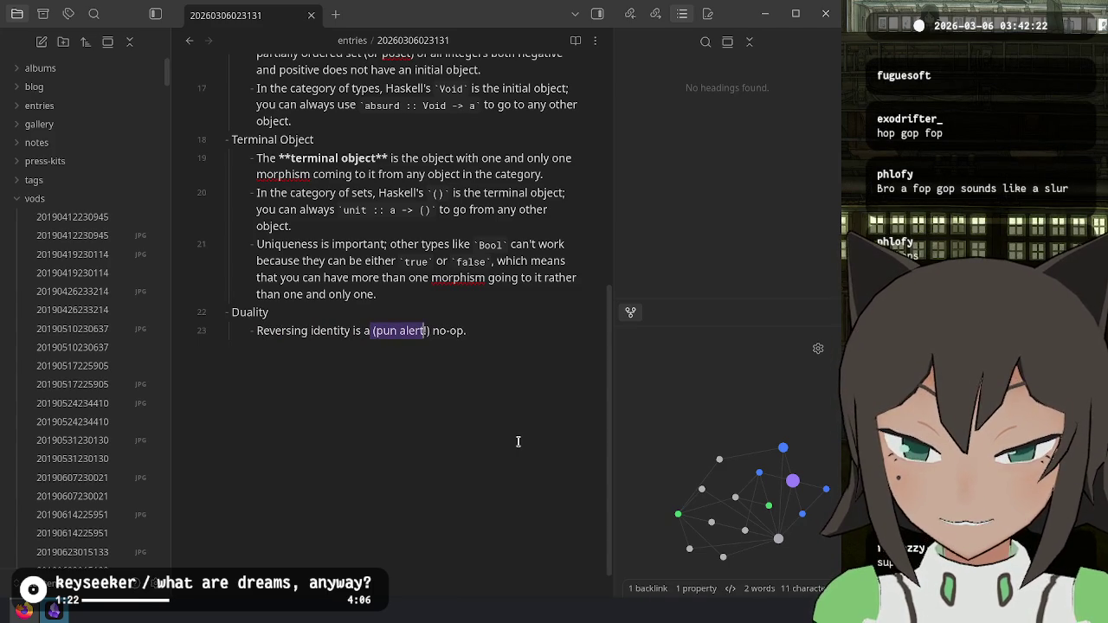
key("ctrl+shift+Right")
key("BackSpace")
key("Up")
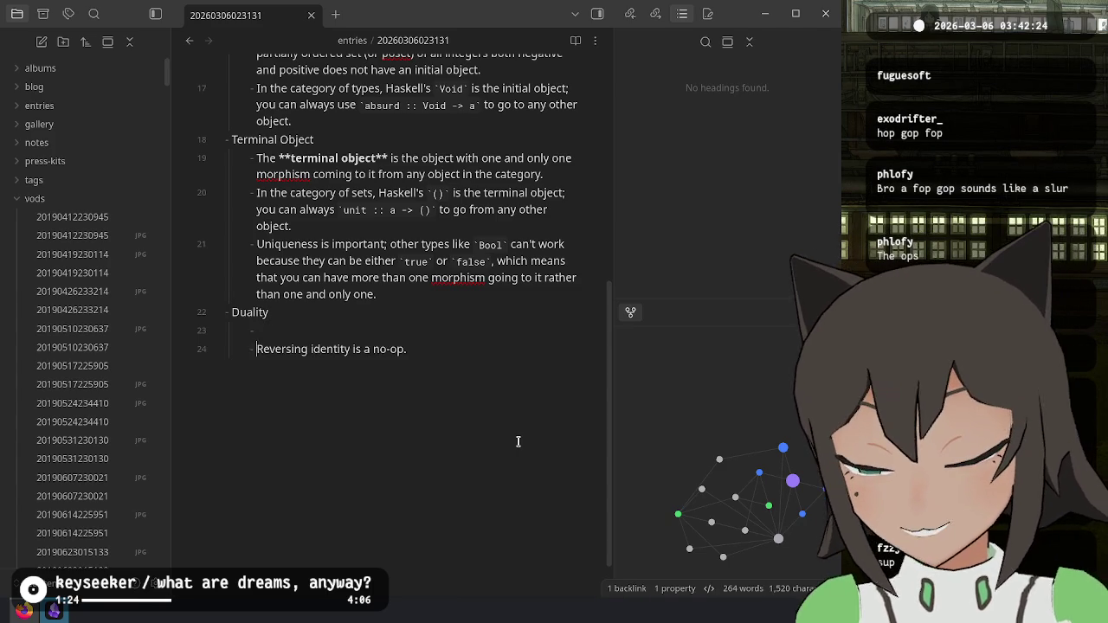
key("alt+Tab")
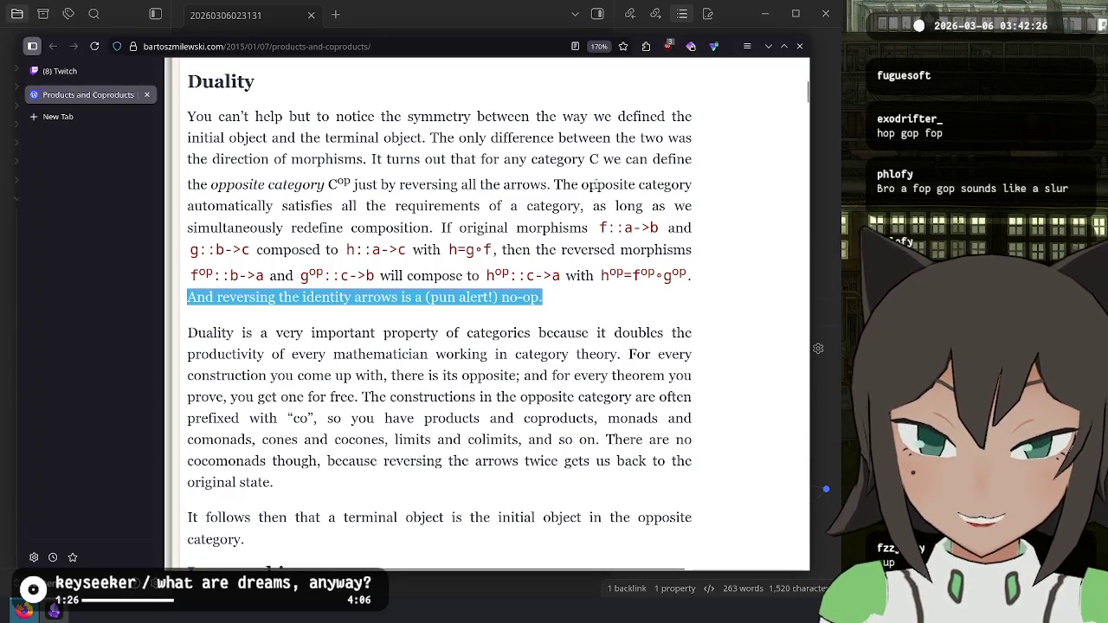
Step: Start a new Duality bullet reading 'Any category $C$ can be reversed'
key("alt+Tab")
key("Return")
type("Any category C")
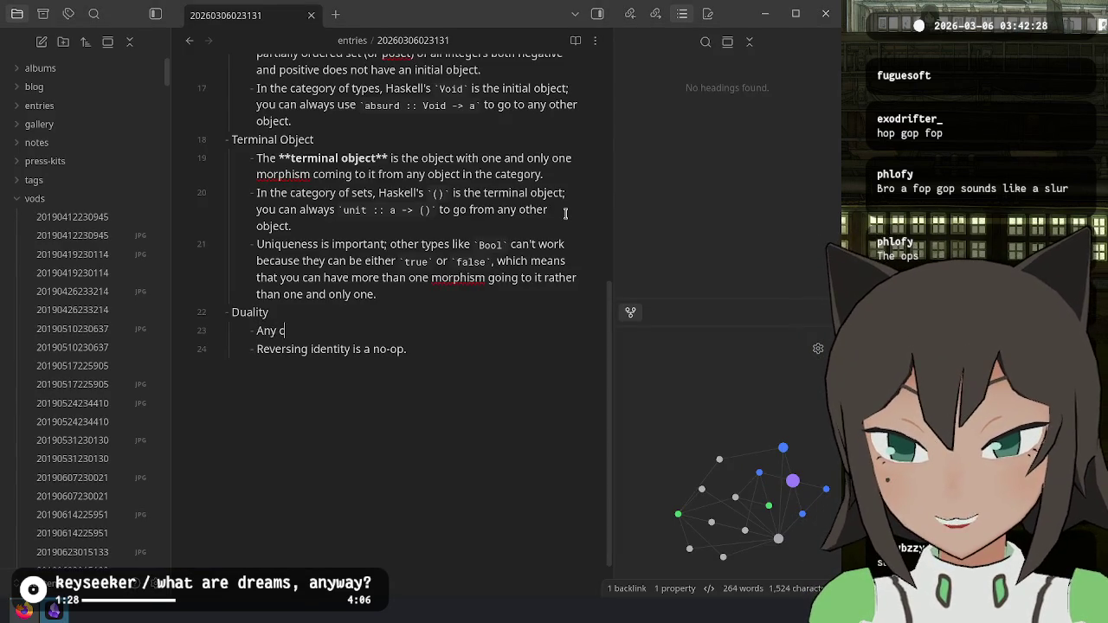
key("BackSpace")
key("BackSpace")
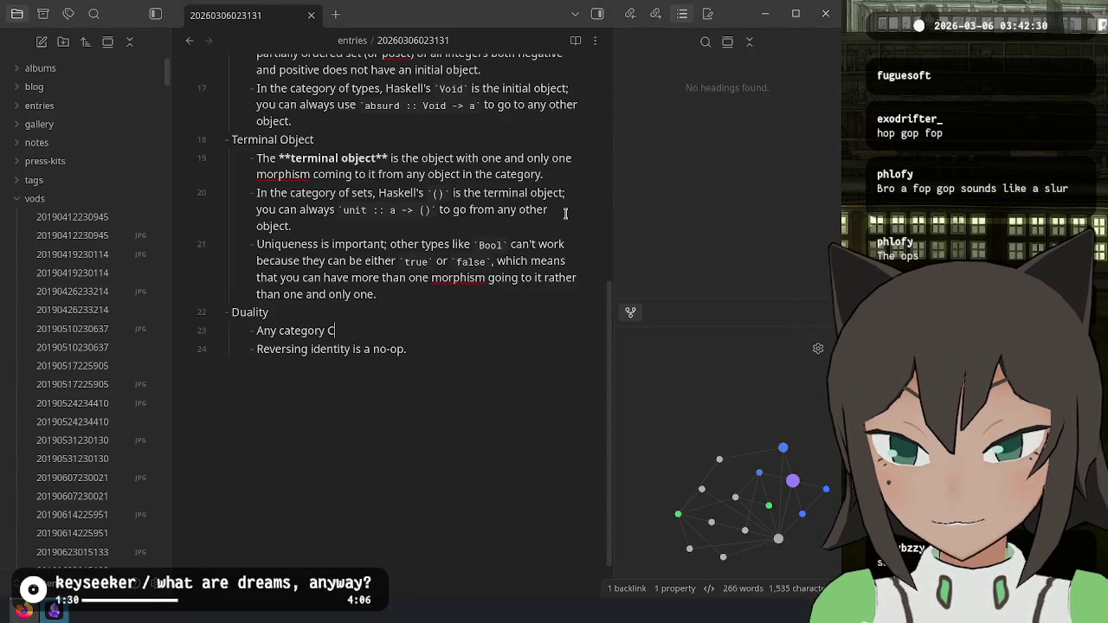
type("$C$ can be rever")
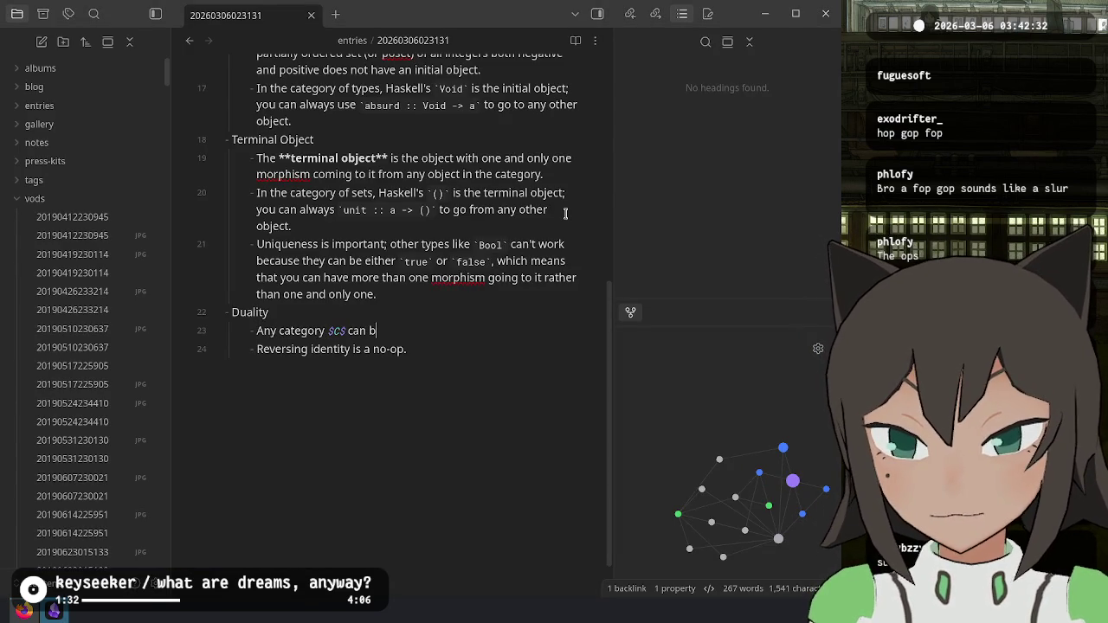
type("sed")
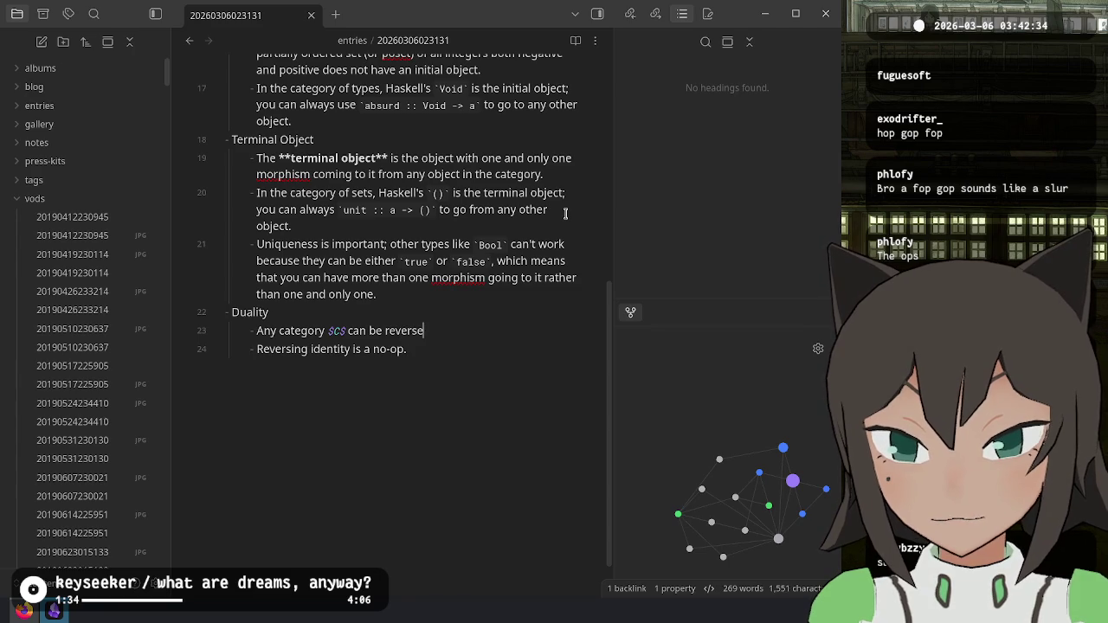
key("alt+Tab")
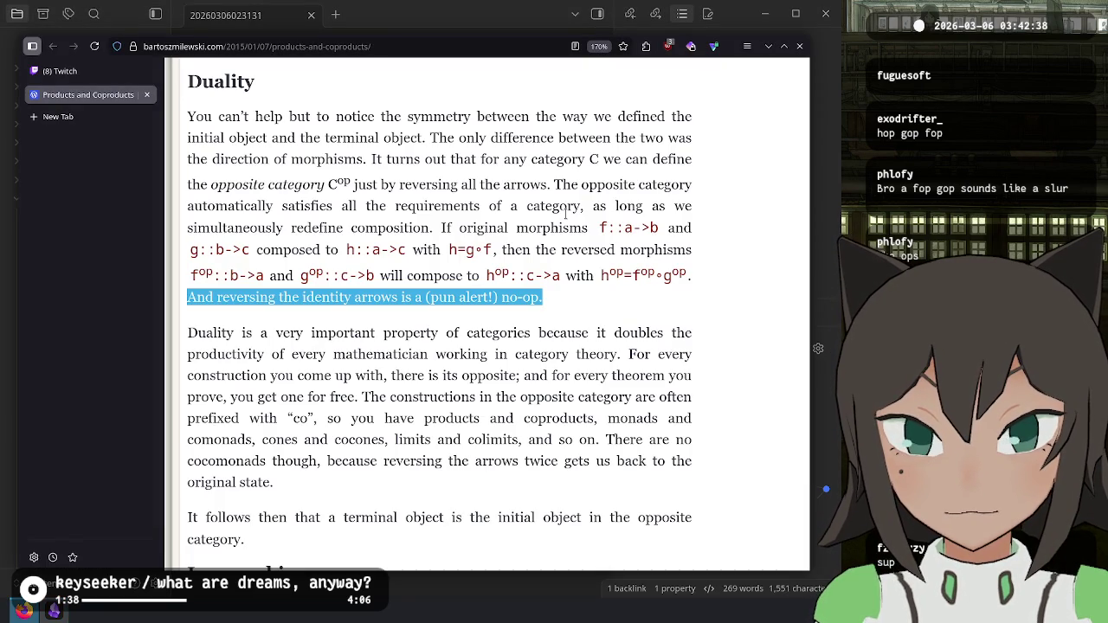
key("alt+Tab")
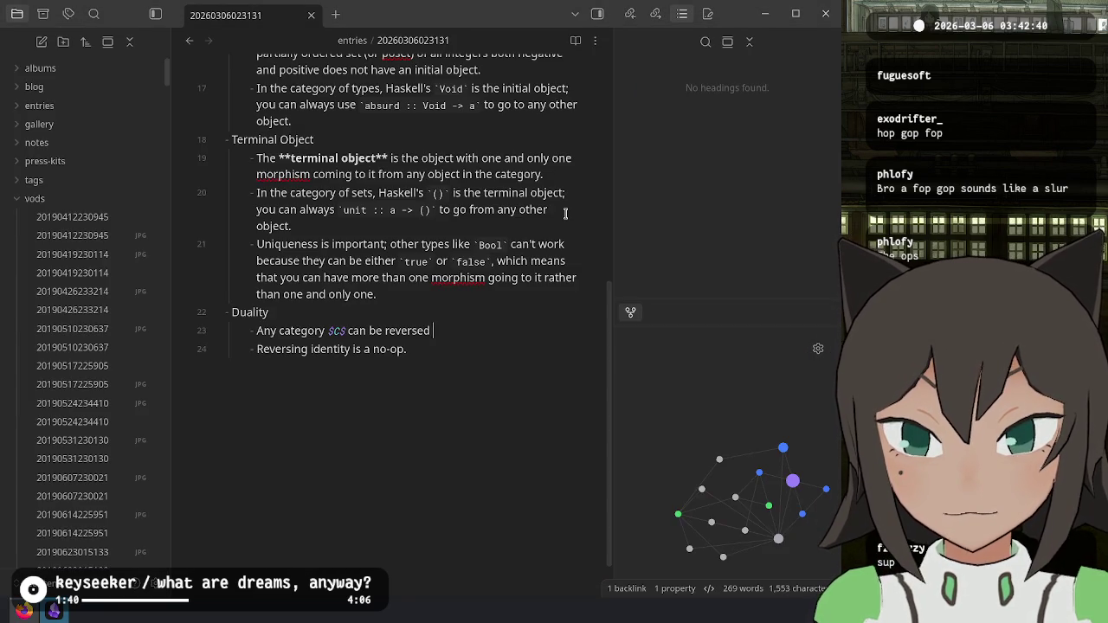
Step: Reword it to 'has an opposite $C^op$ which is created by reversing all of the arrows.'
key("ctrl+Left")
key("ctrl+Left")
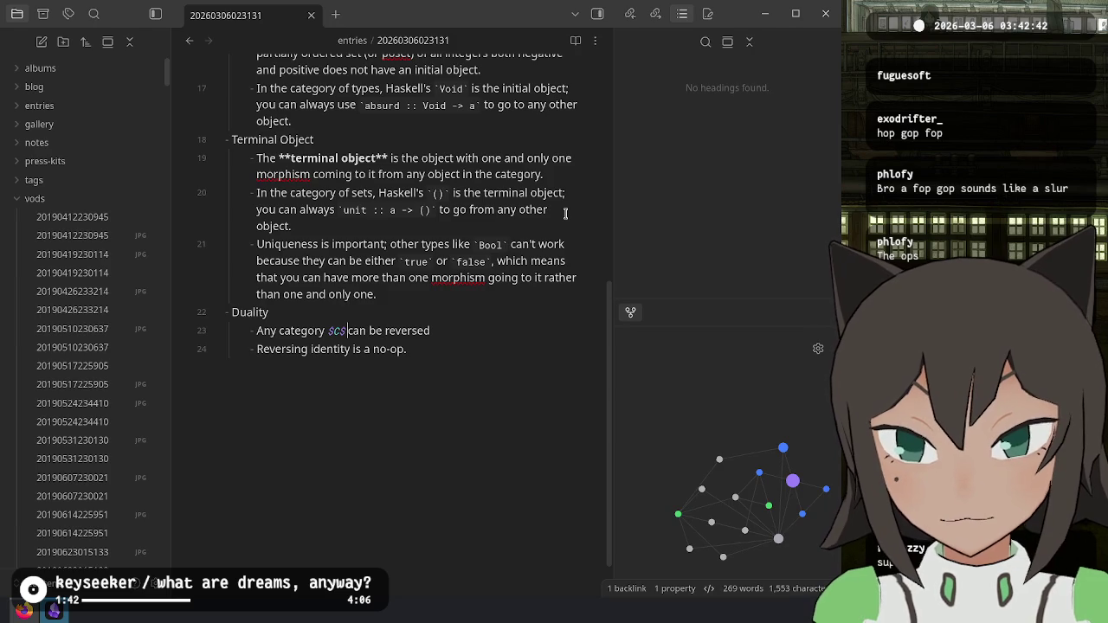
type("has an opposi")
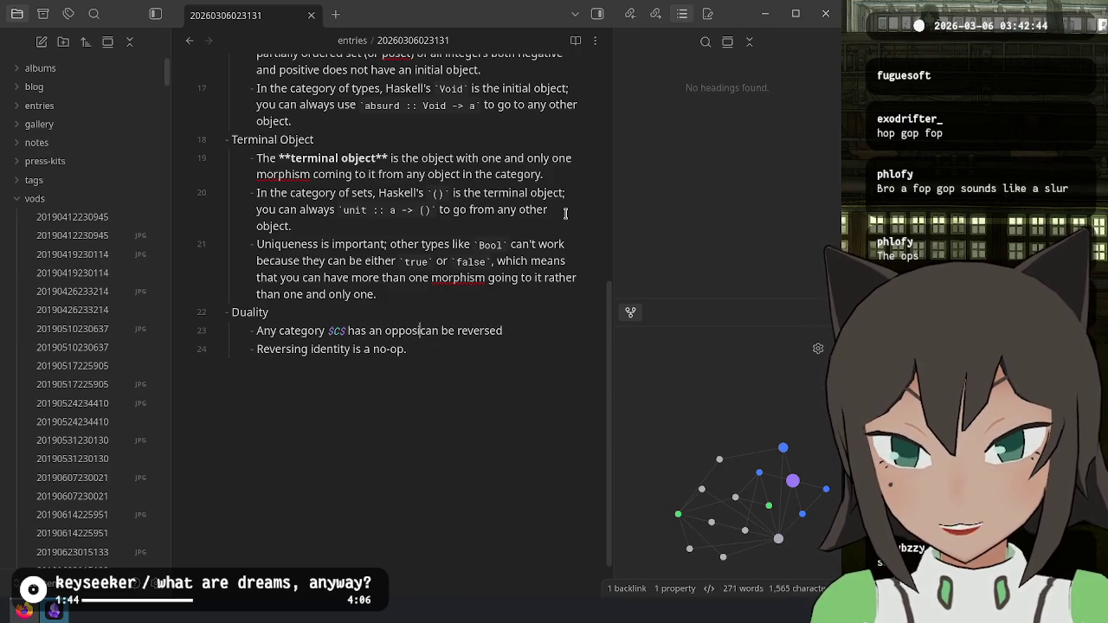
type("te")
type(" $C^o")
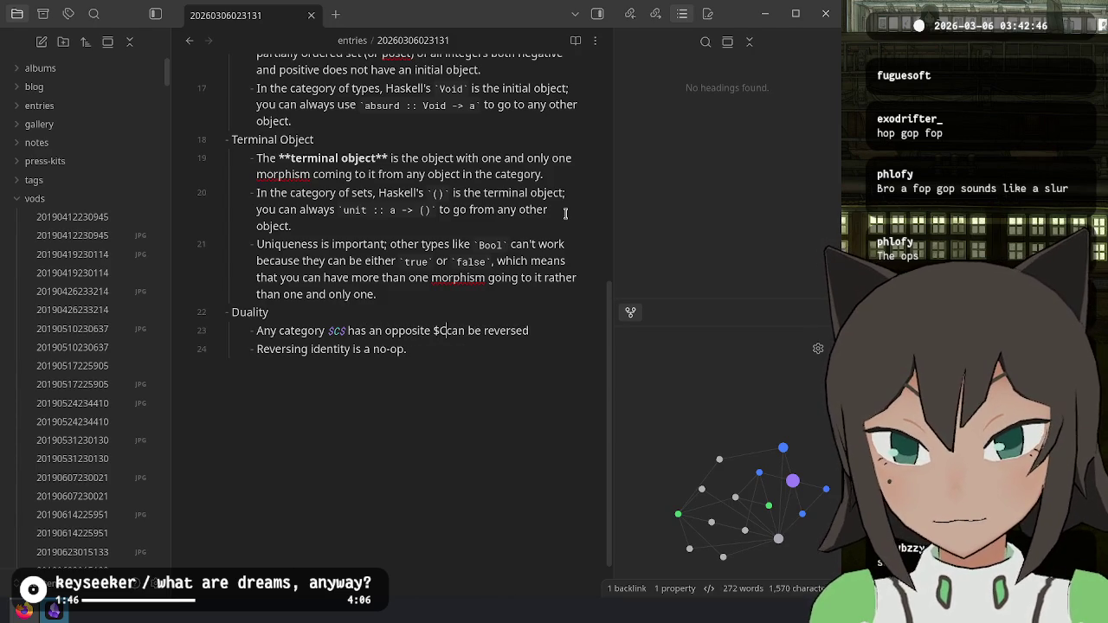
type("p$ wh")
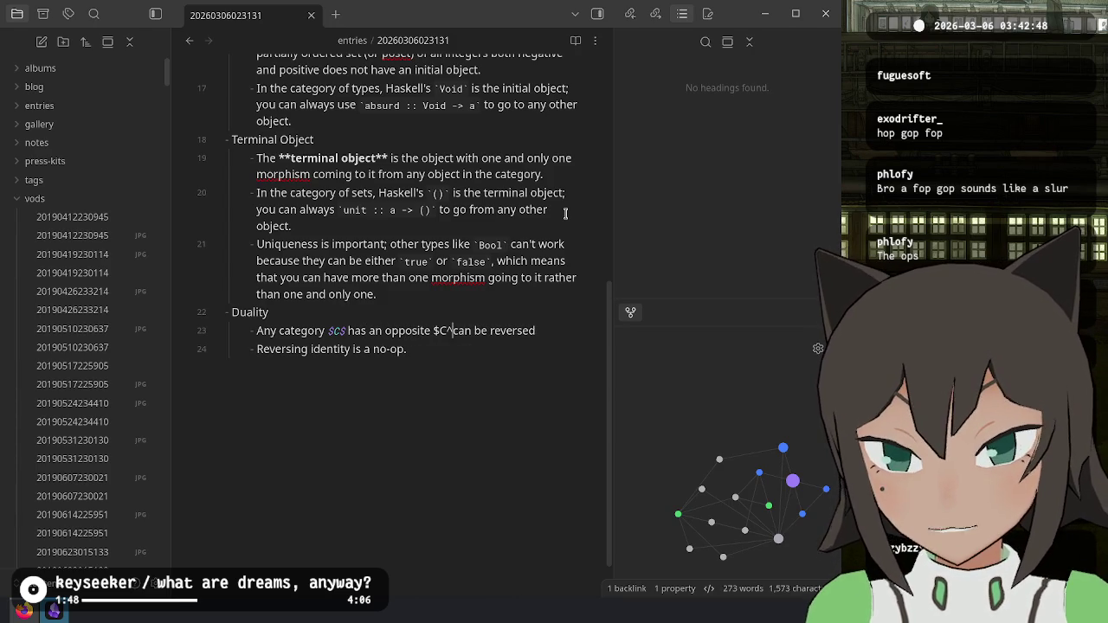
type("ich is created b")
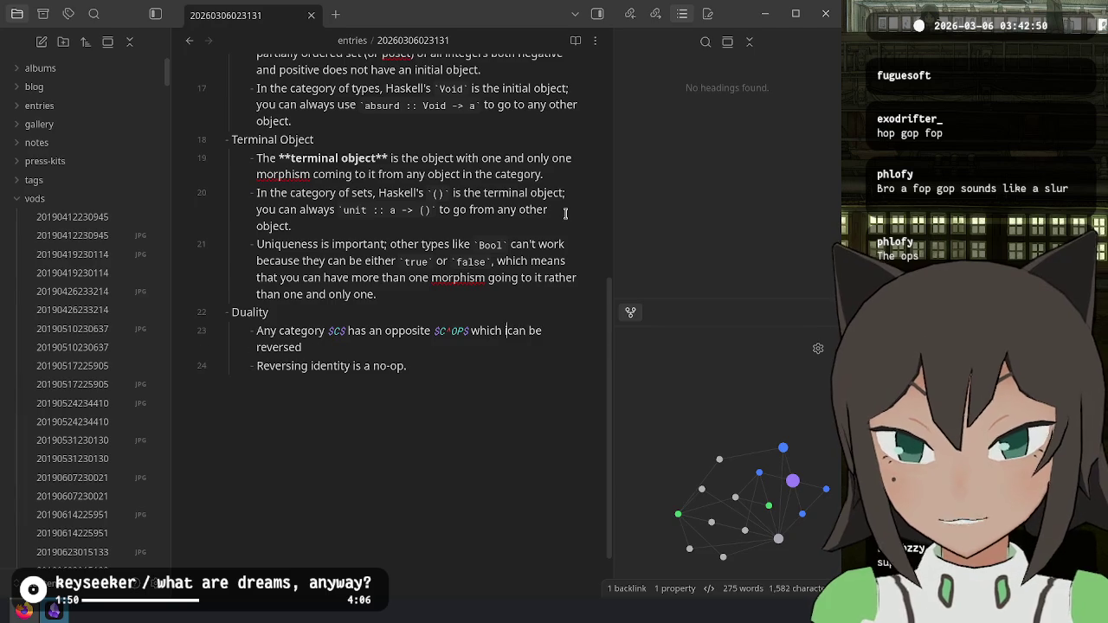
type("y")
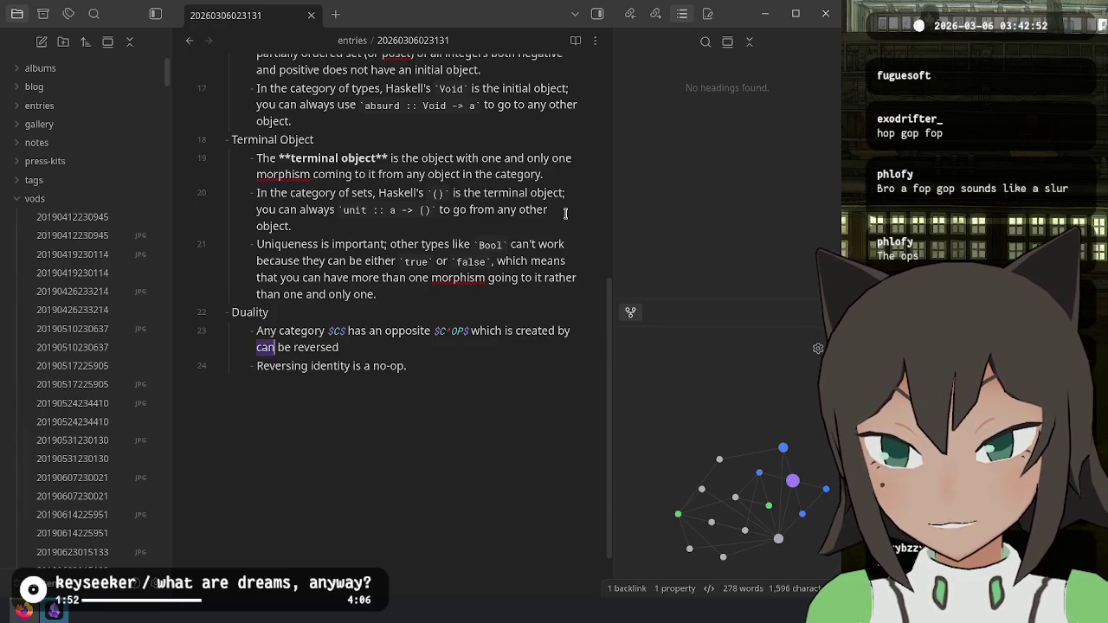
key("ctrl+Delete")
key("ctrl+Delete")
key("Down")
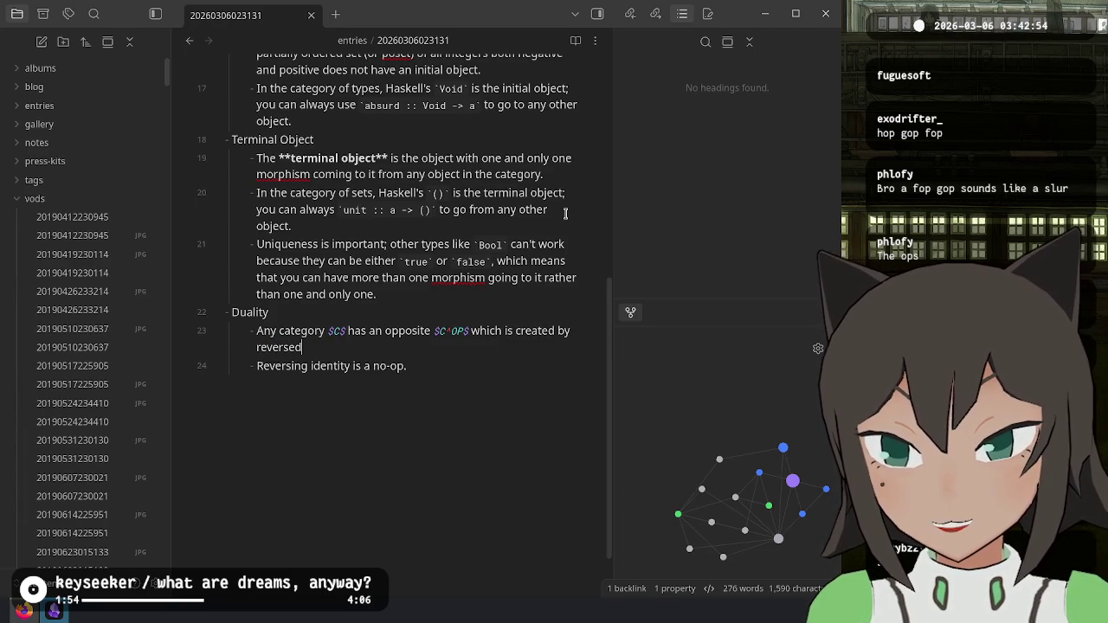
key("BackSpace")
key("BackSpace")
type("ing all of the arrows")
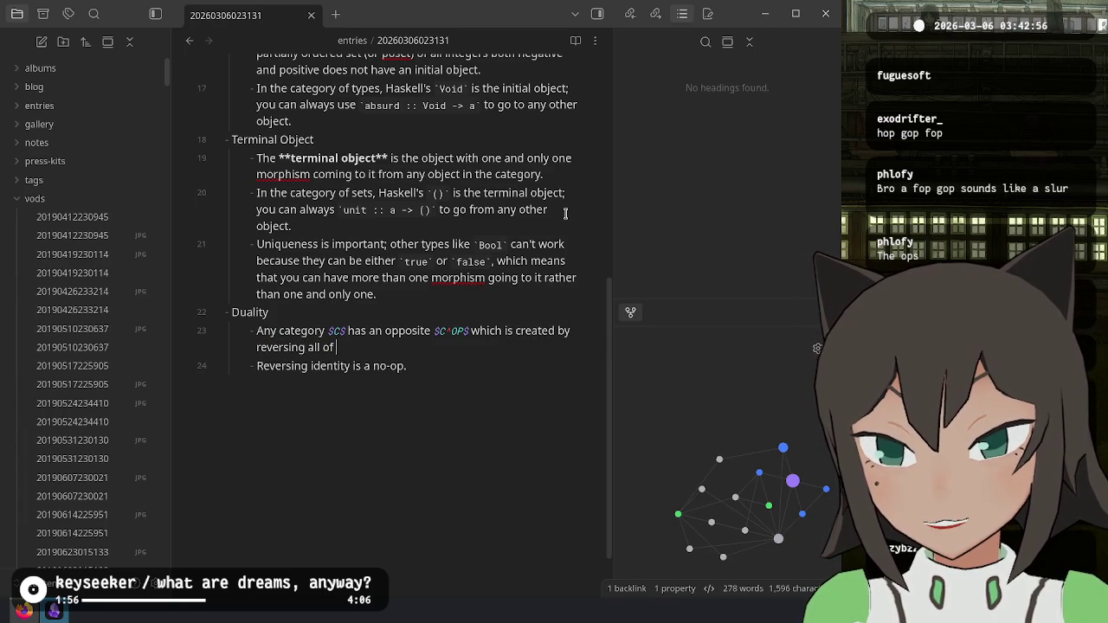
type(".")
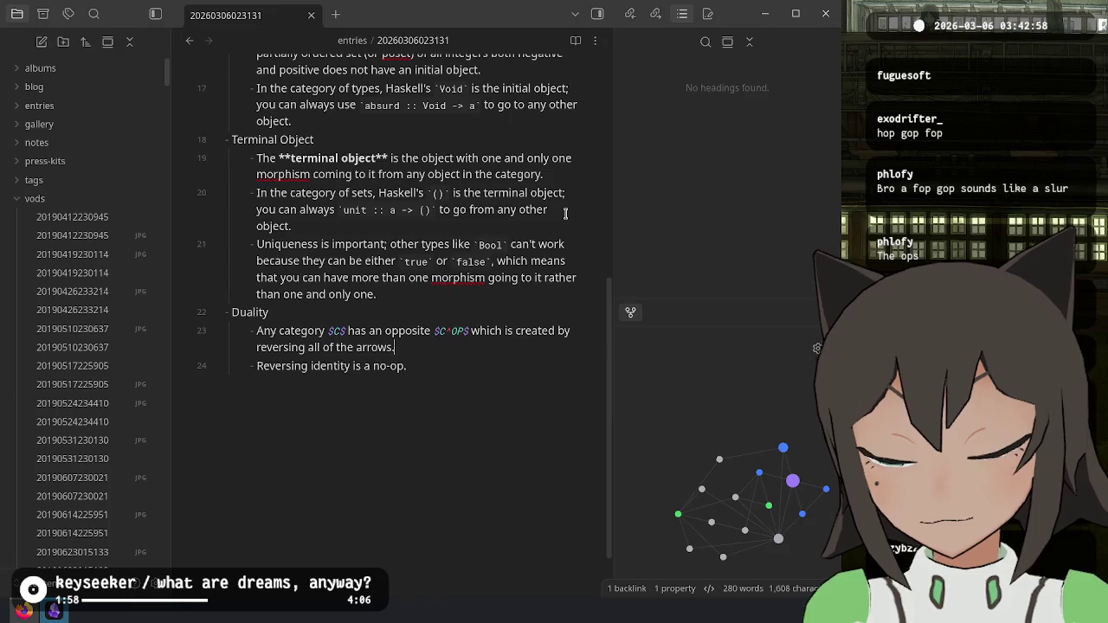
key("alt+Tab")
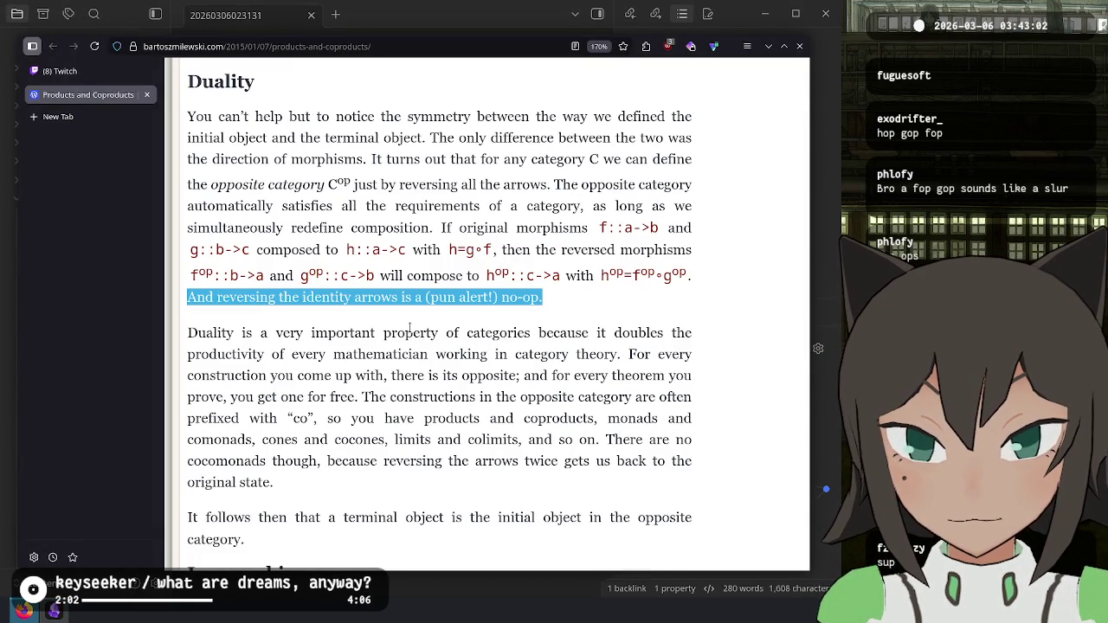
Step: Add the example: f :: a -> b and g compose to make h :: a -> c, each reversible to go c -> a
key("alt+Tab")
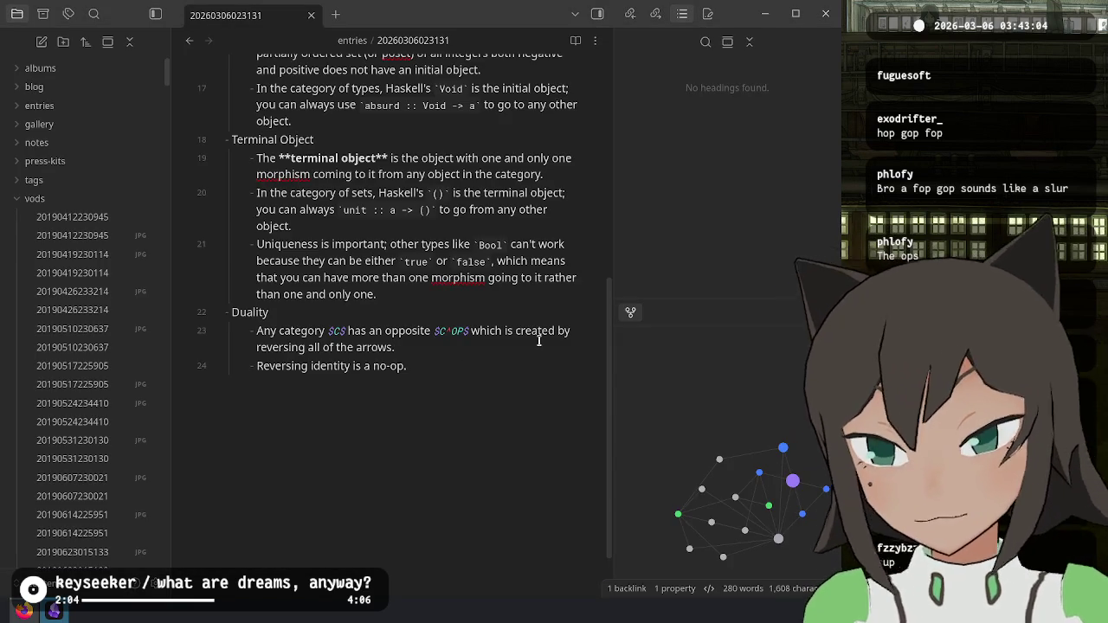
key("Return")
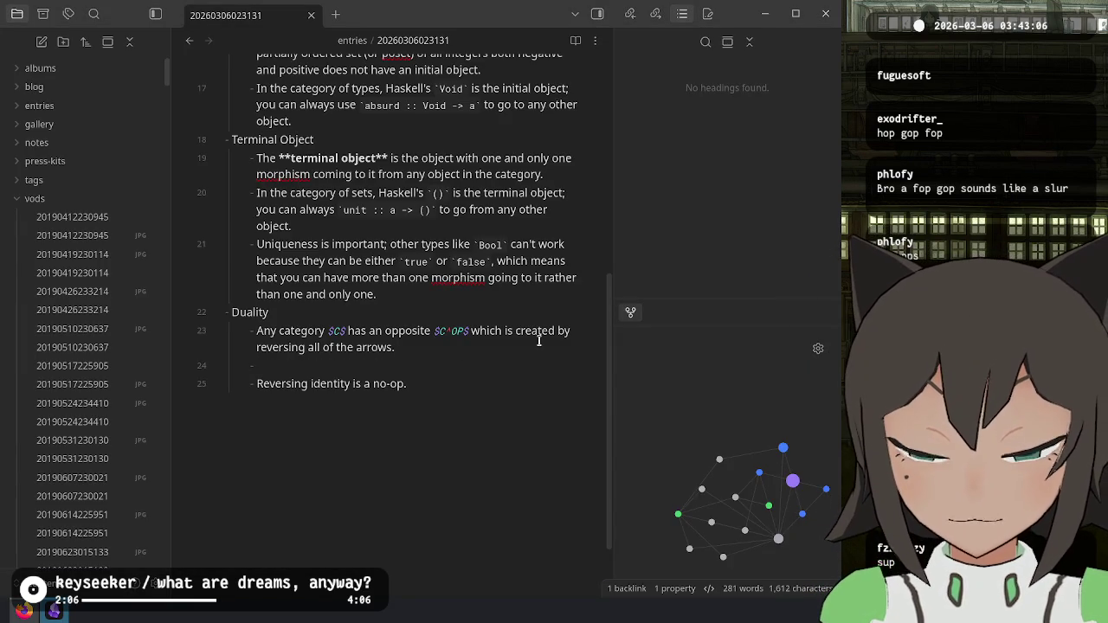
type("for ")
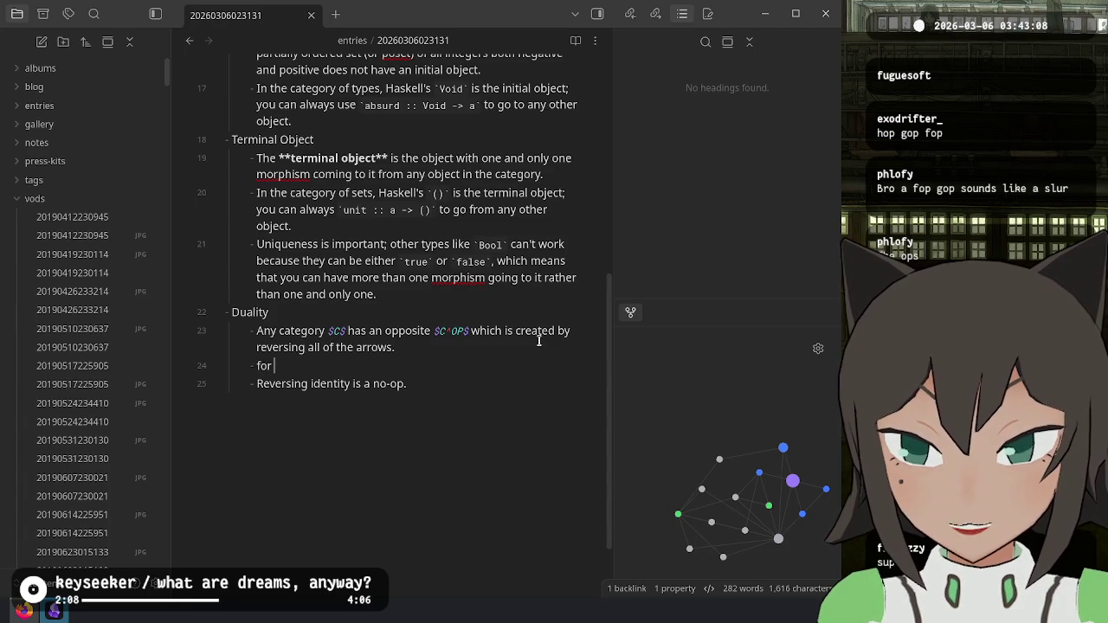
type("For exampl")
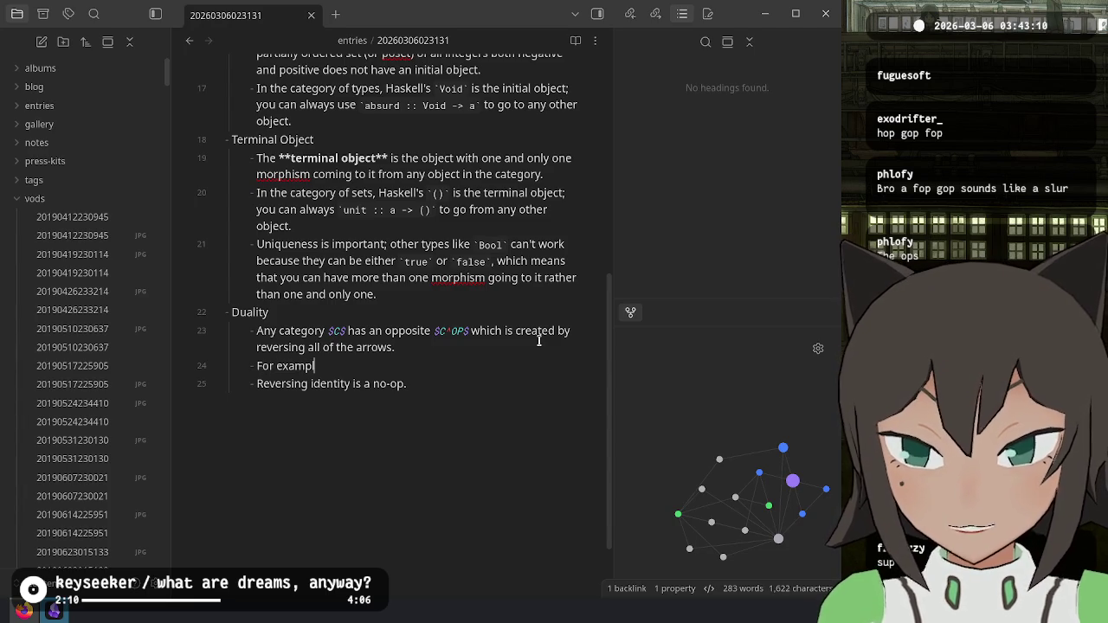
type("f")
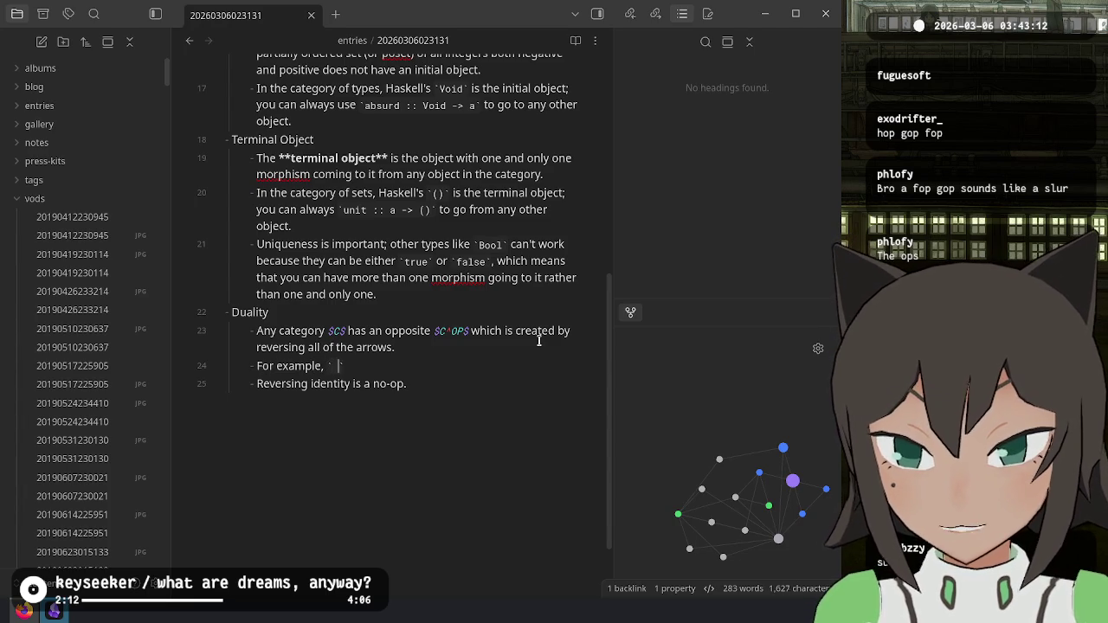
type(":: a -> b")
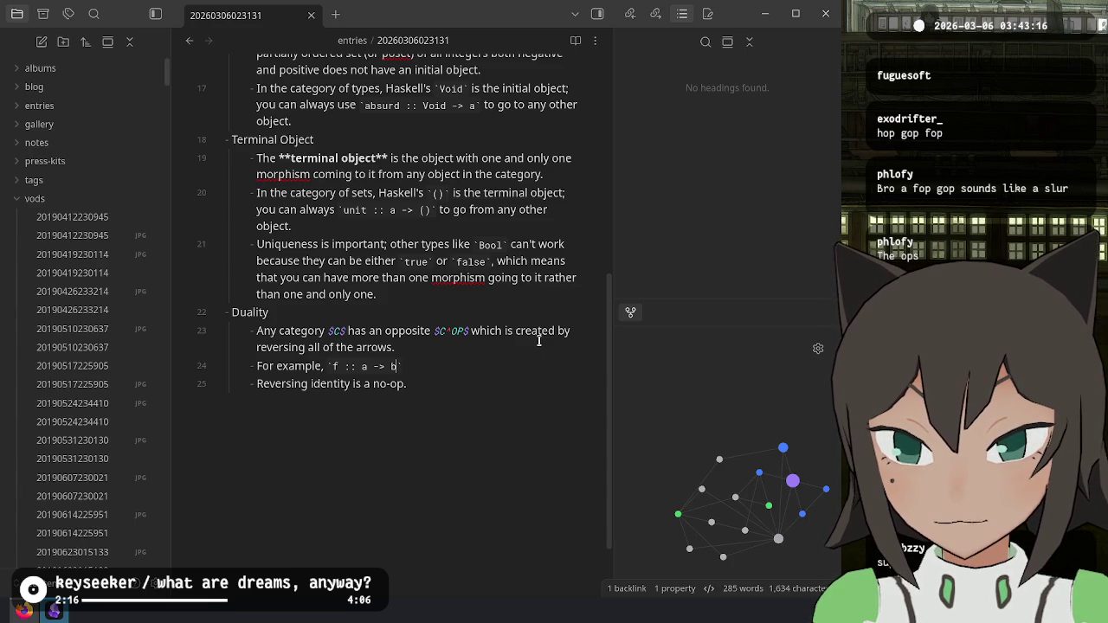
type("and `g")
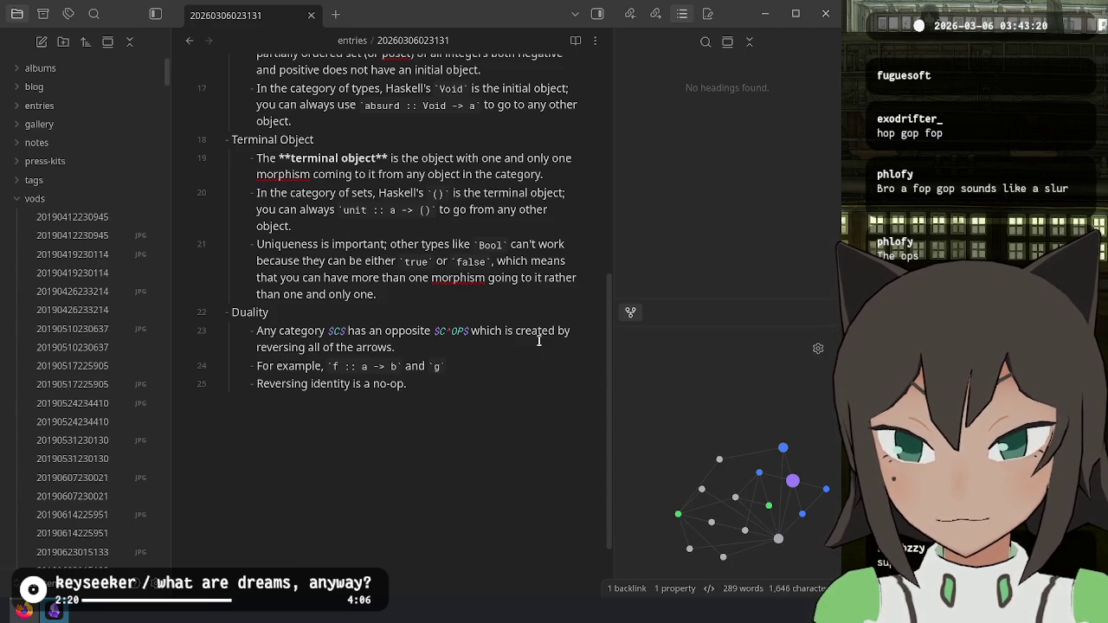
type("  -> ")
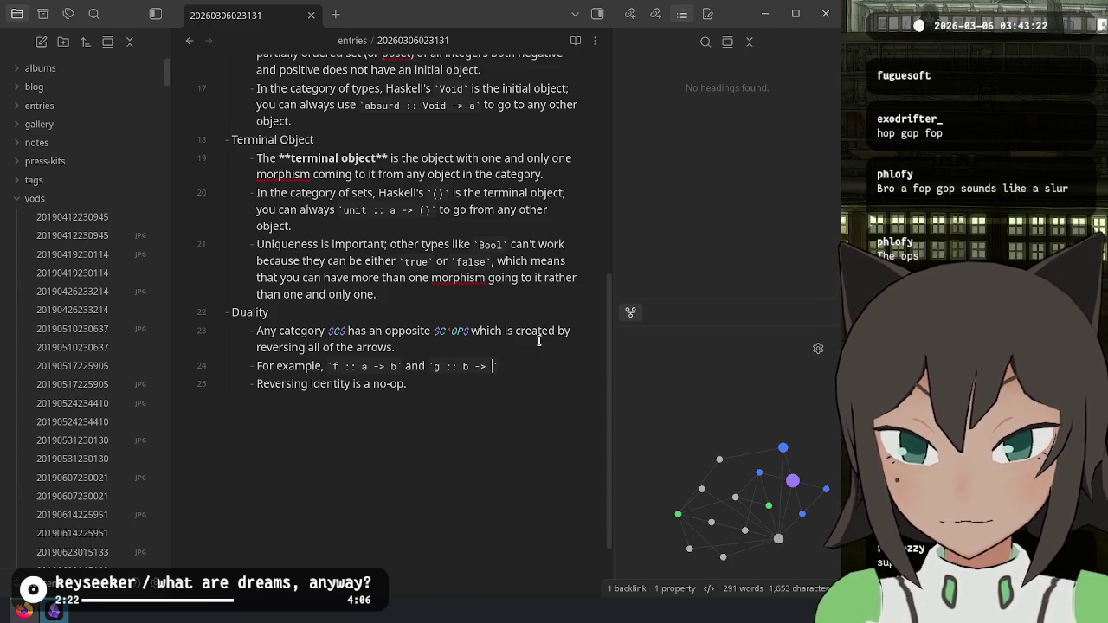
type("` can be r")
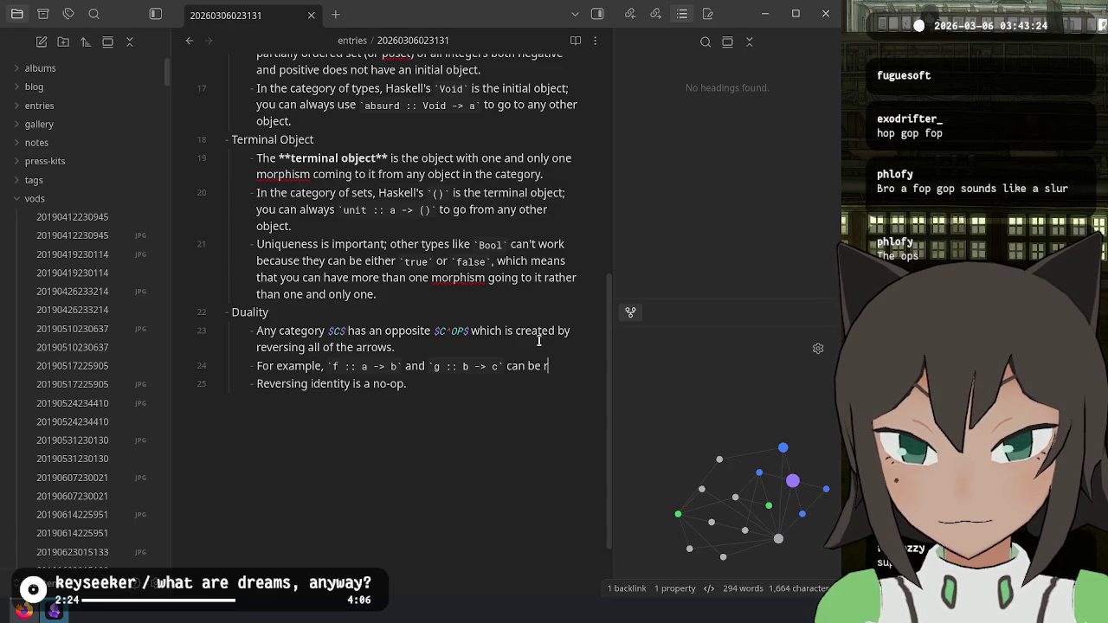
key("BackSpace")
type("composed")
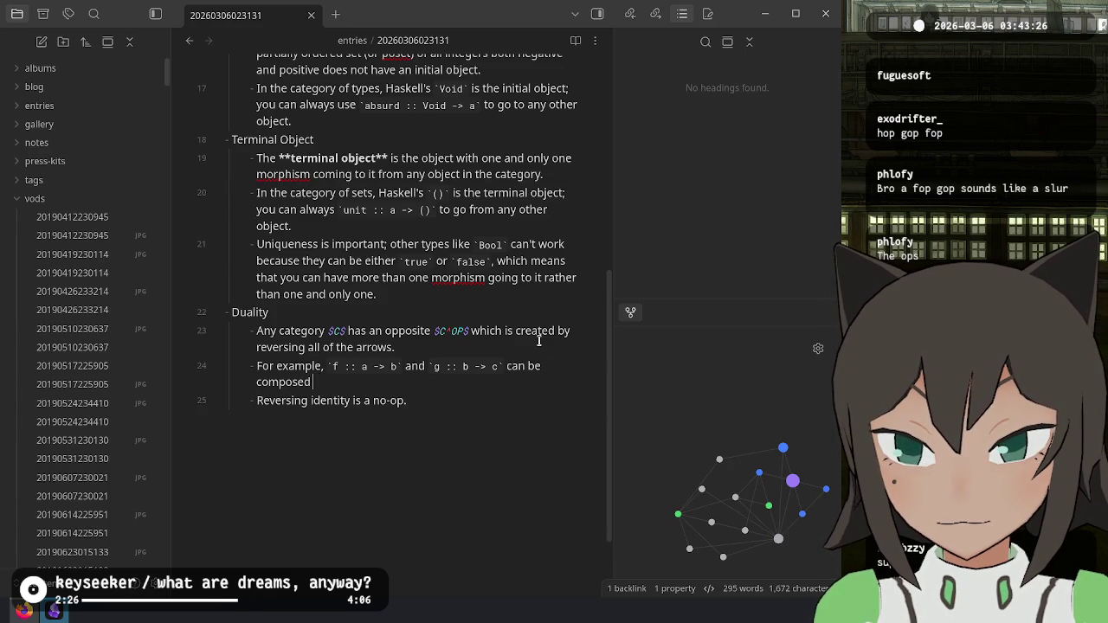
type(" and reversed")
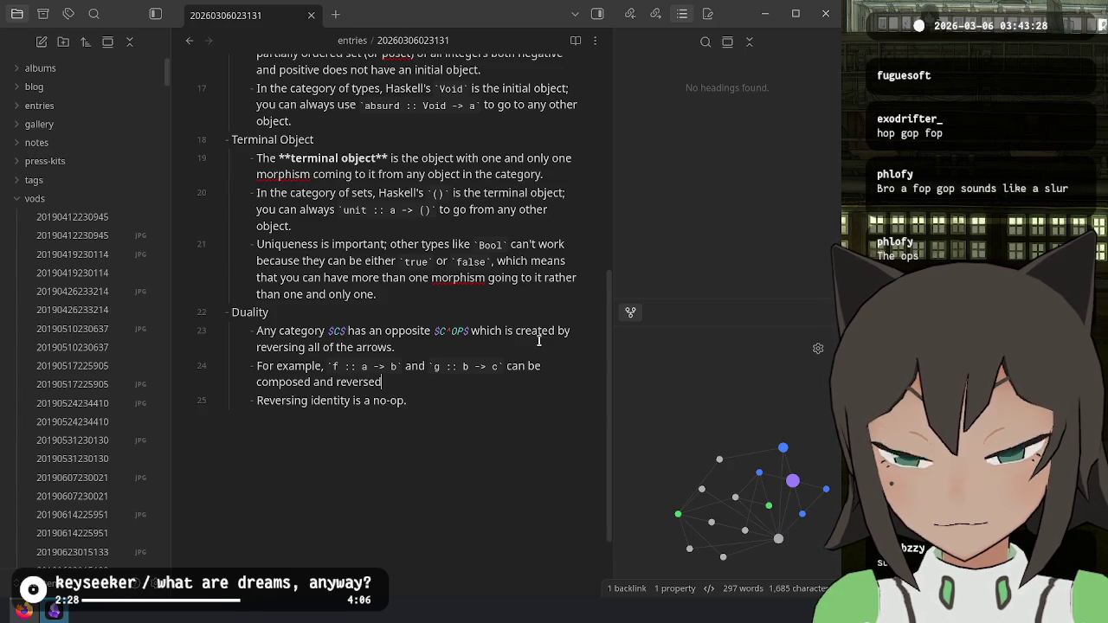
key("ctrl+BackSpace")
key("ctrl+BackSpace")
type("to make")
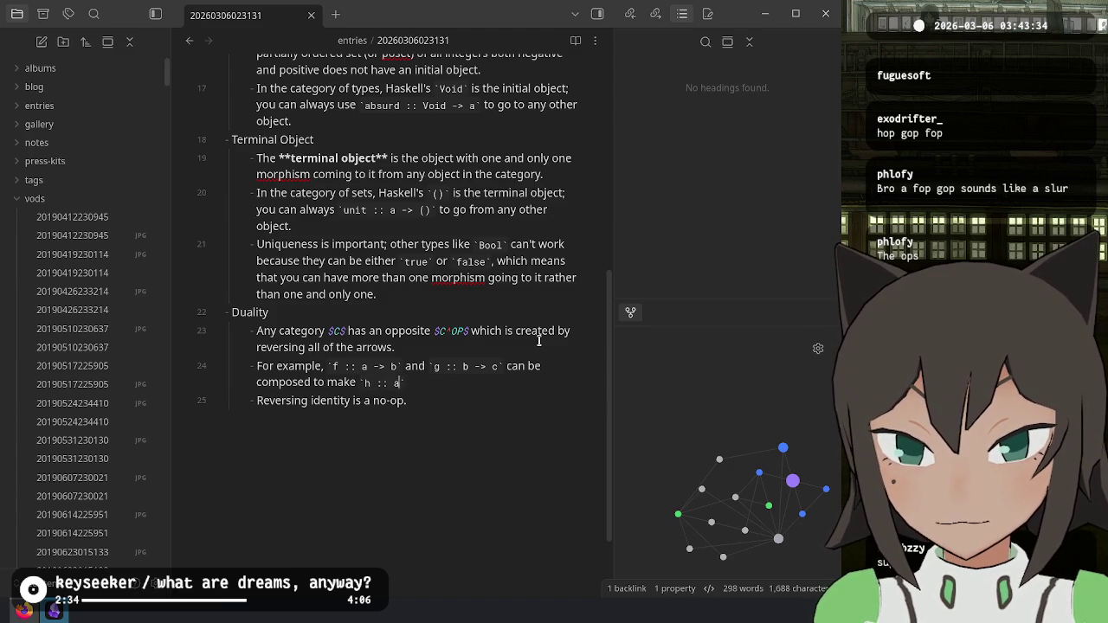
type("  -> c")
type(", and ")
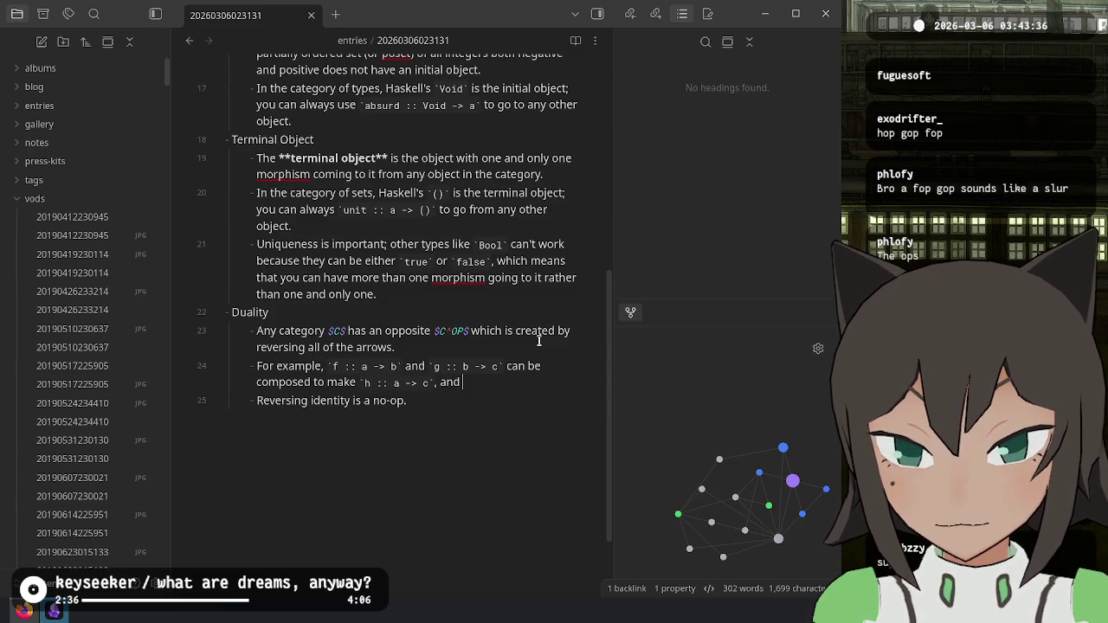
type("epversed to")
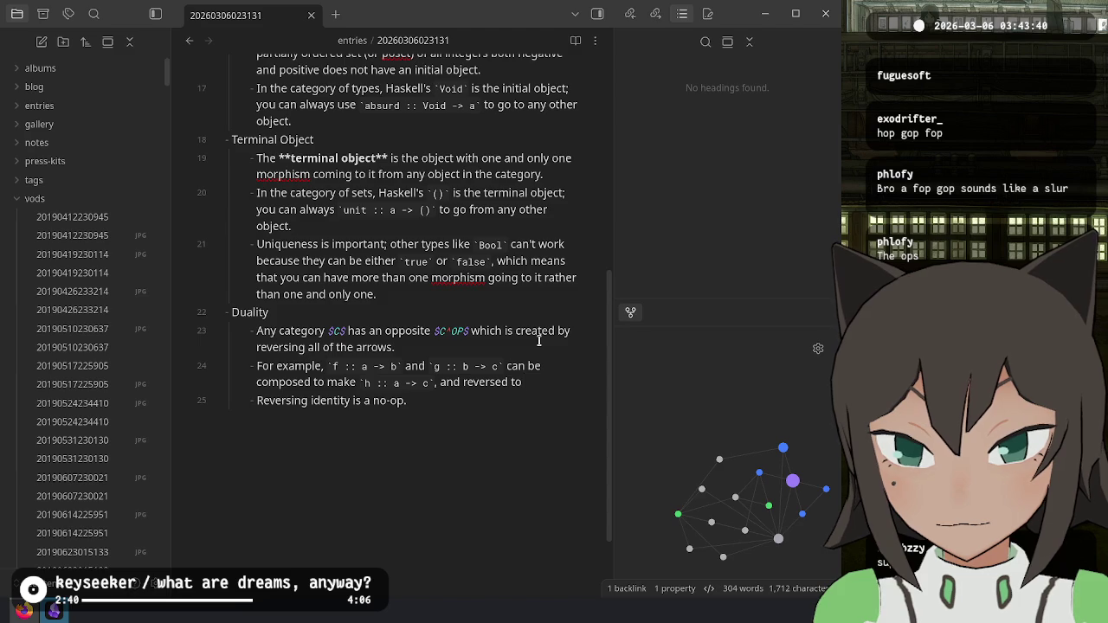
type(" go from `")
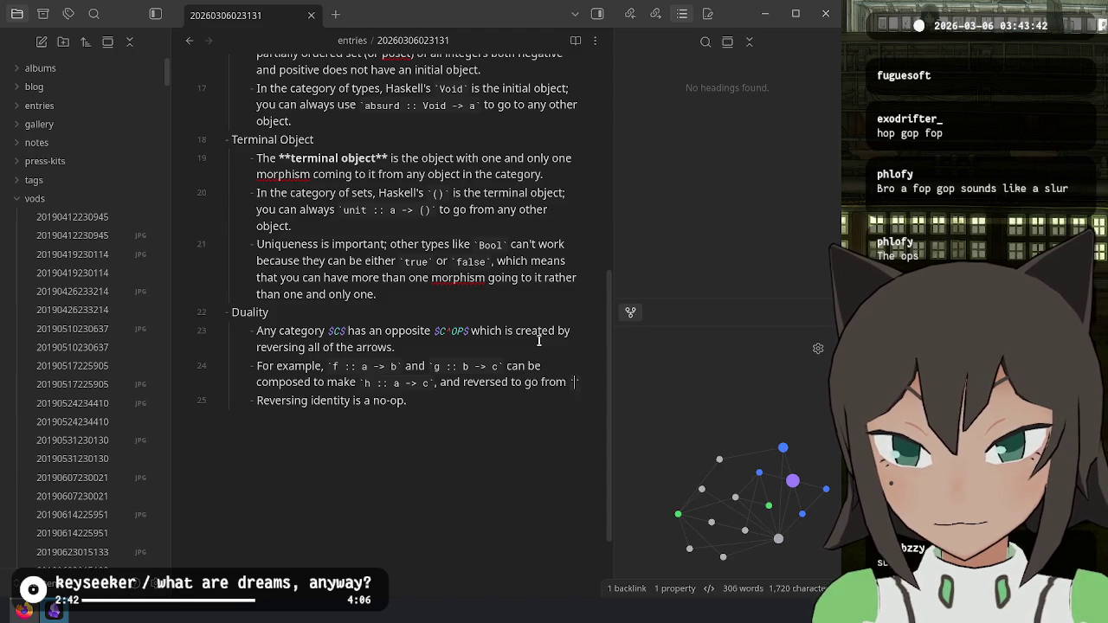
type("c -> a")
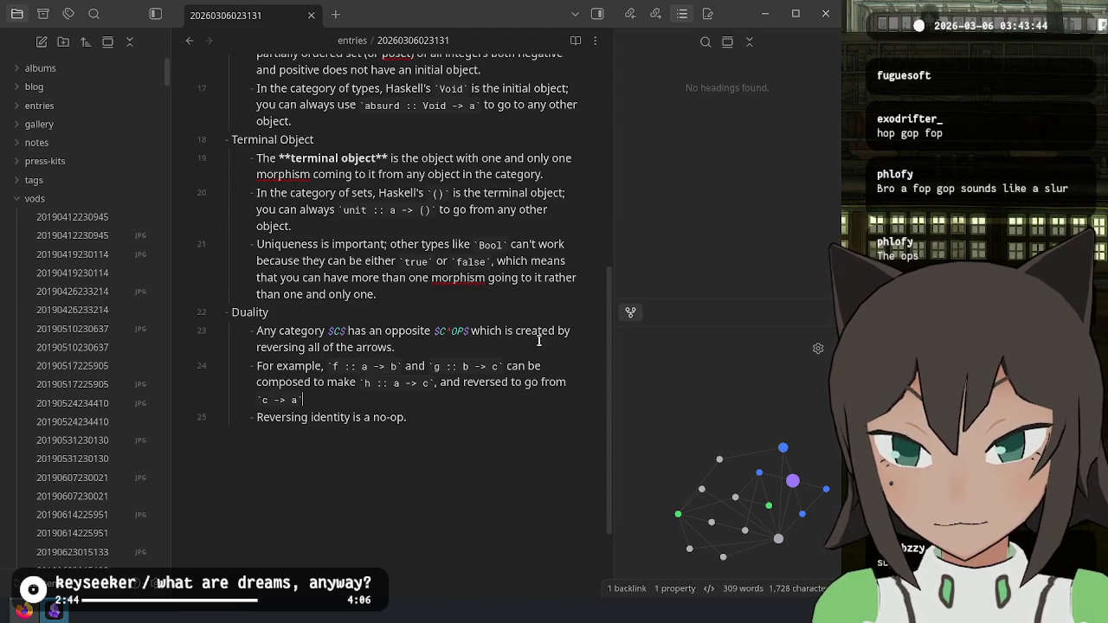
key("ctrl+Left")
type("can ")
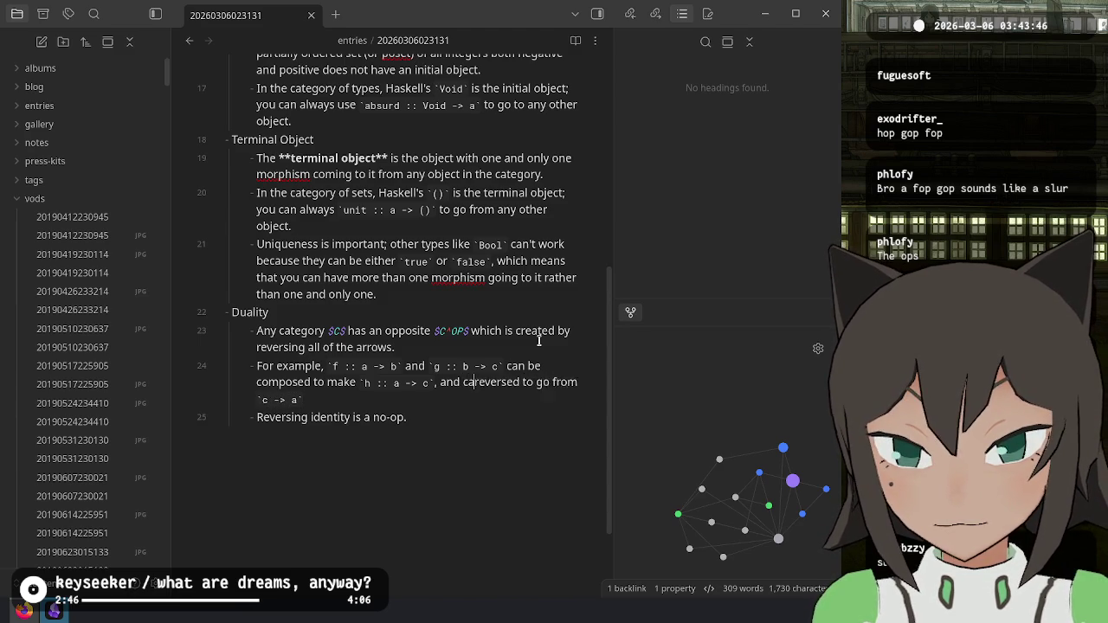
type("all be")
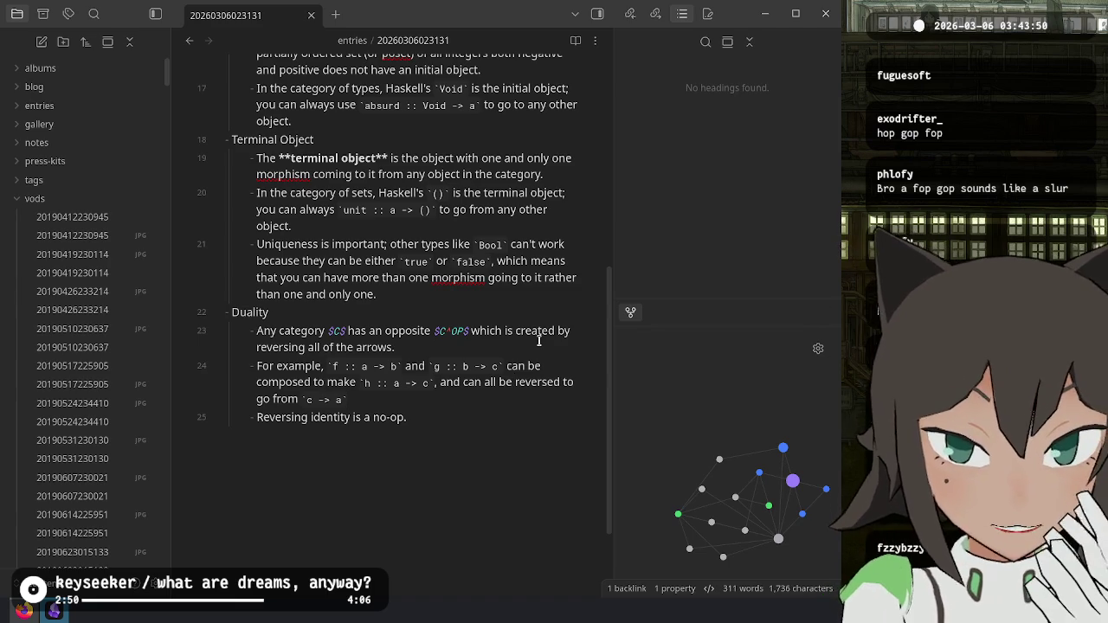
key("ctrl+Left")
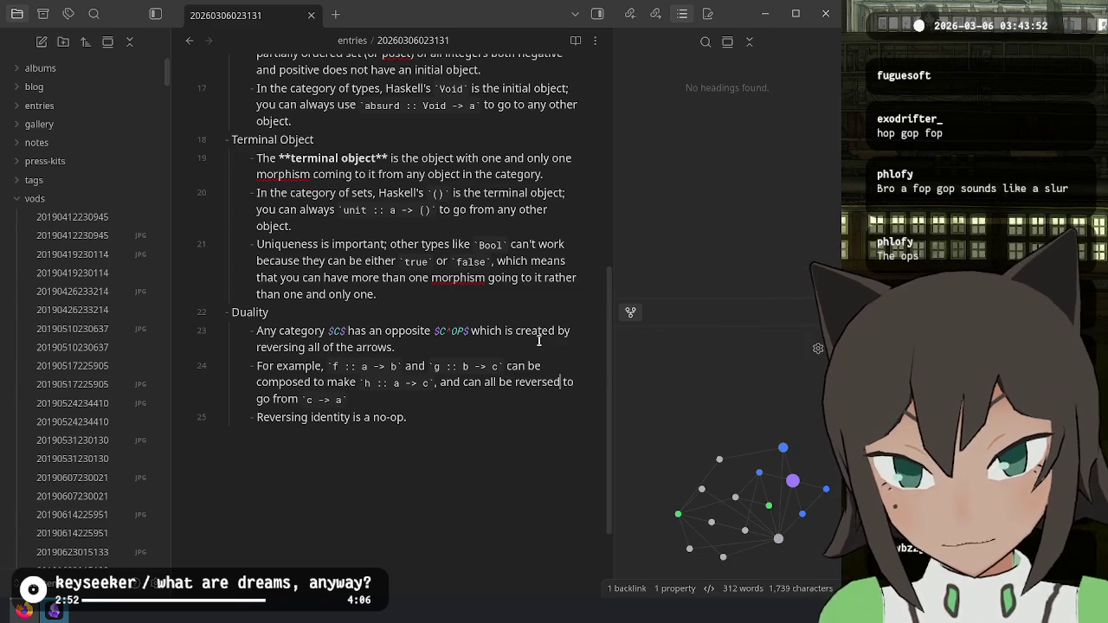
key("BackSpace")
key("BackSpace")
key("BackSpace")
type("each")
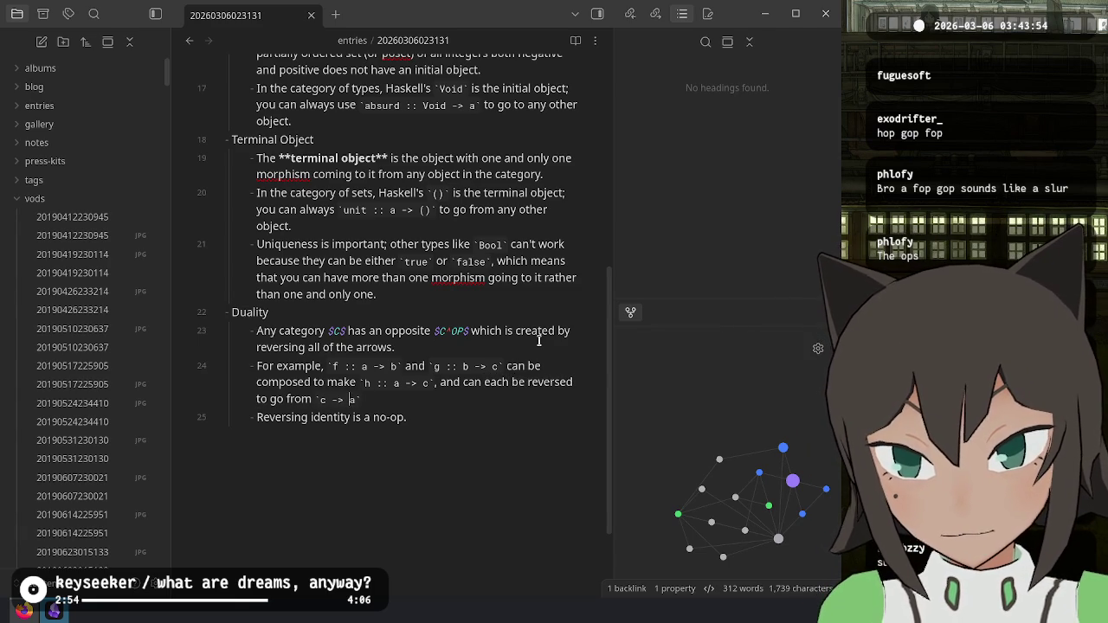
Step: Glance at the Twitch dashboard, then reread the Products and Coproducts article's Duality section
key("alt+Tab")
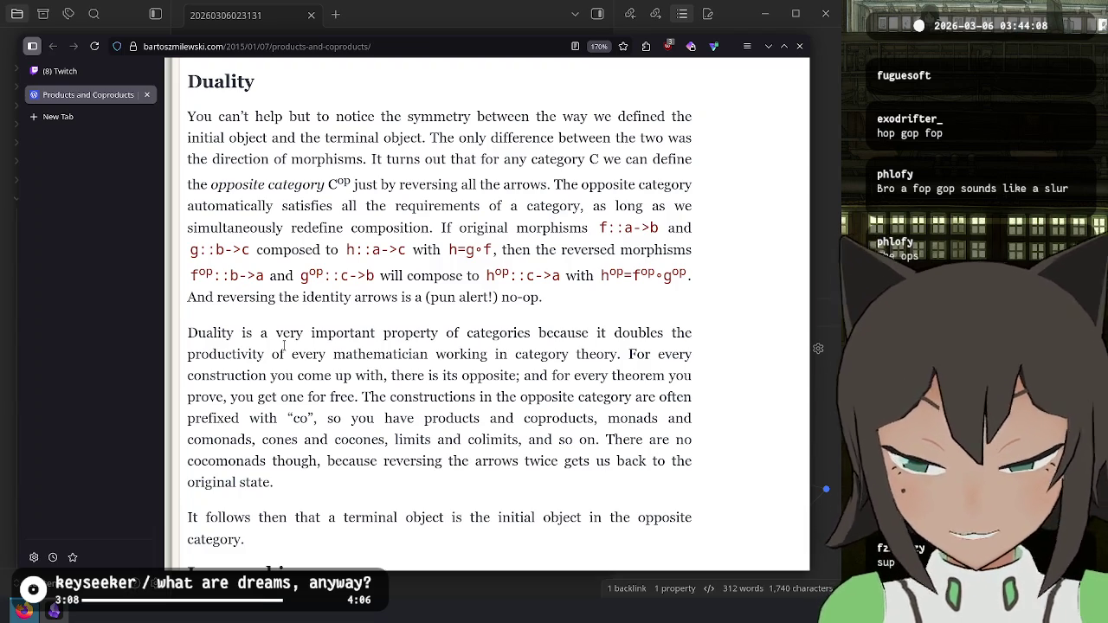
left_click(114, 75)
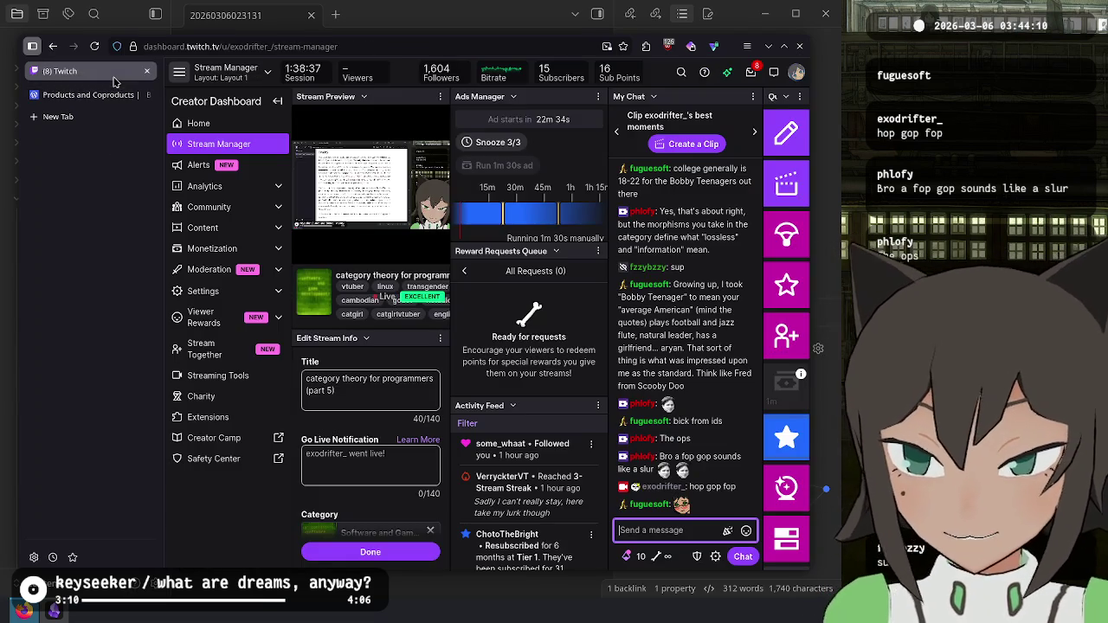
left_click(102, 96)
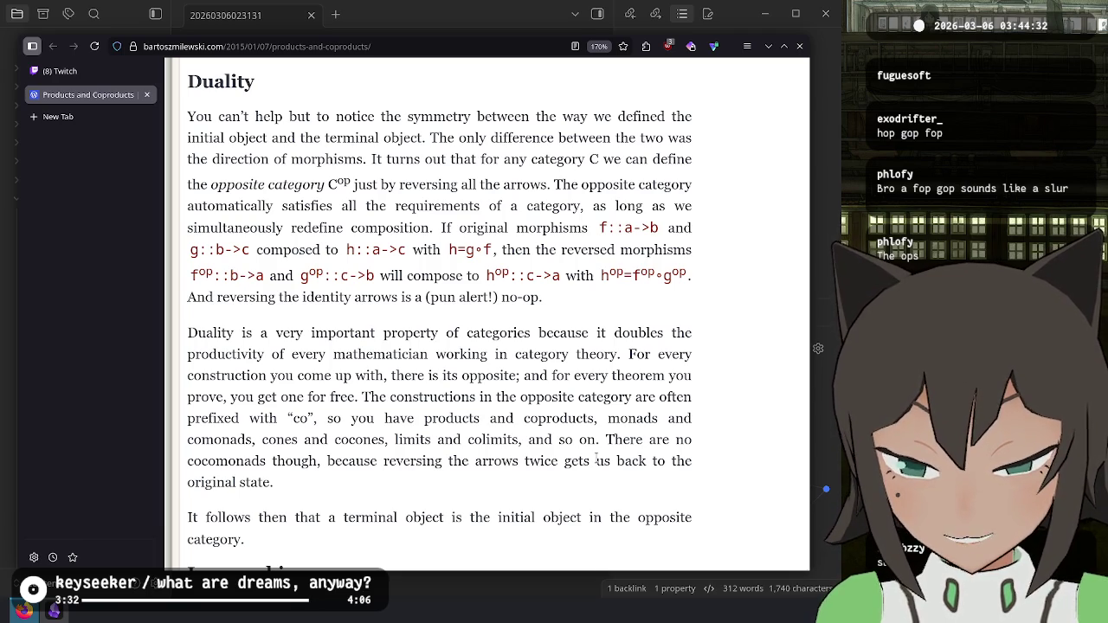
Step: Start a Duality bullet: 'For every construction in category theory, the opposite construction can be made by reversing arrows'
key("alt+Tab")
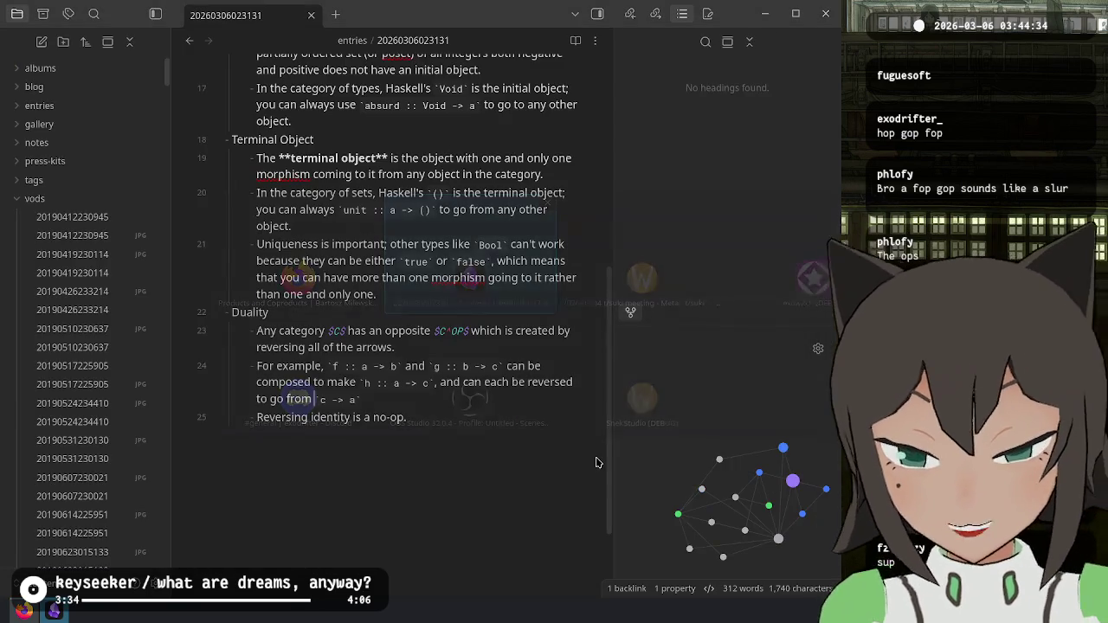
key("Return")
type("E")
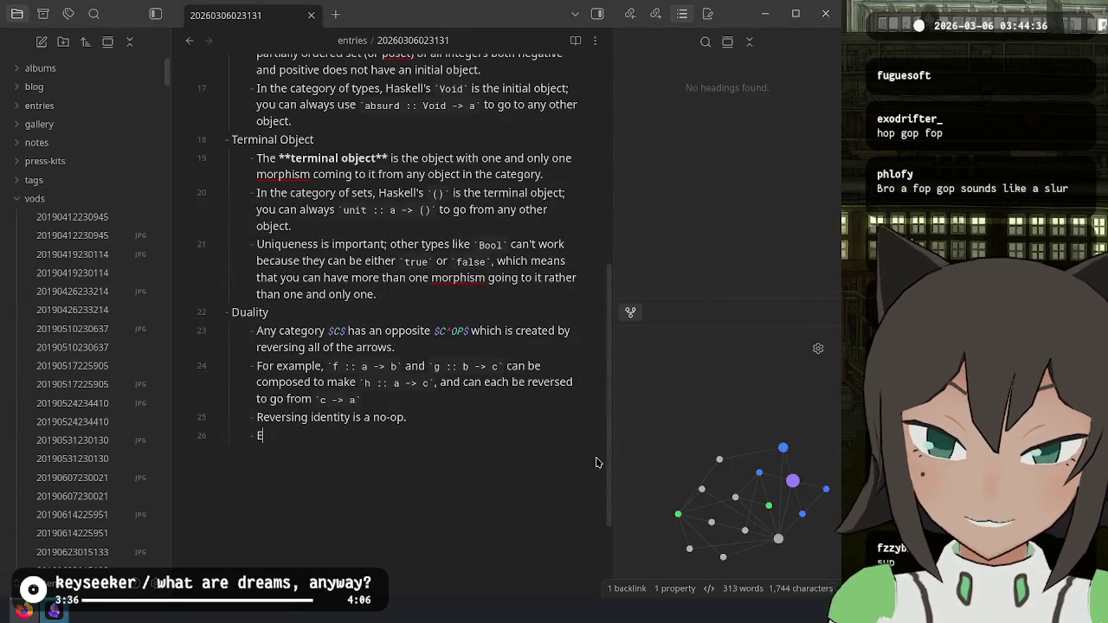
type("very time")
key("alt+Tab")
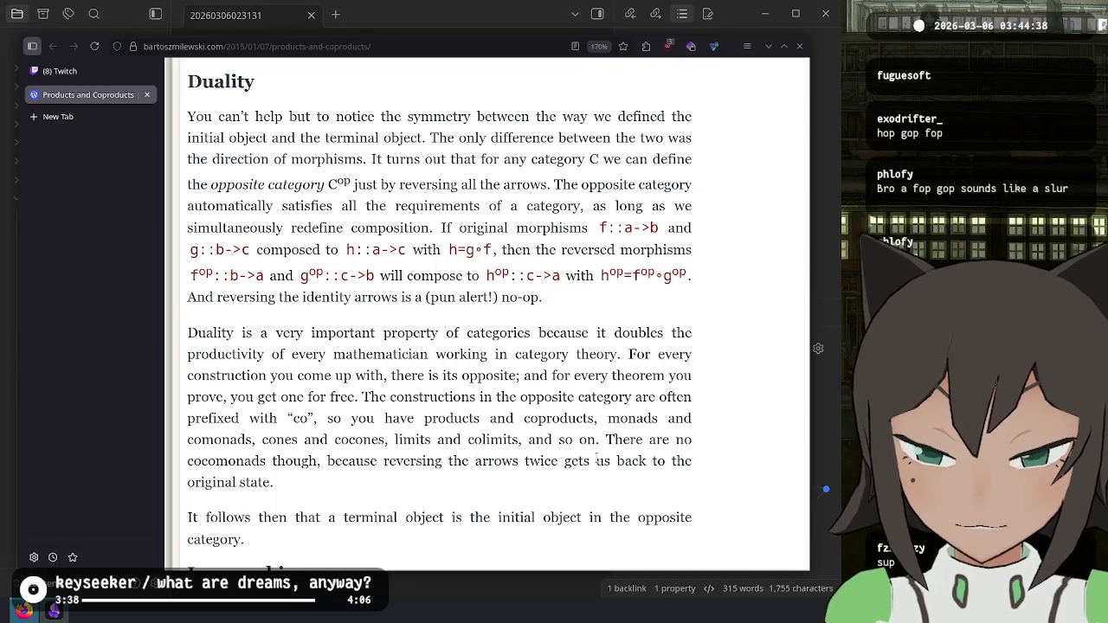
key("BackSpace")
key("BackSpace")
key("BackSpace")
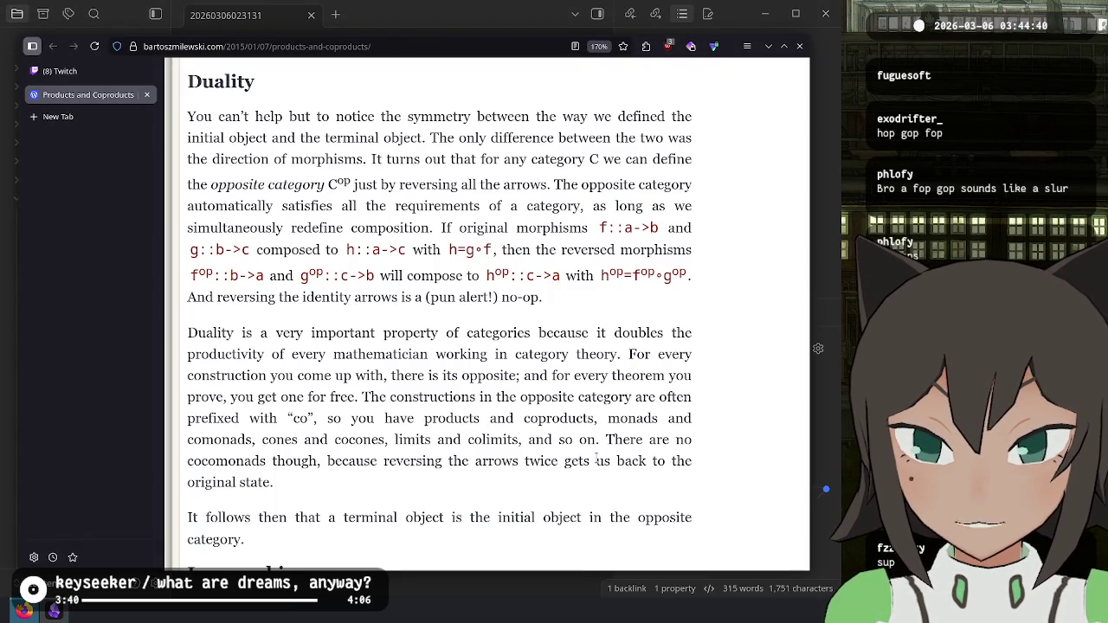
key("alt+Tab")
key("ctrl+BackSpace")
key("ctrl+BackSpace")
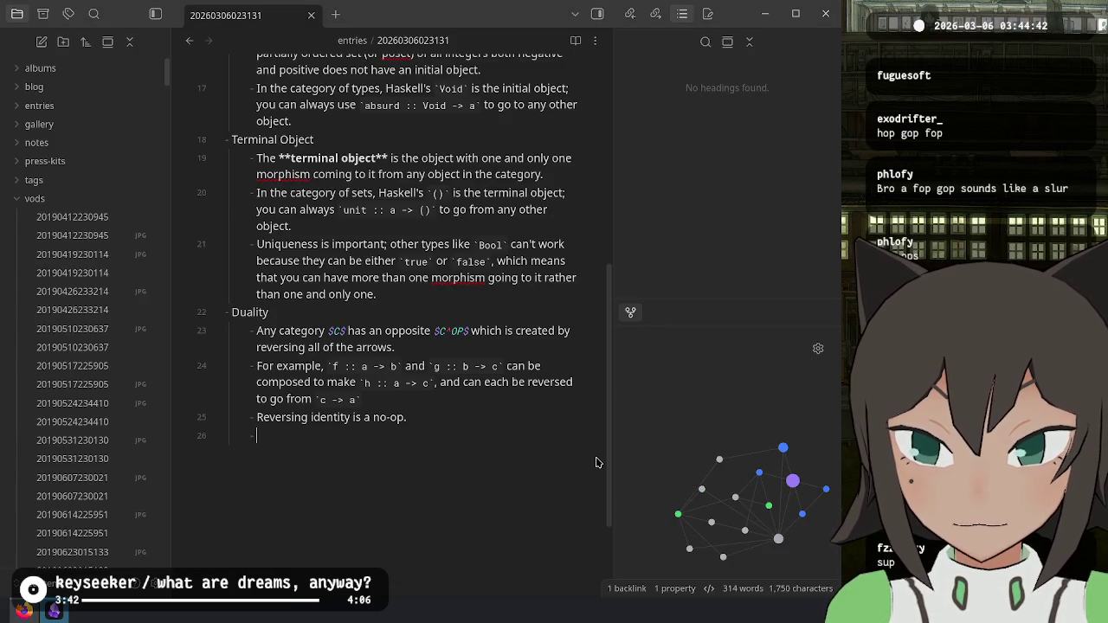
type("For ec")
type("very ")
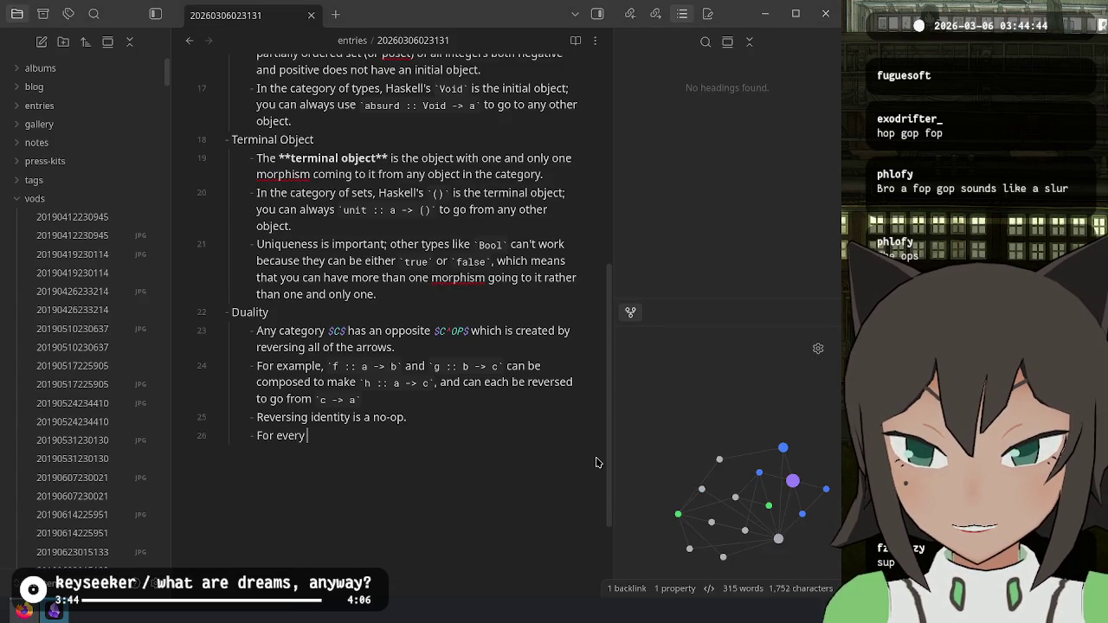
type("construction in category ")
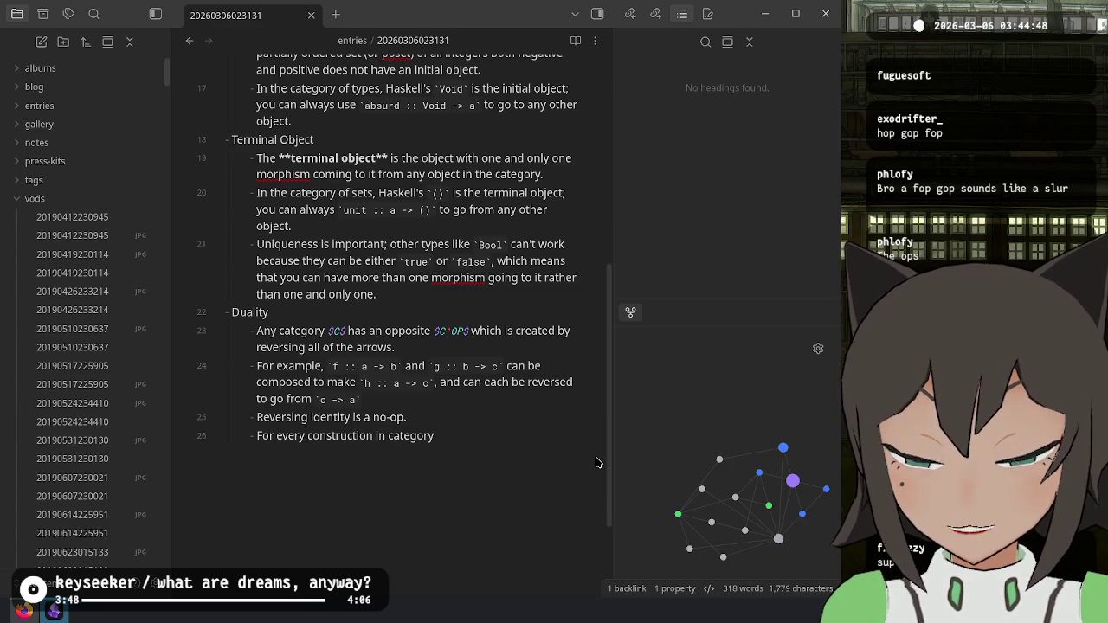
type("theory")
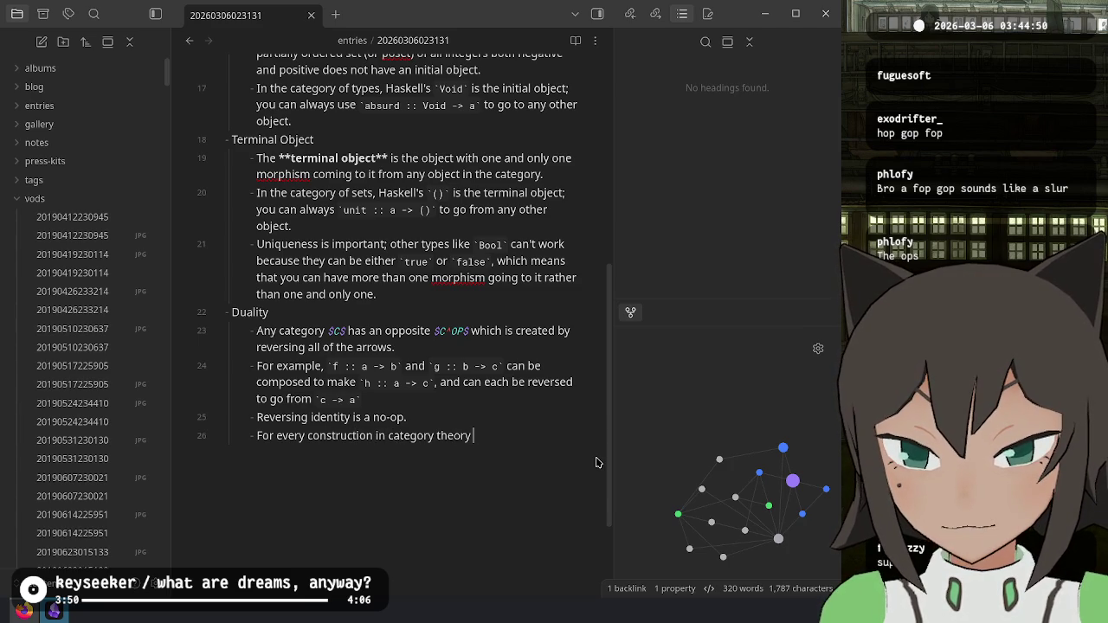
type(", the opp")
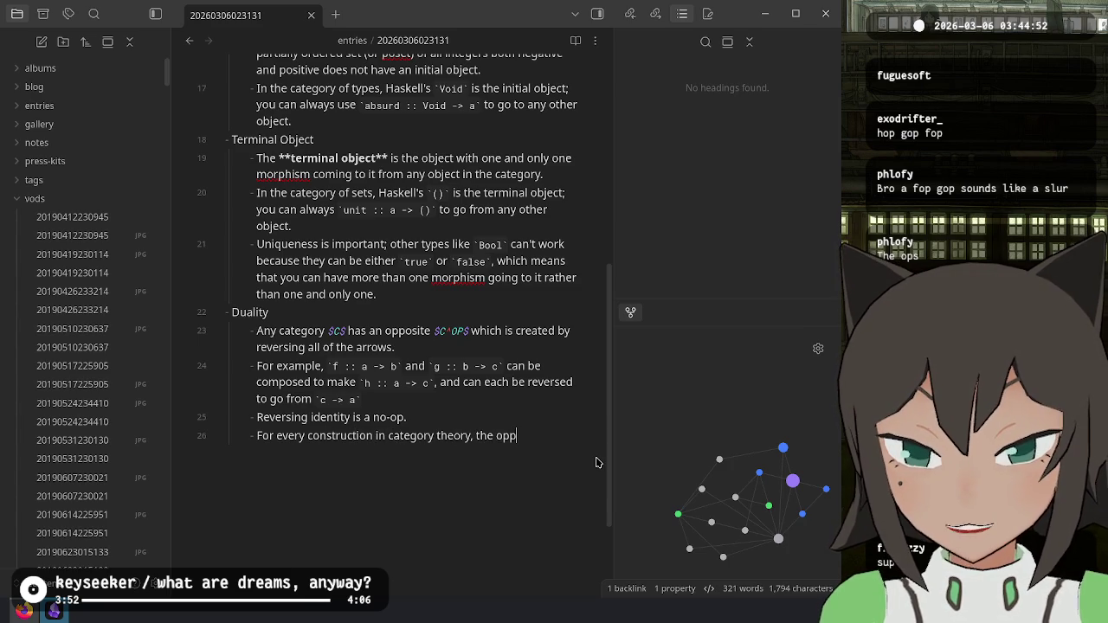
type("osite construc")
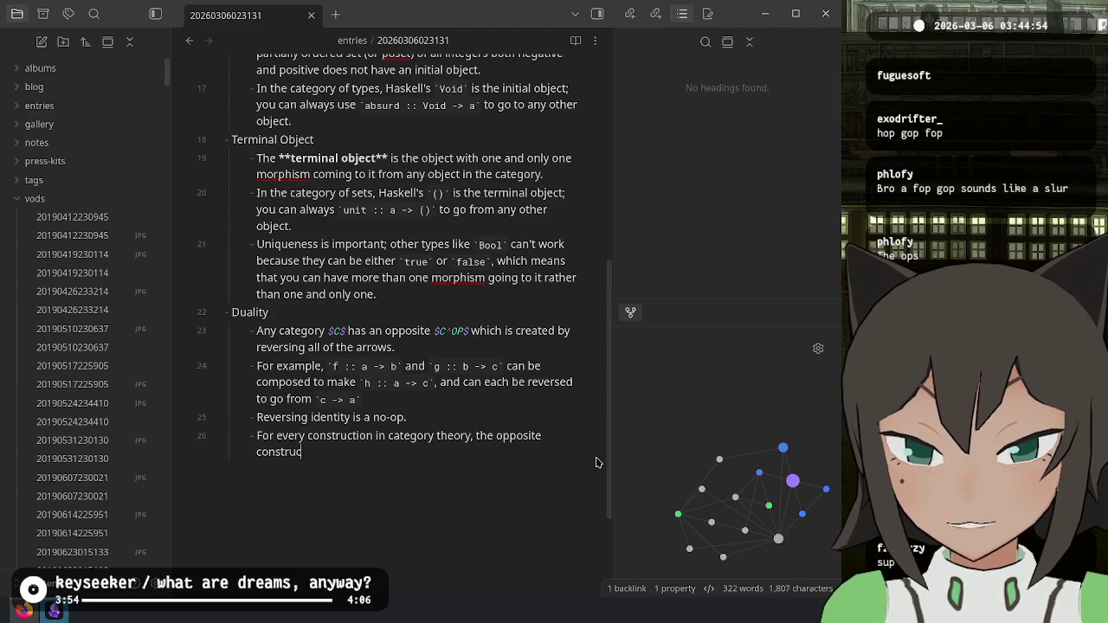
type("tion can be made")
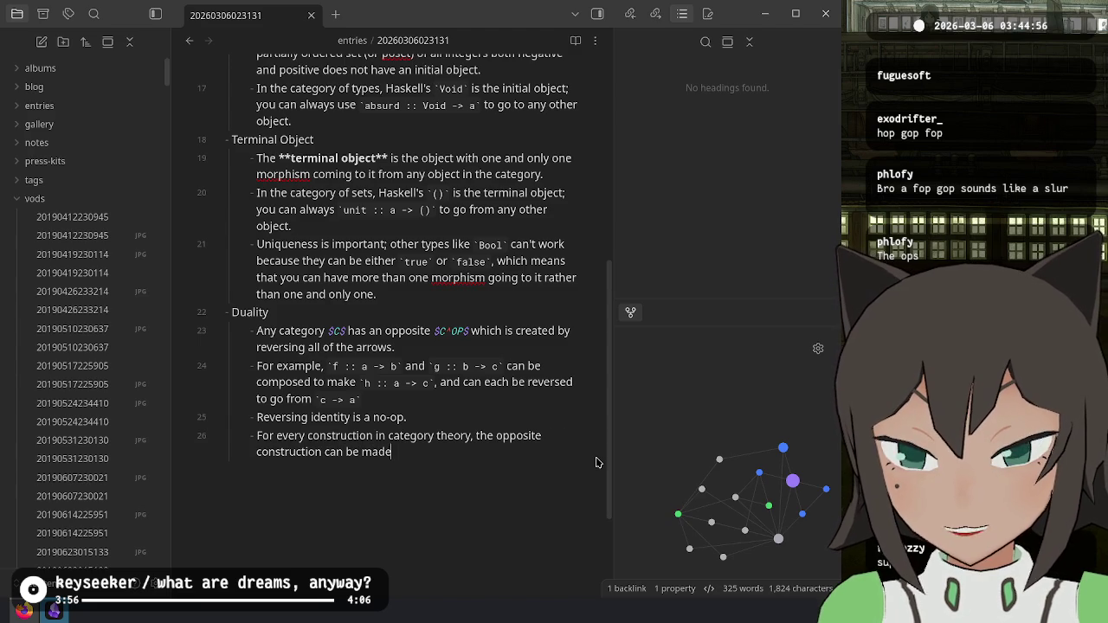
type(" by reversing ")
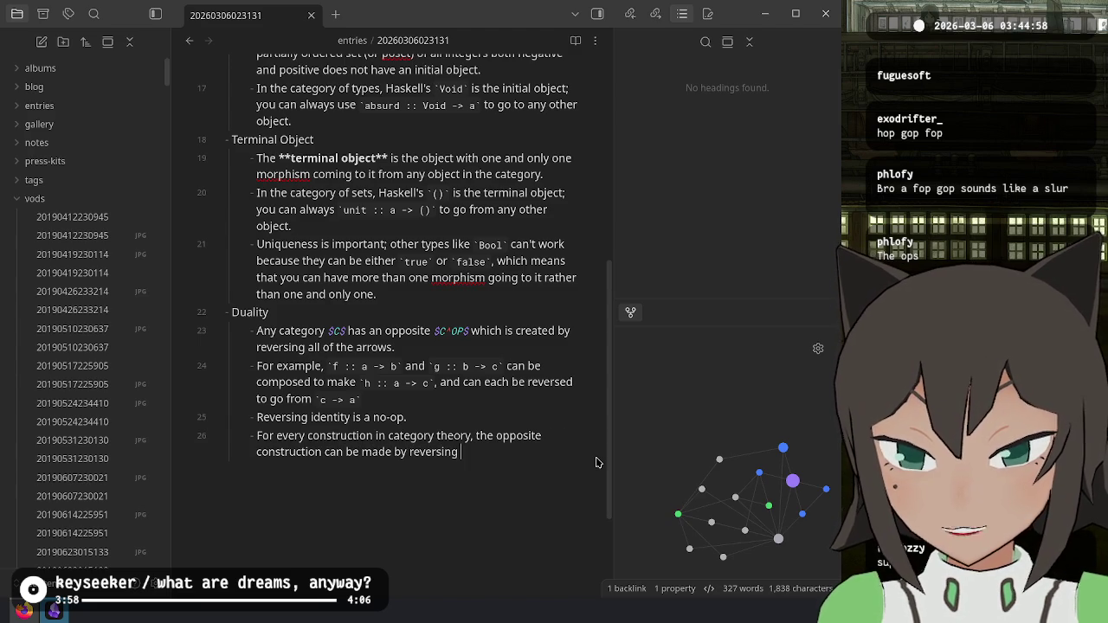
type("the arrows and ")
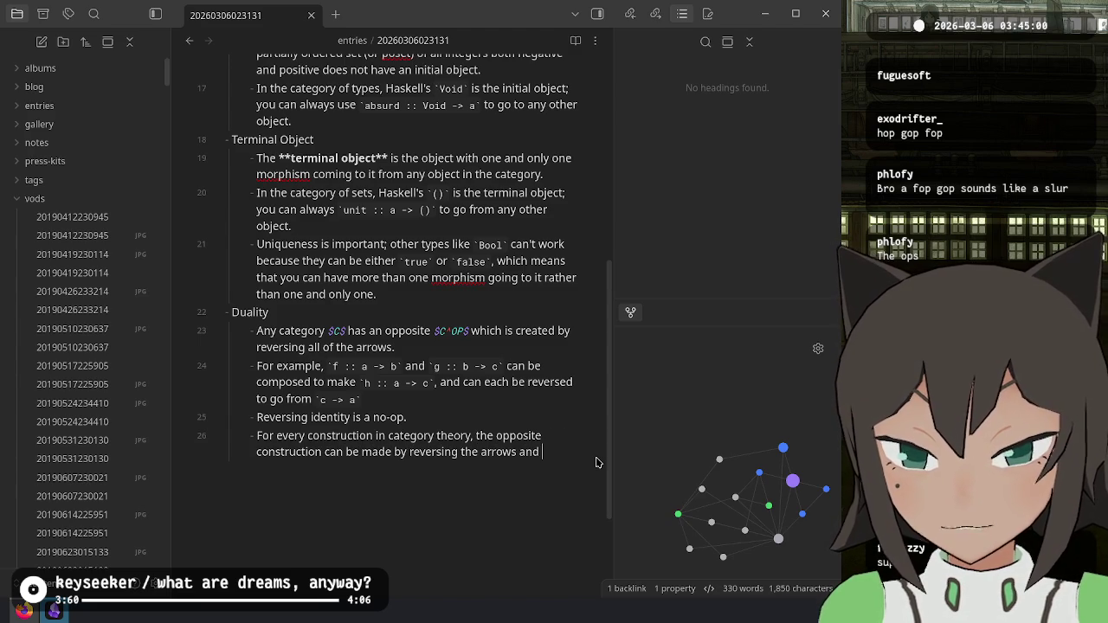
type("this")
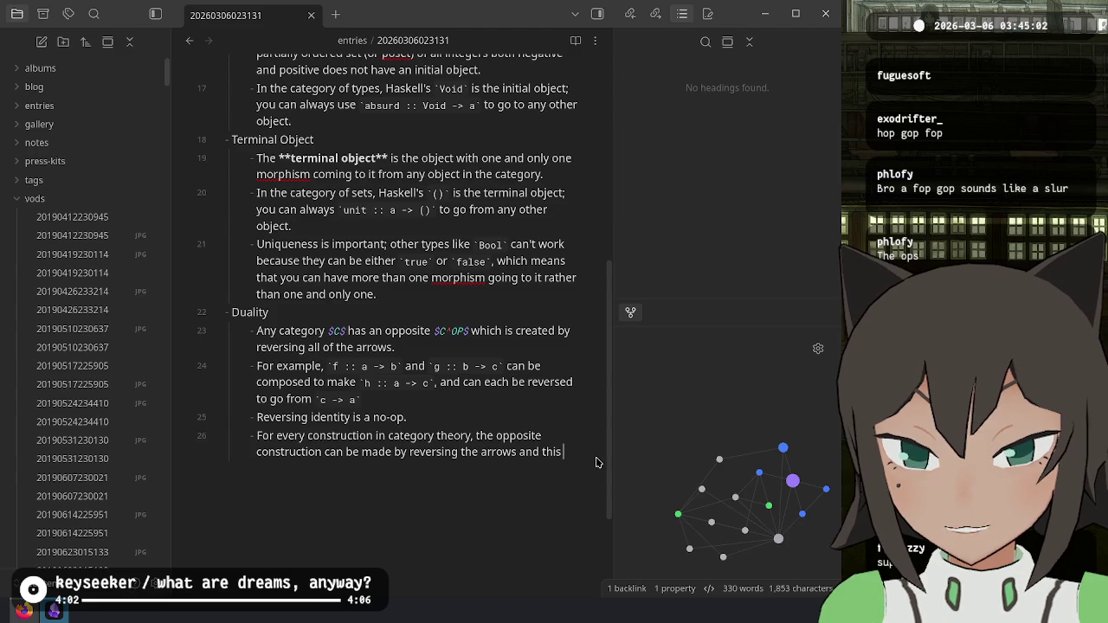
type(" is usualy")
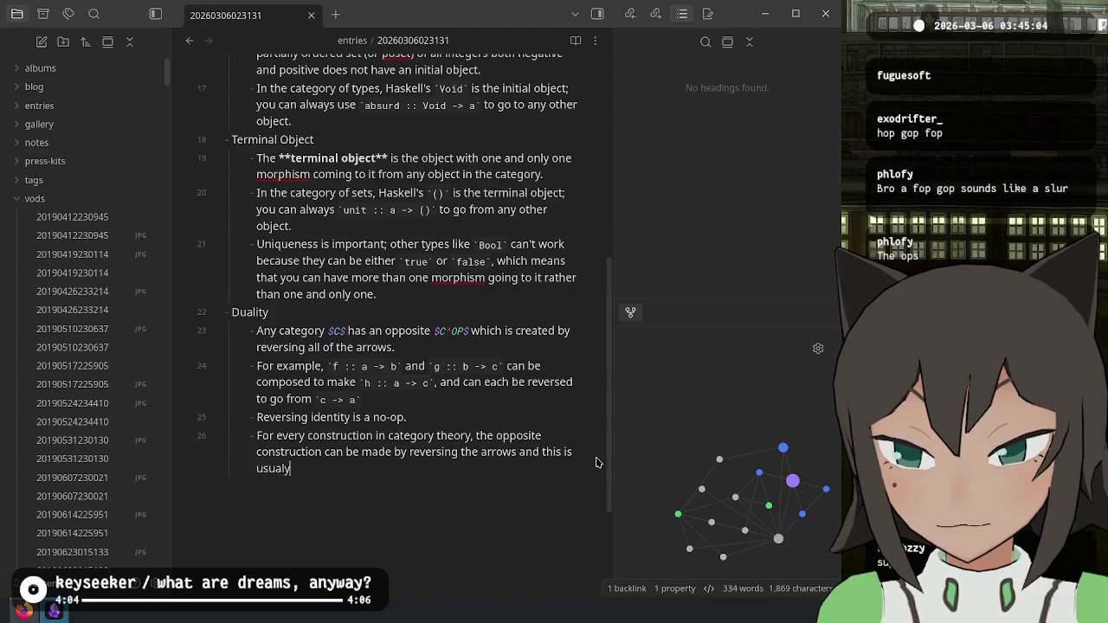
Step: Finish it: the opposite construction is usually named by prefixing the original name with a prefix
key("BackSpace")
type("ly denoted by ")
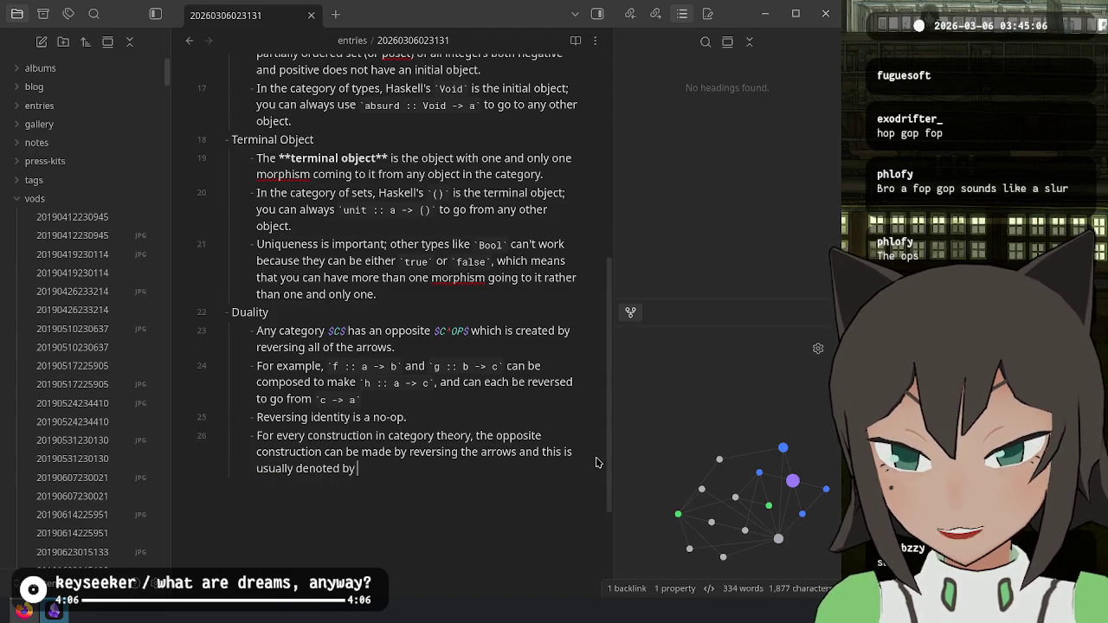
type("prefixing the")
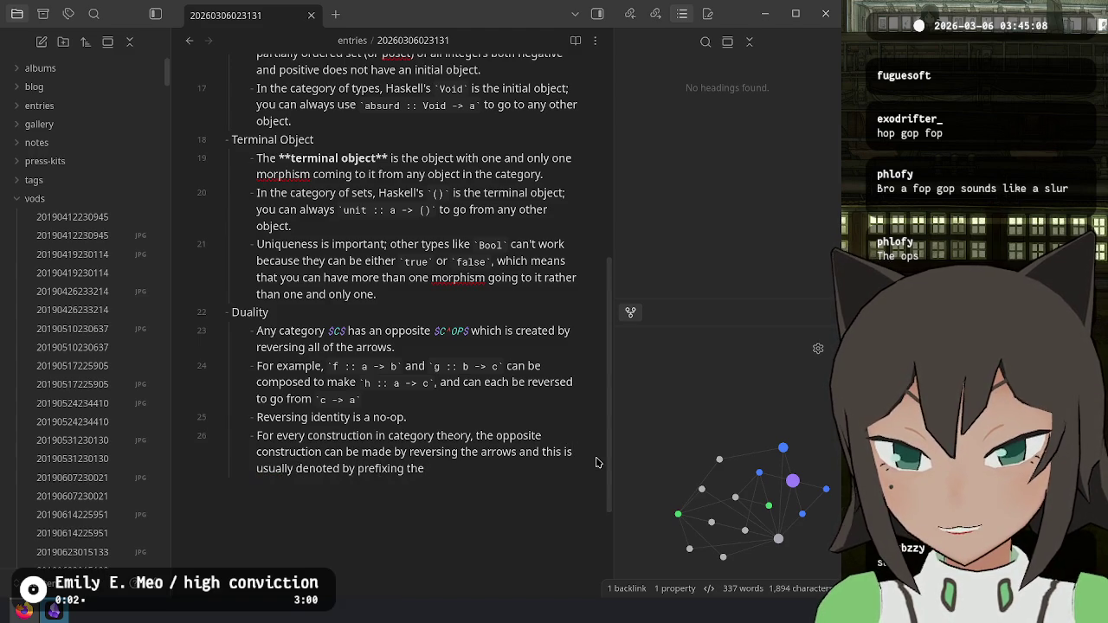
key("ctrl+Left")
key("ctrl+Left")
key("ctrl+Left")
key("Left")
key("ctrl+BackSpace")
type("na")
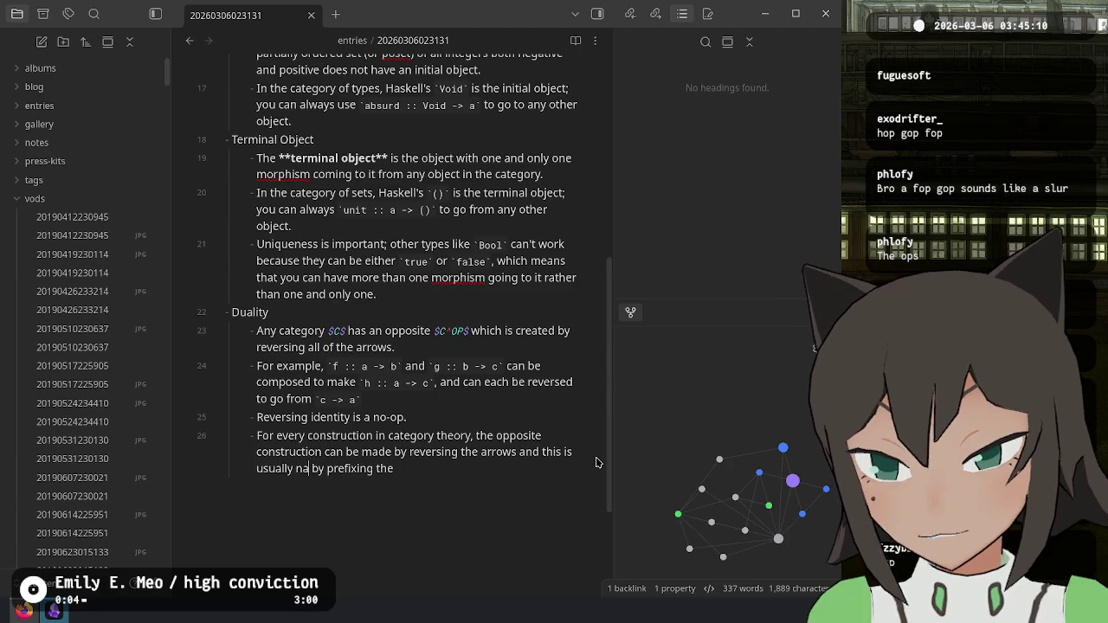
key("ctrl+BackSpace")
key("ctrl+BackSpace")
key("ctrl+BackSpace")
type("o")
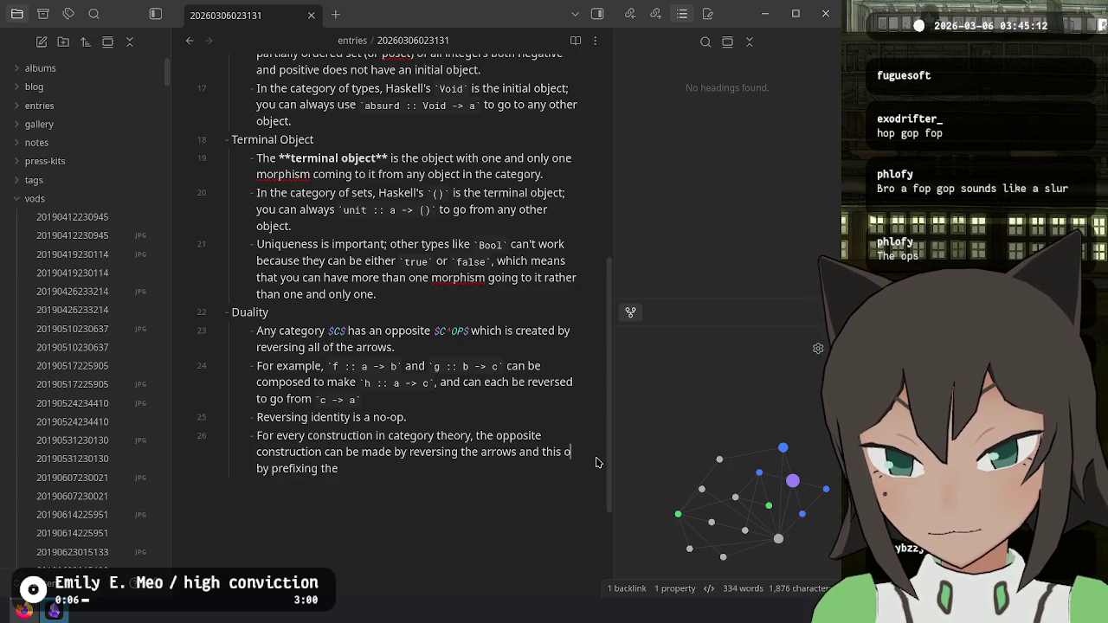
type("pposite co")
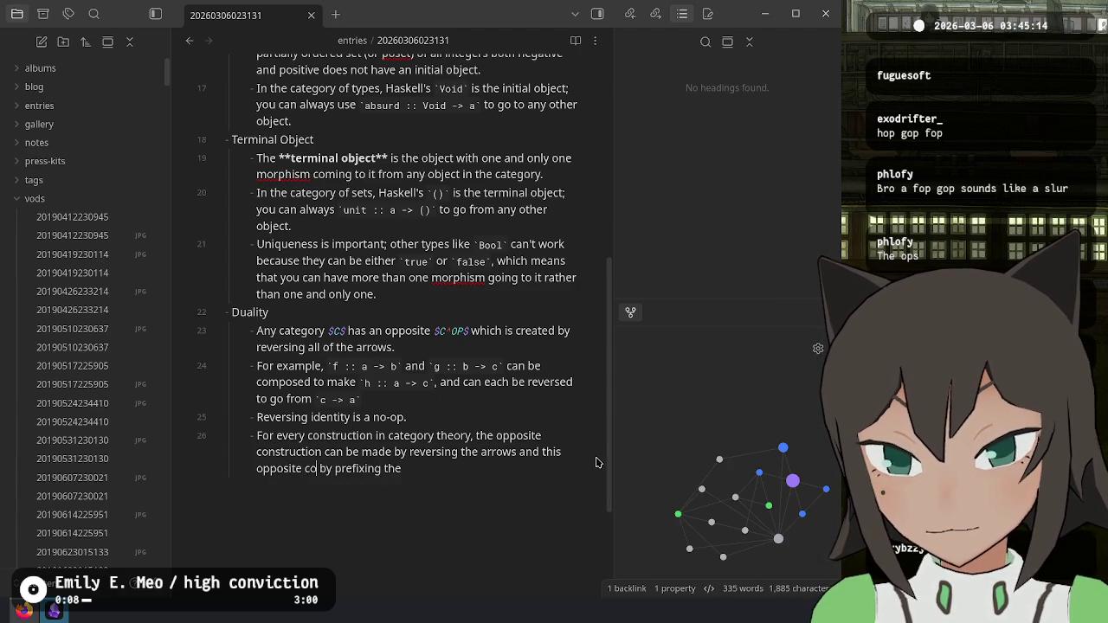
type("nstruction is")
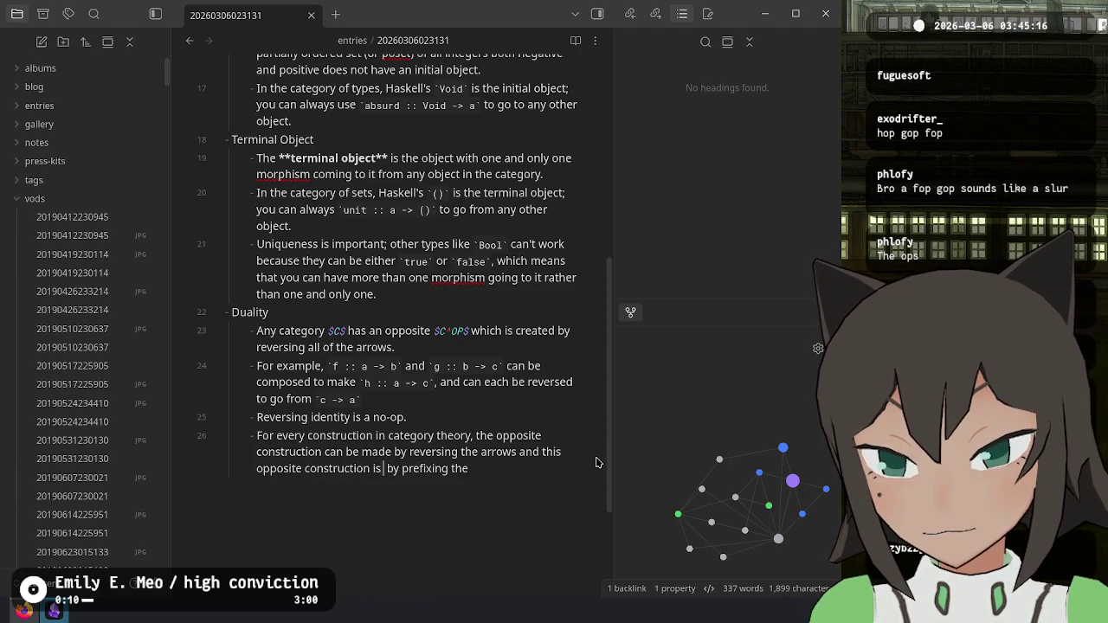
type(" usually named by prefixing the ")
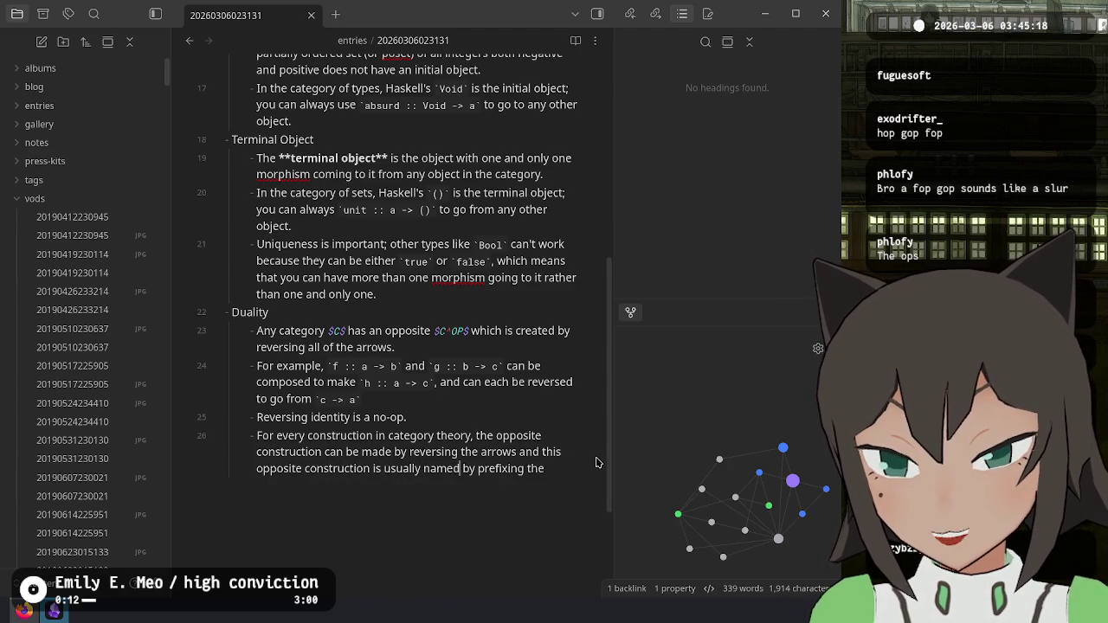
type("or")
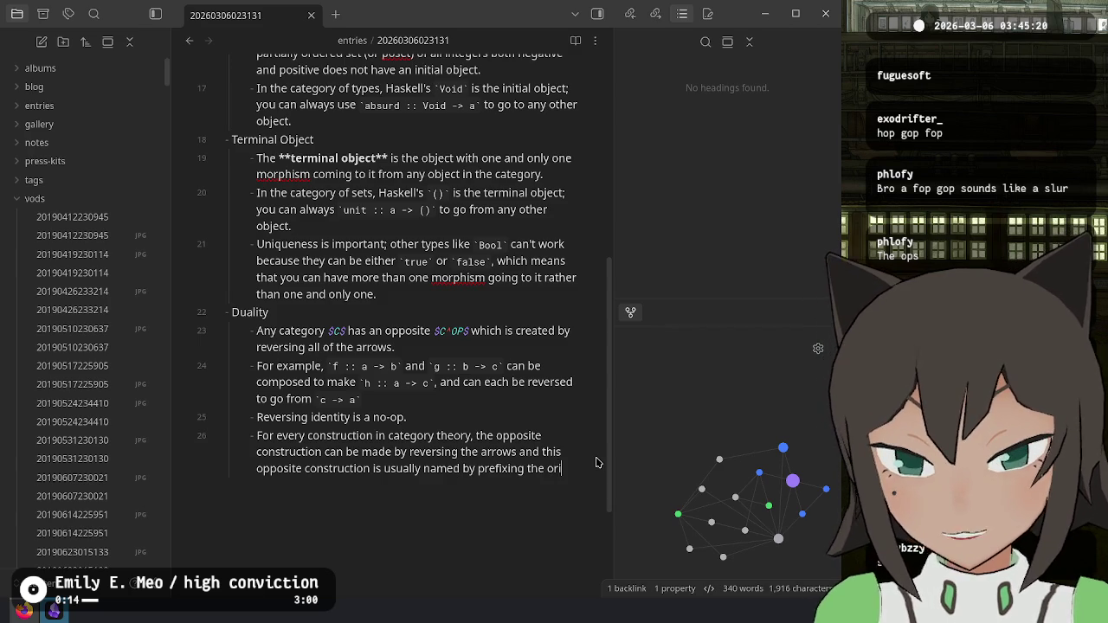
type("iginal name with t")
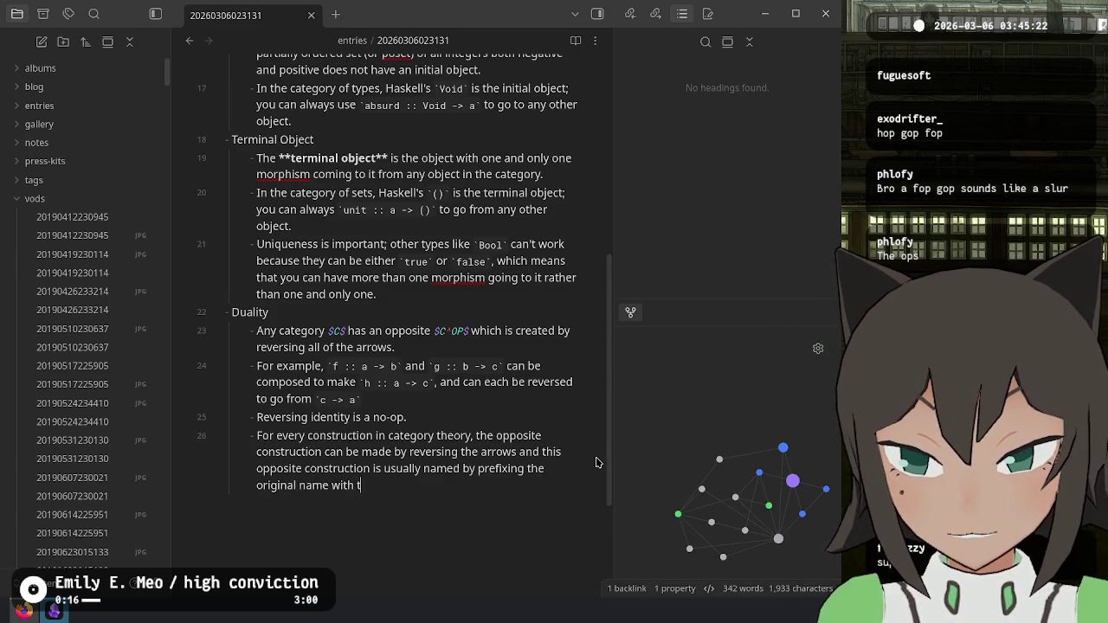
type("he prefix \"")
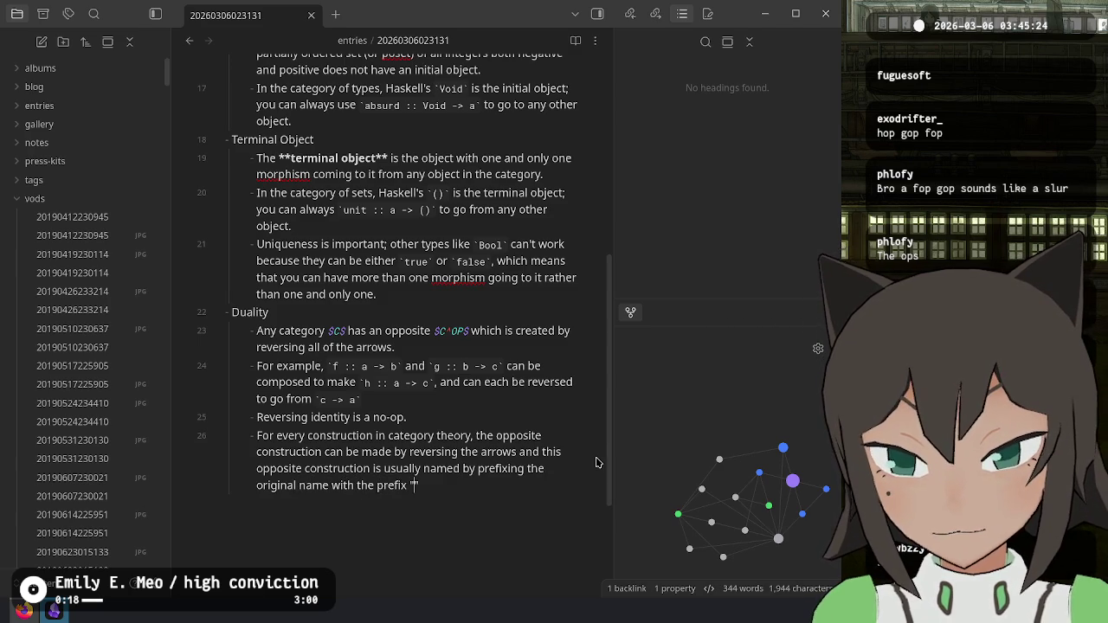
type("co-\"")
Step: Preview the note, then select the OP superscript of $C^OP$ on line 23
key("ctrl+e")
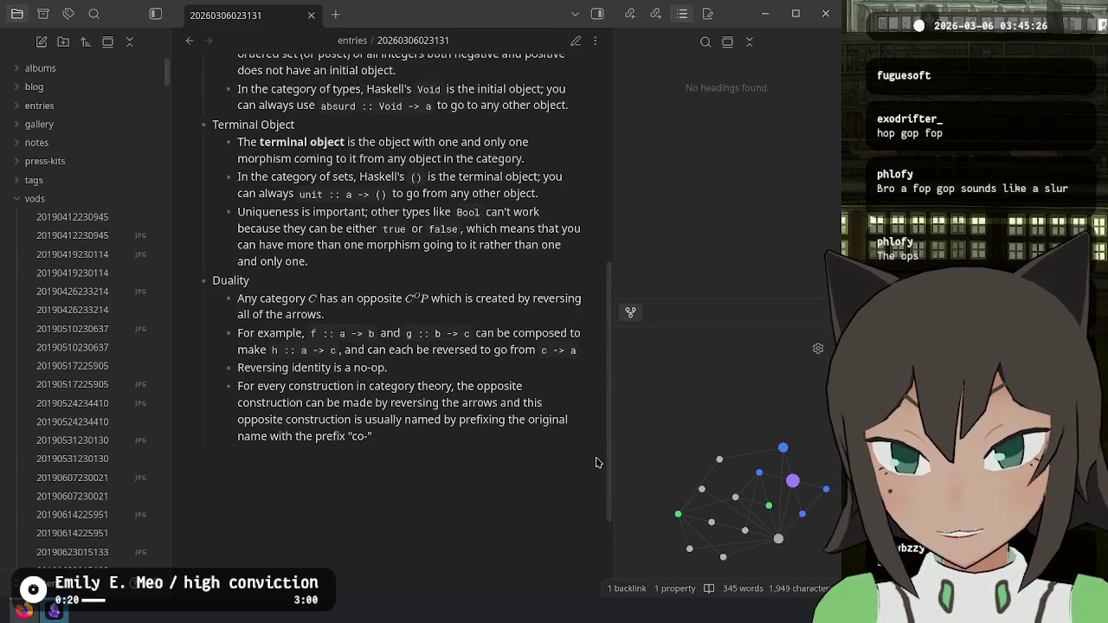
key("ctrl+e")
key("Up")
key("Up")
key("Up")
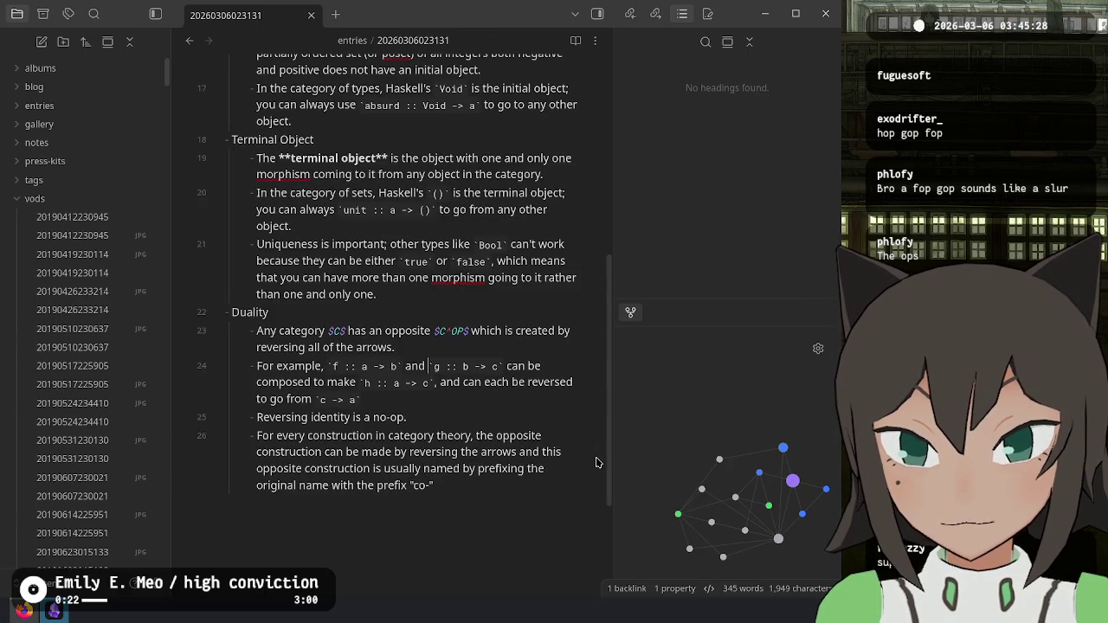
key("Up")
key("Up")
key("Down")
key("End")
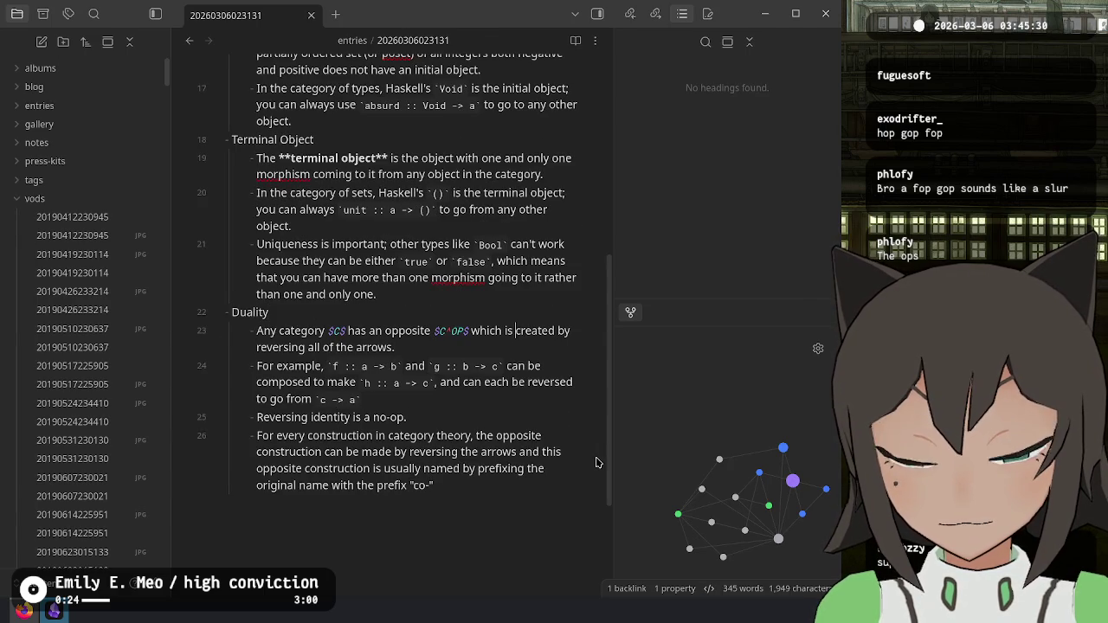
key("ctrl+Left")
key("ctrl+Left")
key("Left")
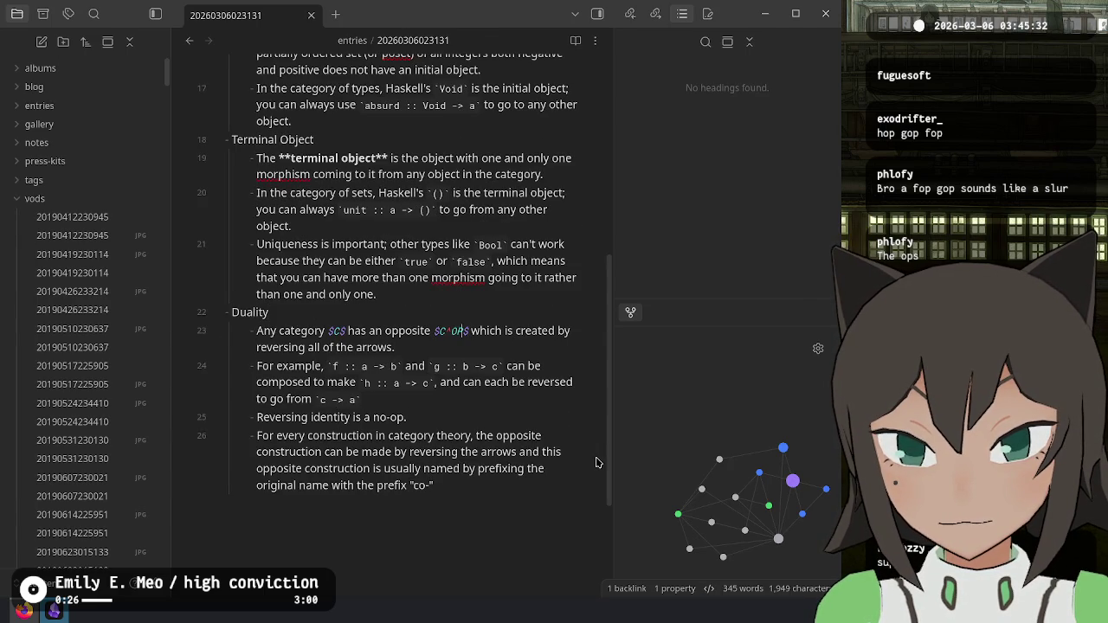
key("ctrl+shift+Right")
key("ctrl+e")
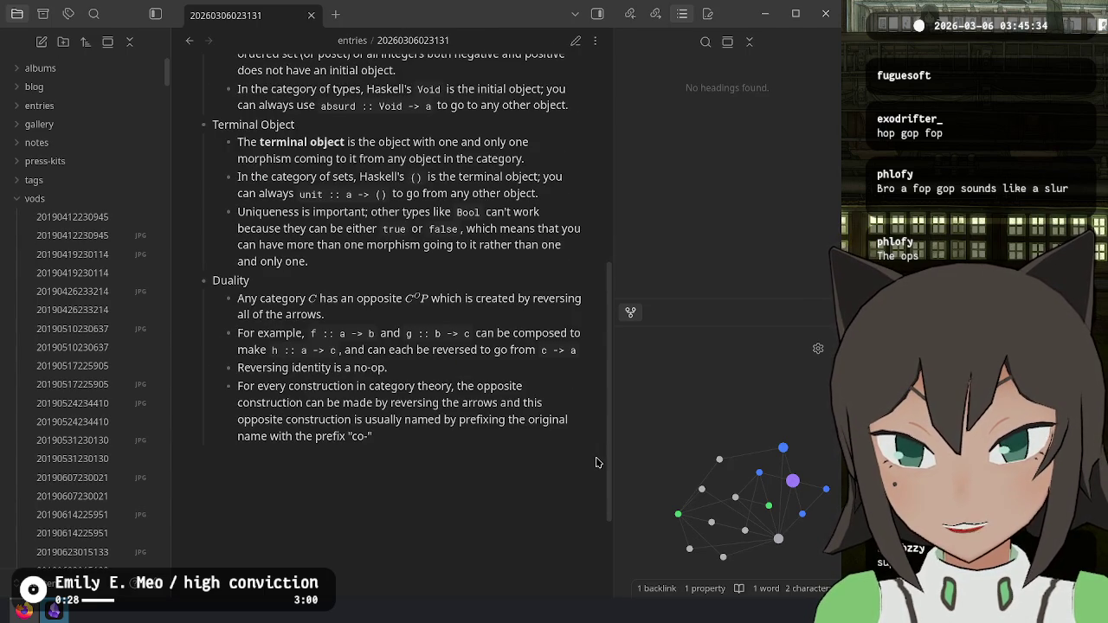
key("ctrl+e")
Step: Try parentheses, spaces and a brace around the OP superscript, previewing each, ending back at $C^OP$
key("Left")
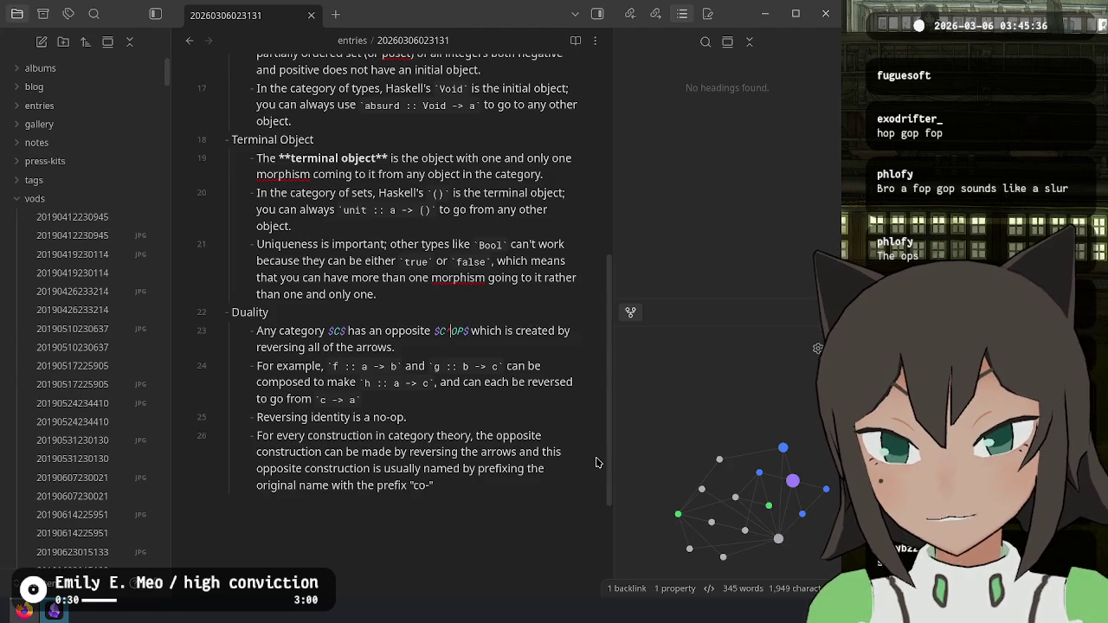
type("(OP")
type(")")
key("ctrl+e")
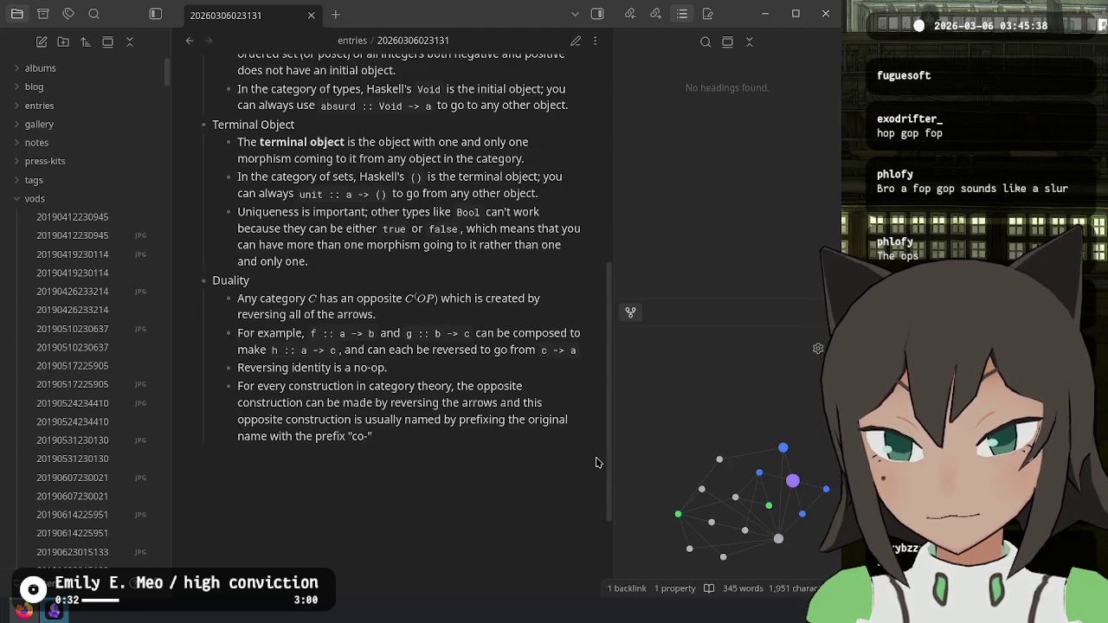
key("ctrl+e")
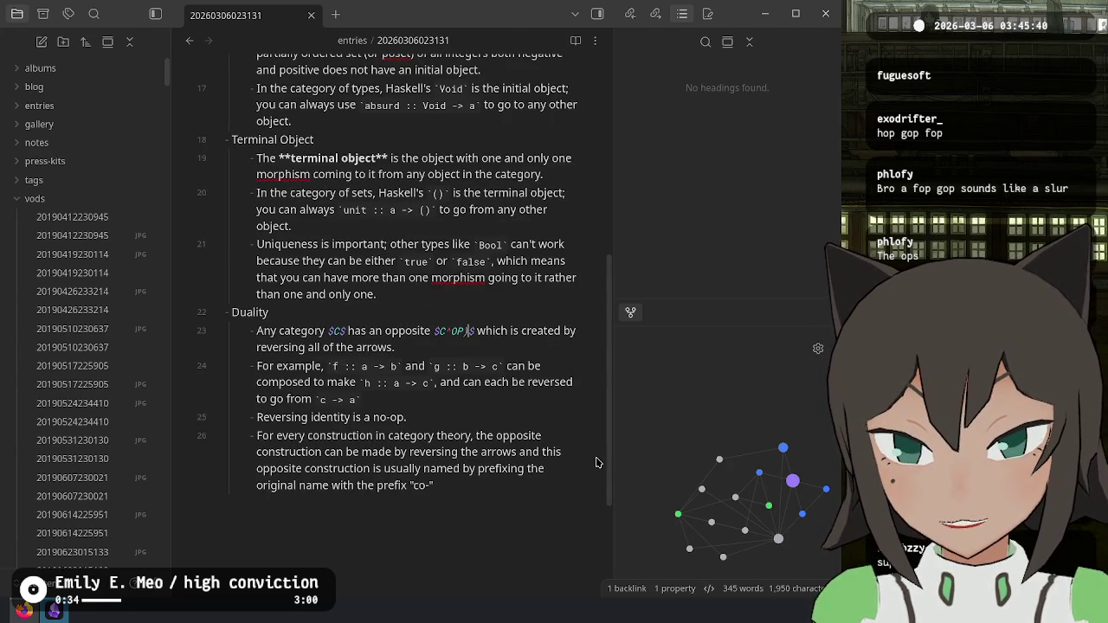
key("BackSpace")
key("ctrl+e")
key("ctrl+e")
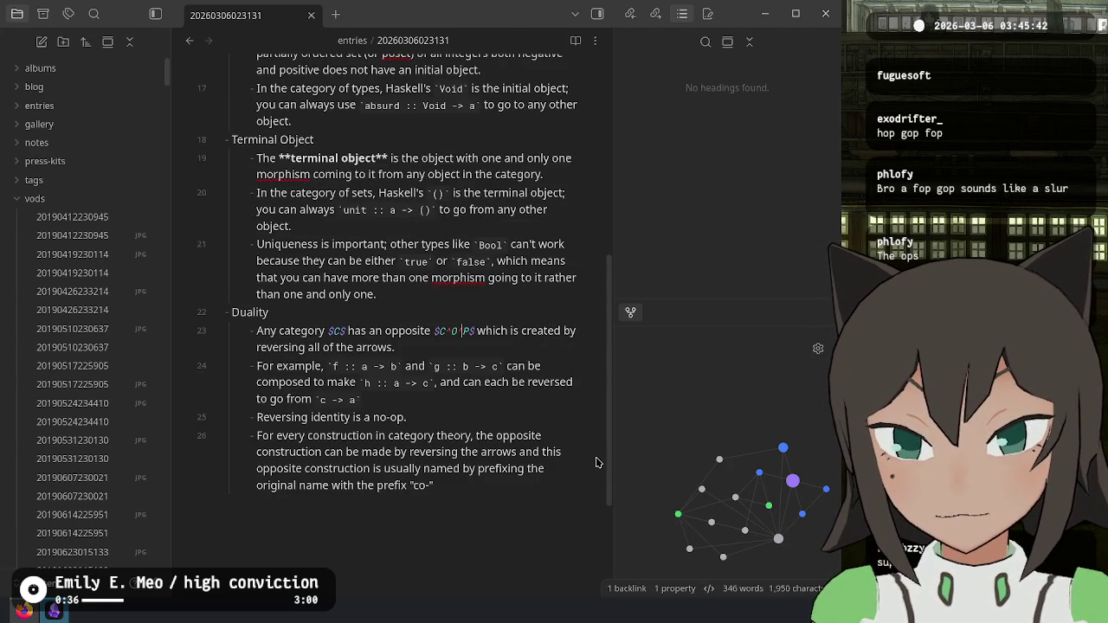
key("BackSpace")
key("ctrl+e")
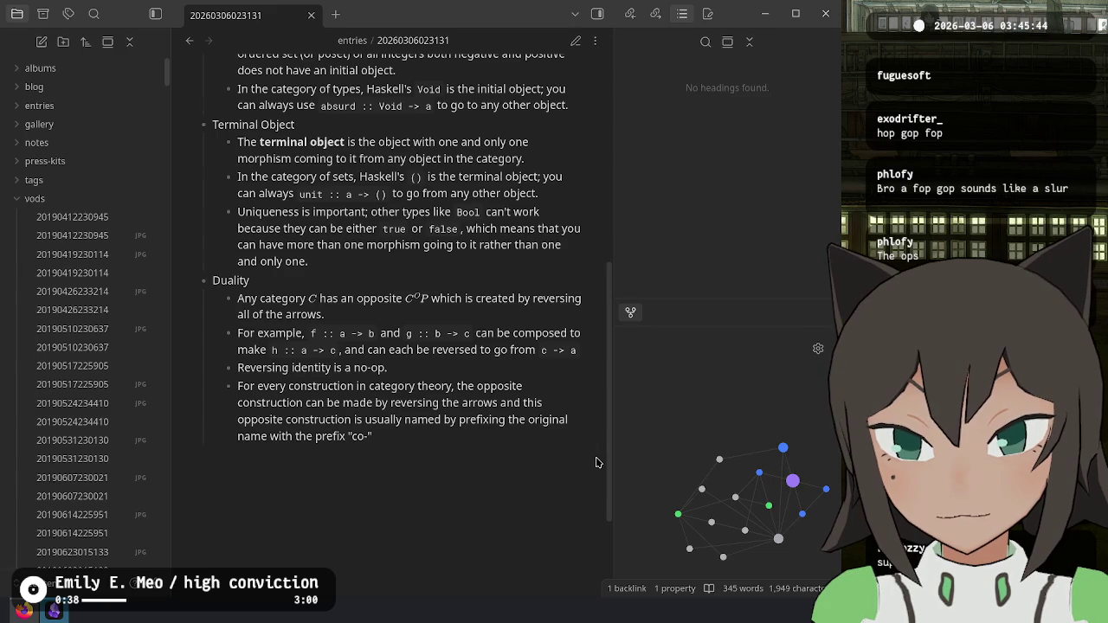
key("ctrl+e")
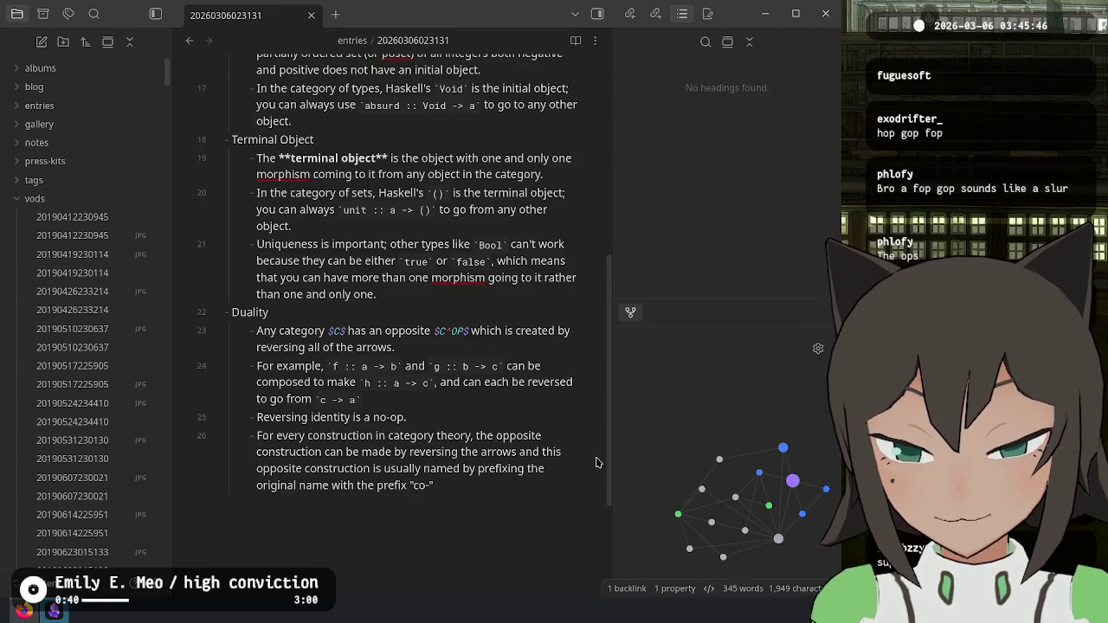
key("ctrl+e")
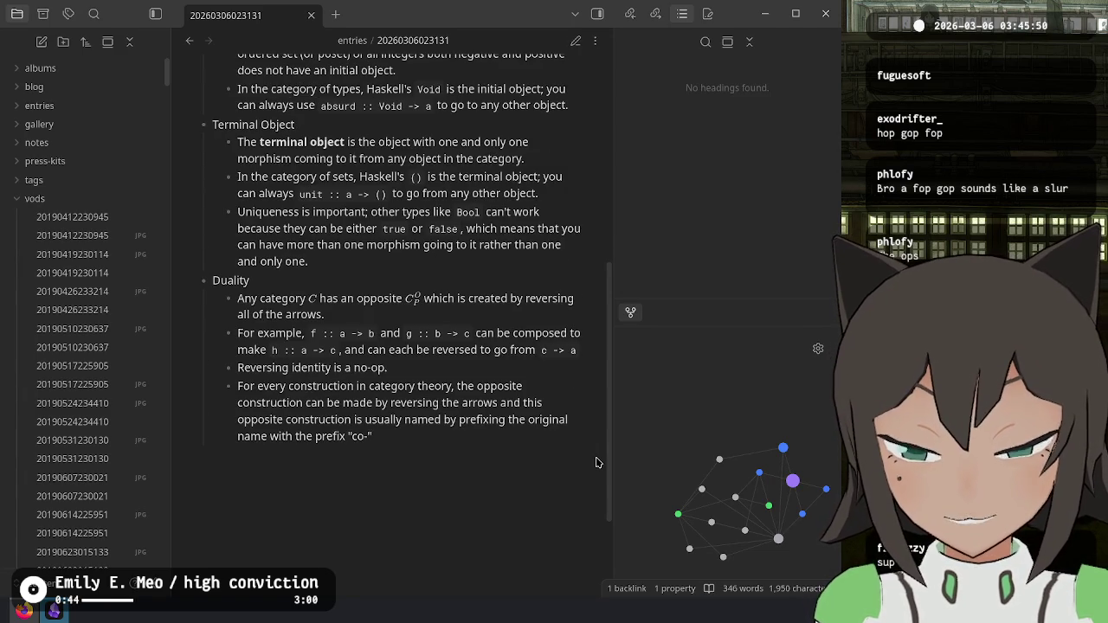
key("ctrl+e")
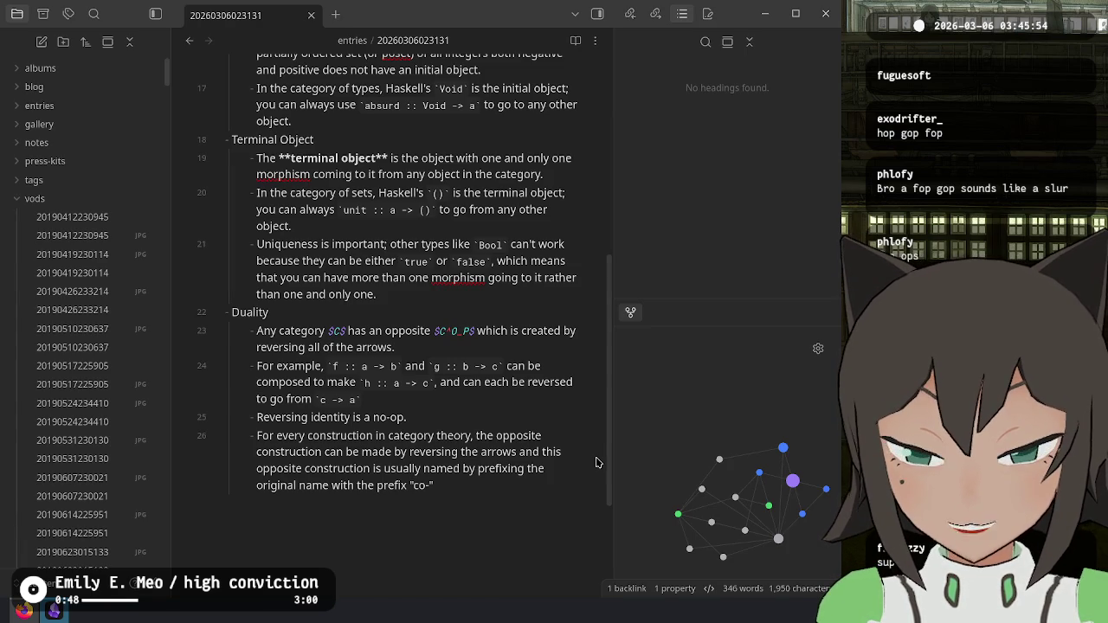
key("BackSpace")
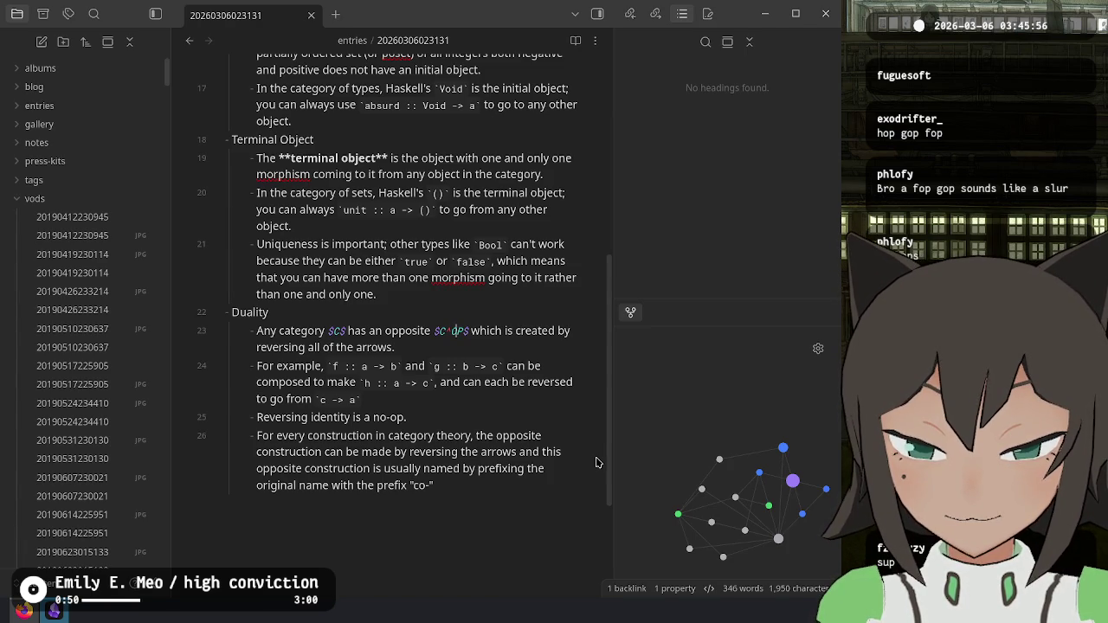
type("{")
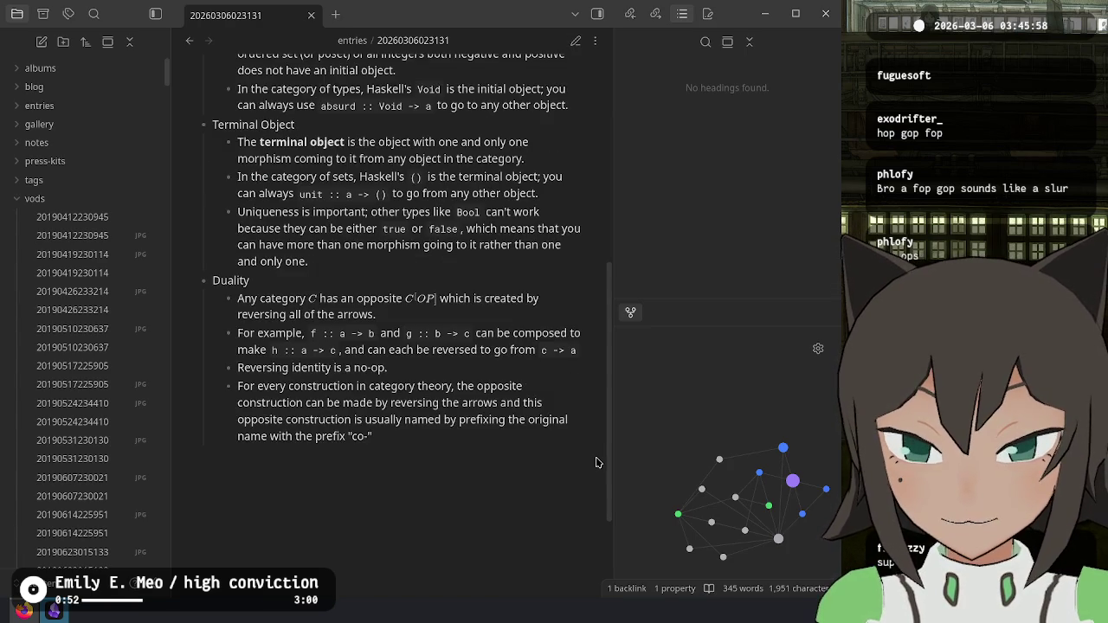
key("ctrl+z")
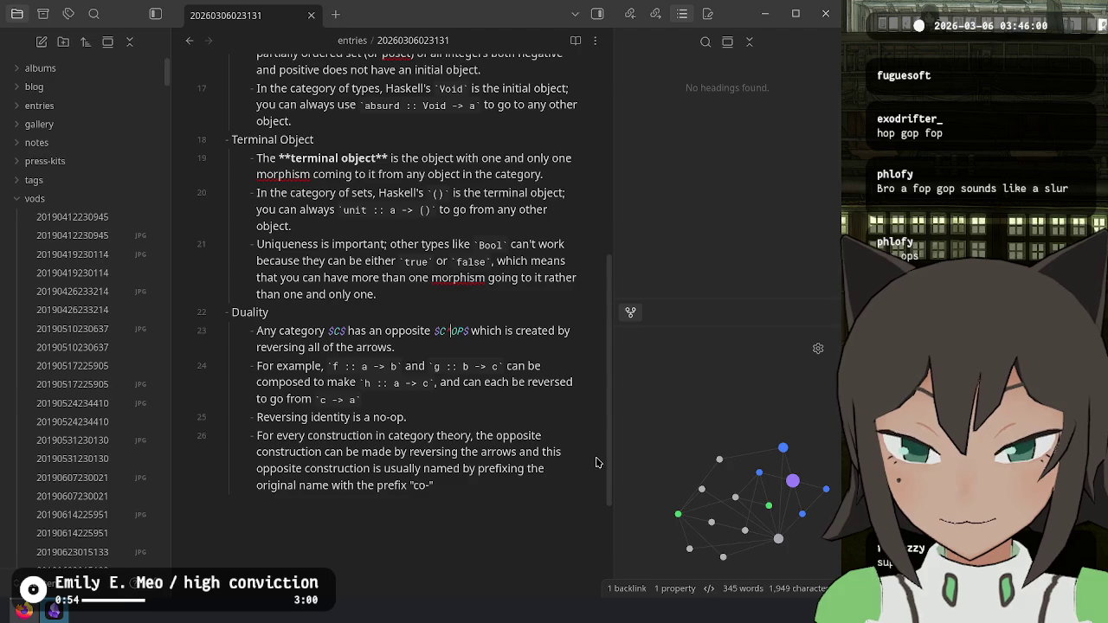
type("^")
key("ctrl+e")
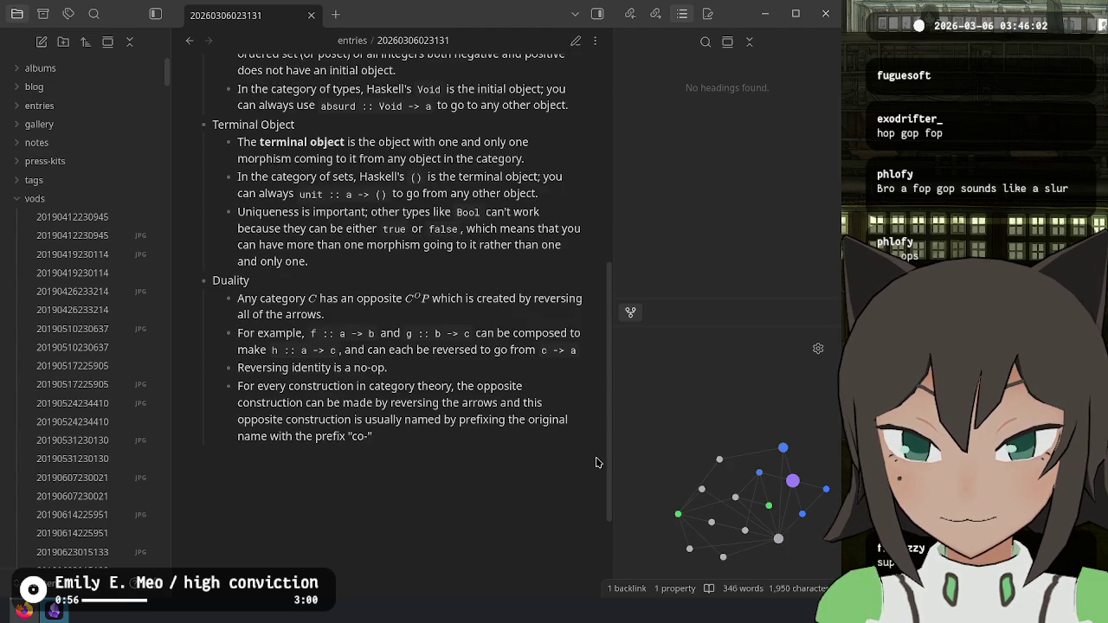
key("ctrl+e")
key("ctrl+e")
key("ctrl+e")
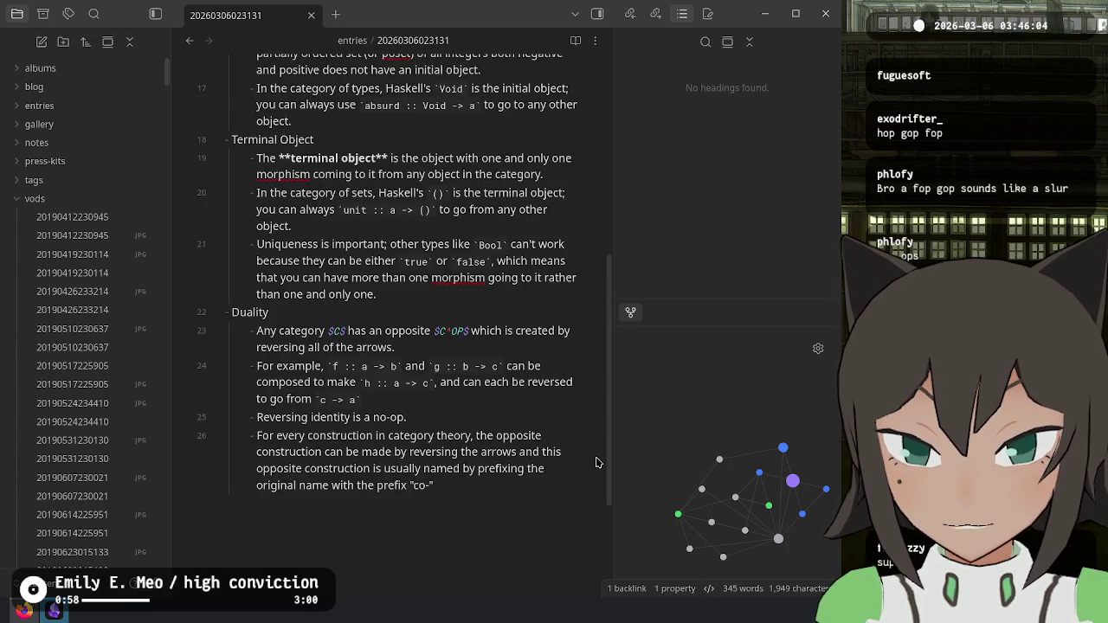
Step: Search 'latex superscript multiple characters' and read the TeX Stack Exchange answer on nested superscripts
key("alt+Tab")
key("ctrl+t")
type("late")
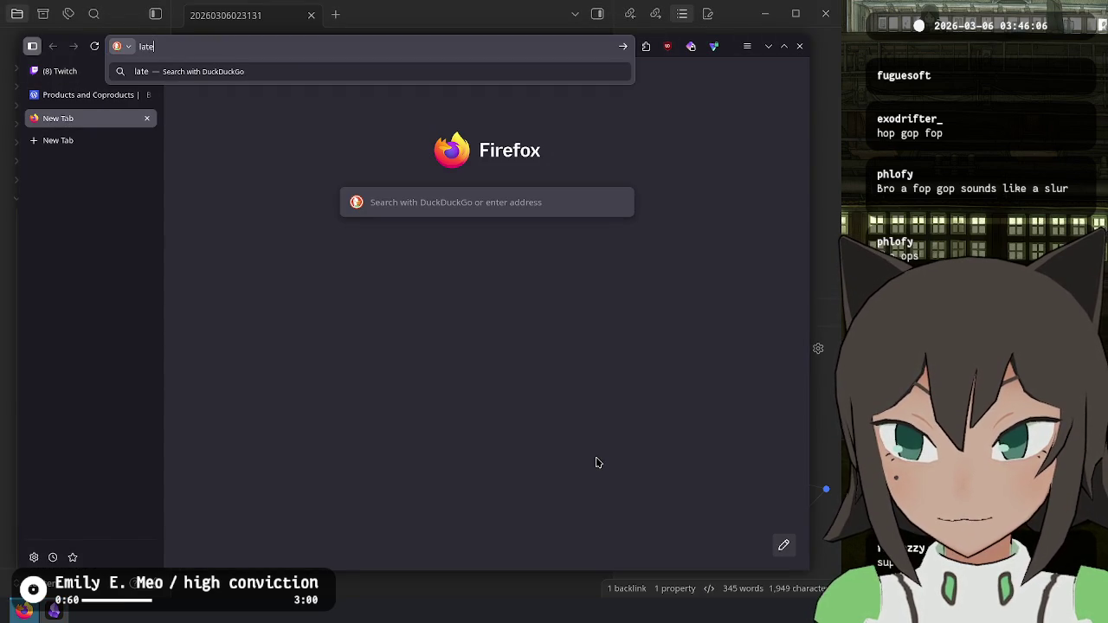
type("x su")
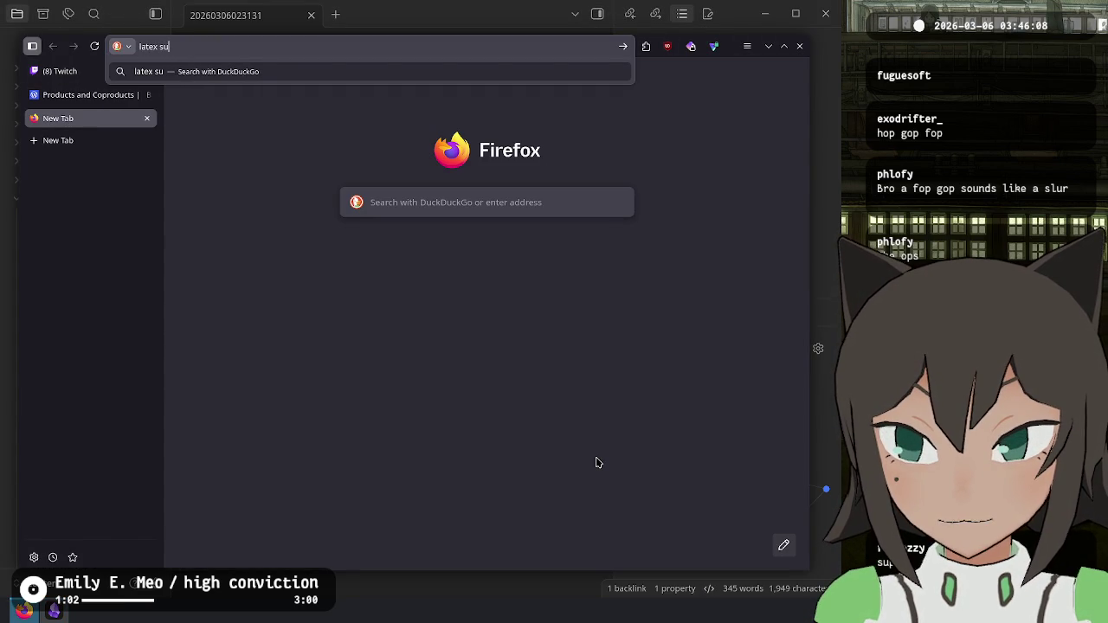
type("perscript ")
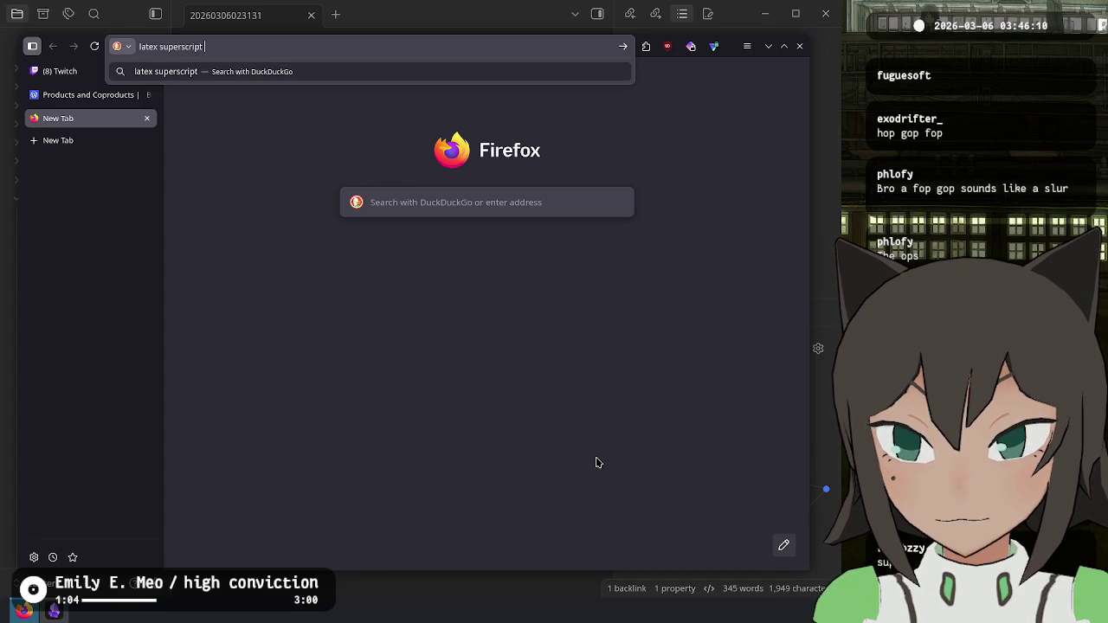
type("multiple characters")
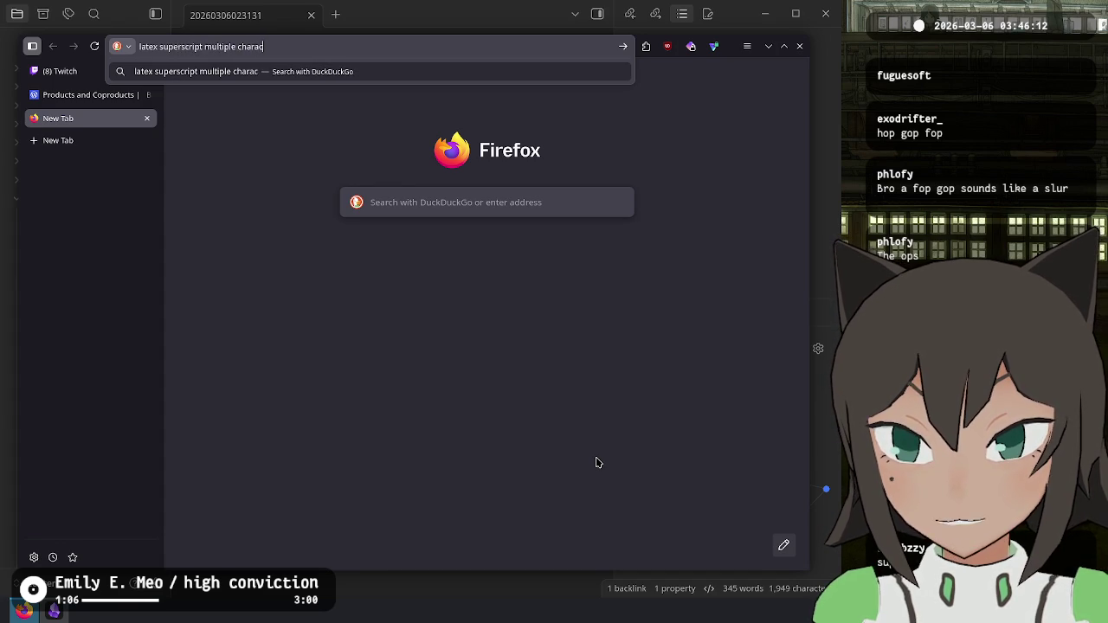
key("Return")
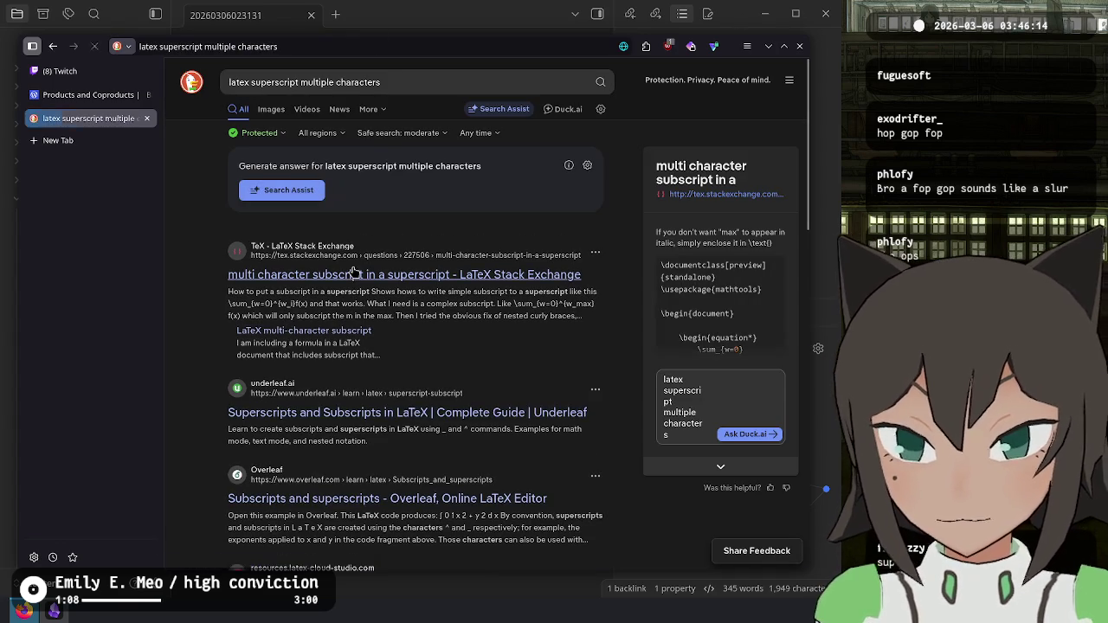
left_click(356, 297)
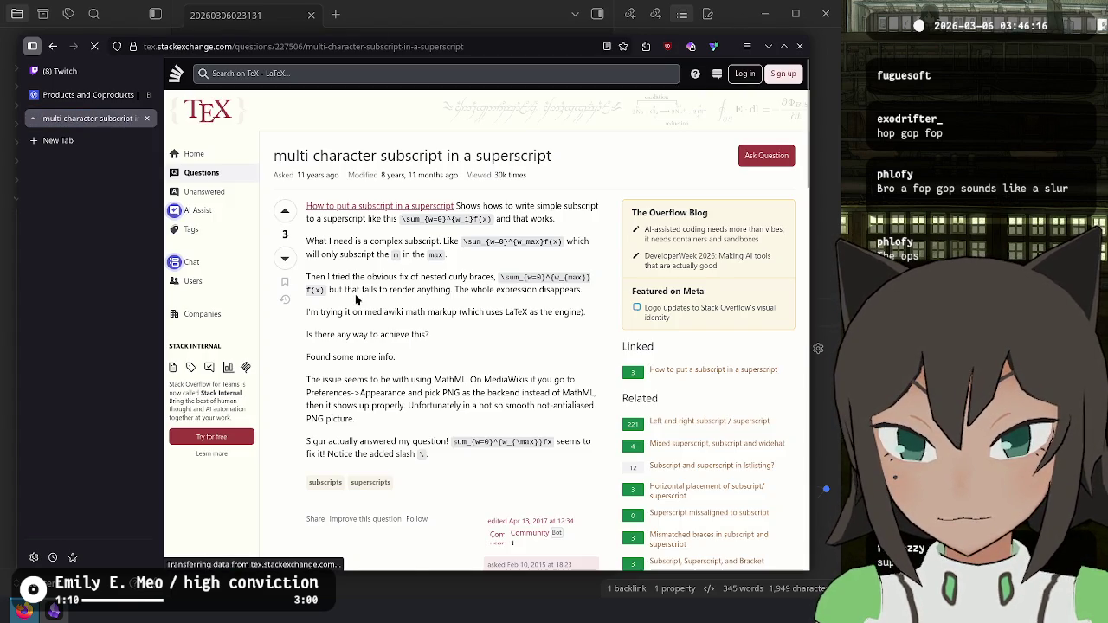
scroll(429, 313, "down", 6)
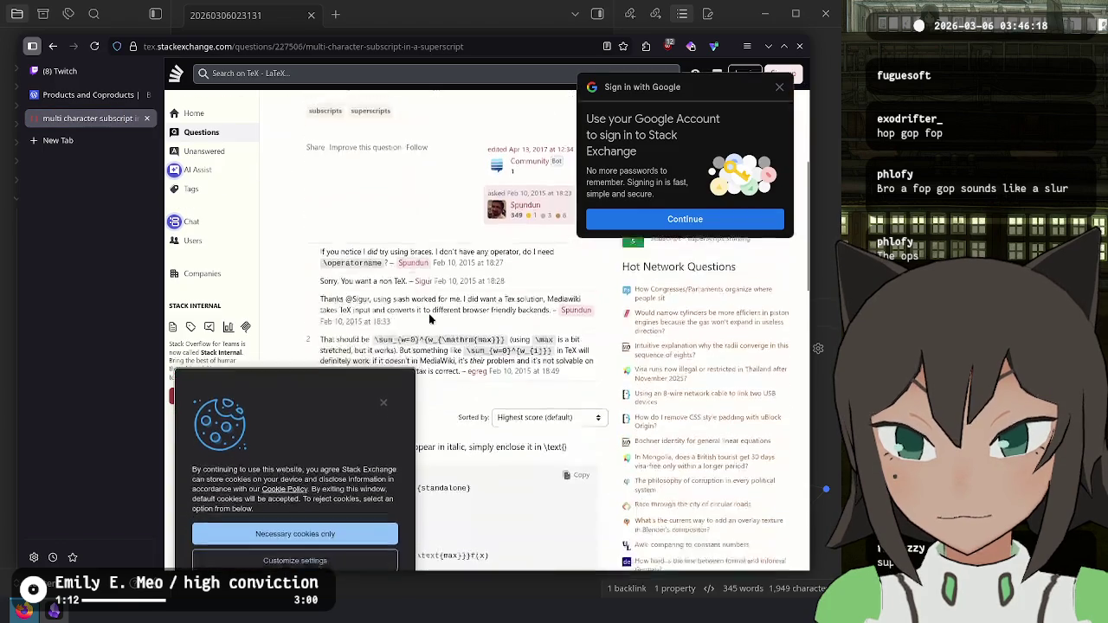
scroll(428, 313, "up", 4)
scroll(429, 319, "up", 3)
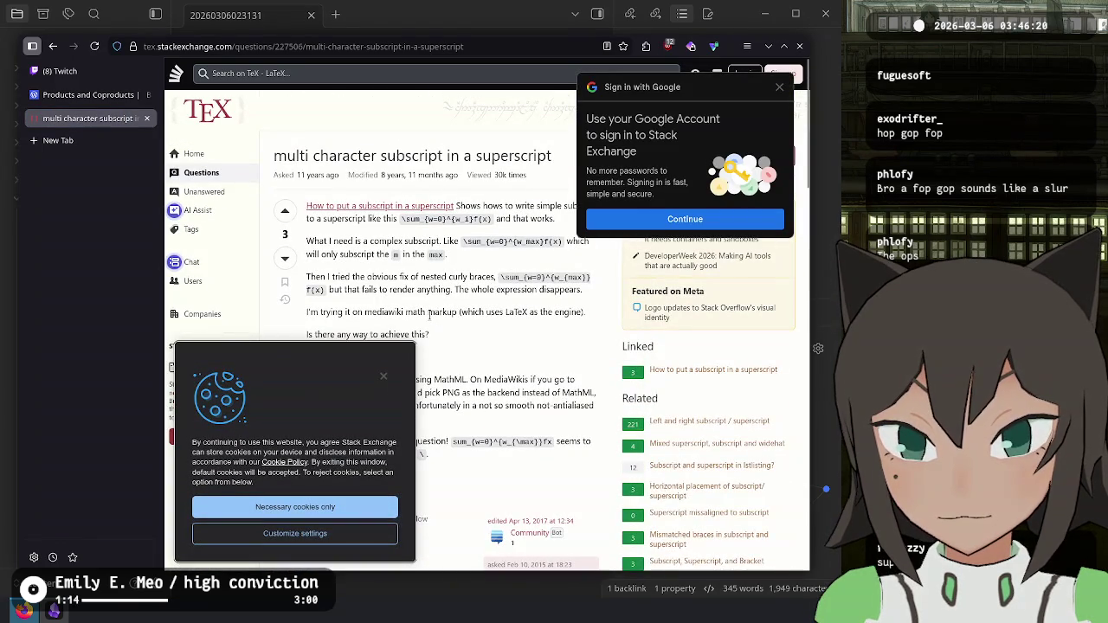
key("alt+Tab")
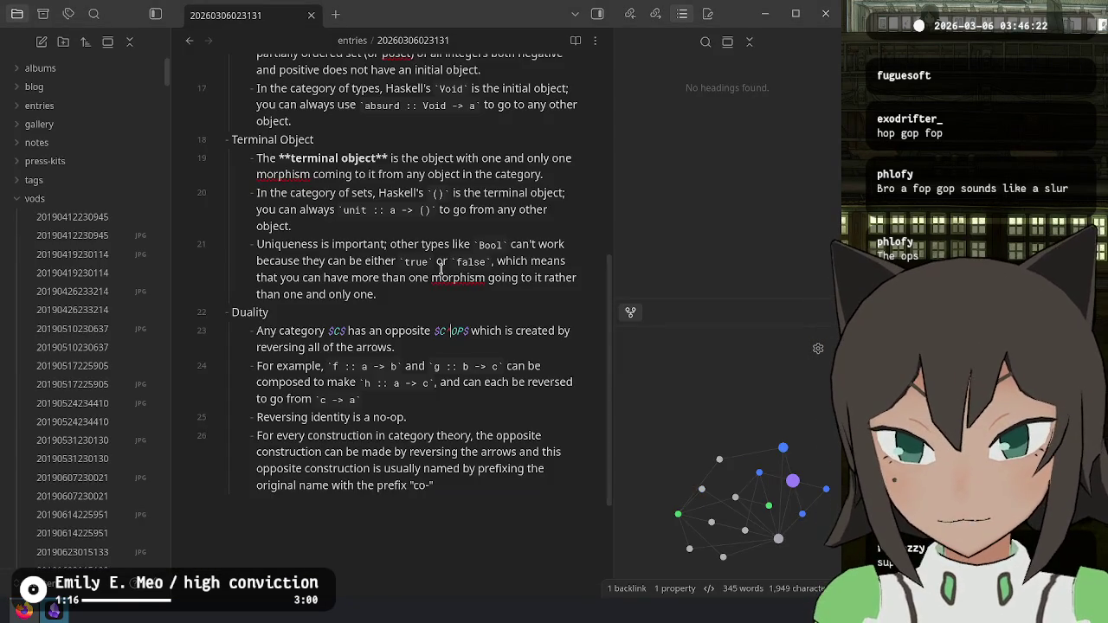
Step: Wrap OP in braces to write $C^{OP}$ and preview the superscript
type("{")
key("Right")
key("Right")
type("}")
key("ctrl+e")
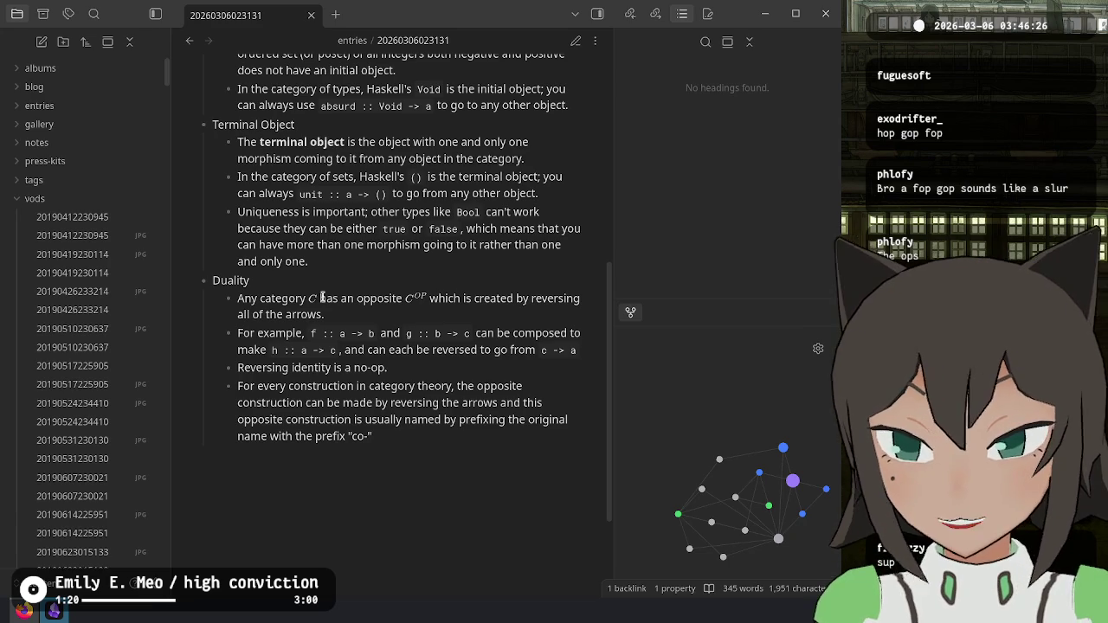
Step: Close the Stack Exchange tab and reread the article's sentence about terminal and initial objects
key("alt+Tab")
key("ctrl+w")
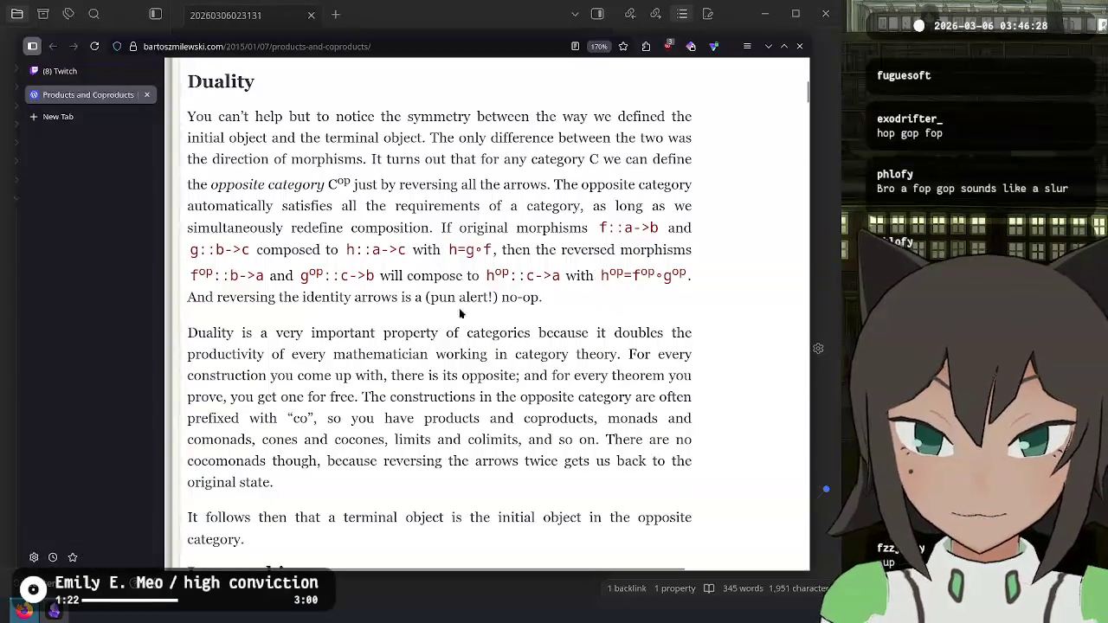
scroll(296, 281, "down", 3)
mouse_move(260, 263)
left_mouse_down()
mouse_move(453, 277)
mouse_move(590, 261)
mouse_move(383, 262)
mouse_move(396, 292)
mouse_move(260, 258)
mouse_move(342, 262)
left_mouse_up()
left_click(464, 328)
key("alt+Tab")
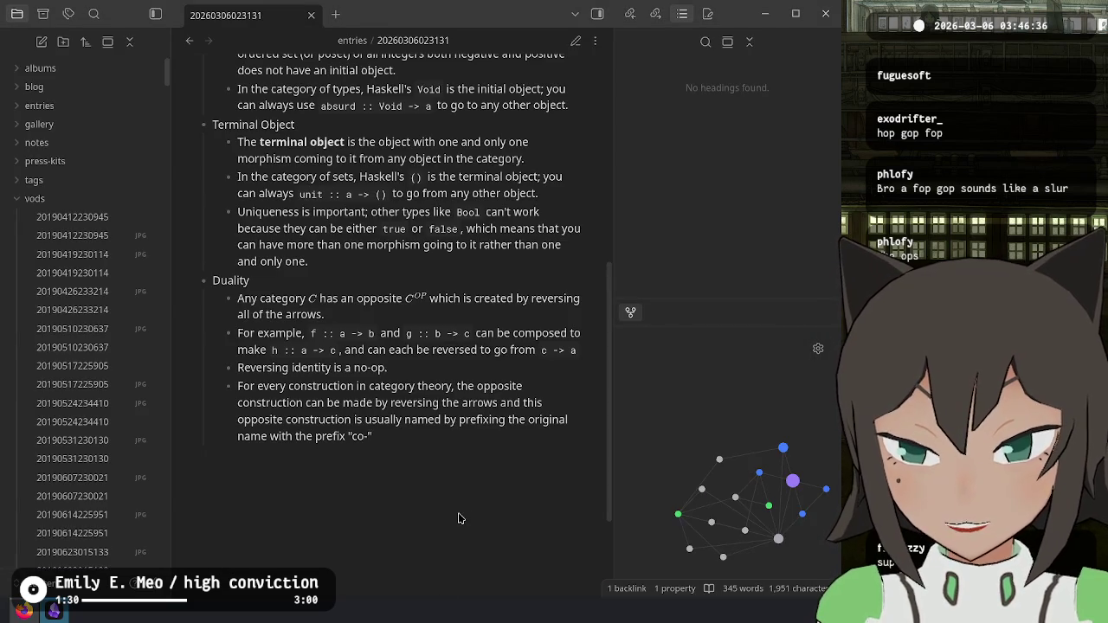
Step: Add the bullet 'The terminal object is the initial object in the opposite category.'
key("ctrl+e")
key("Return")
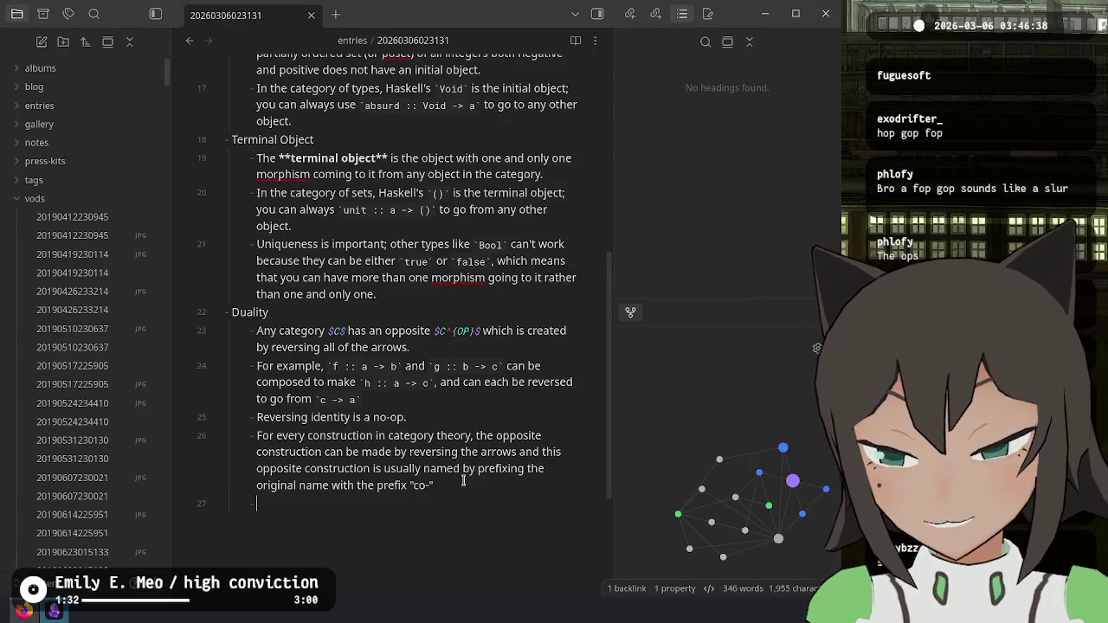
key("ctrl+z")
key("alt+Tab")
key("alt+Tab")
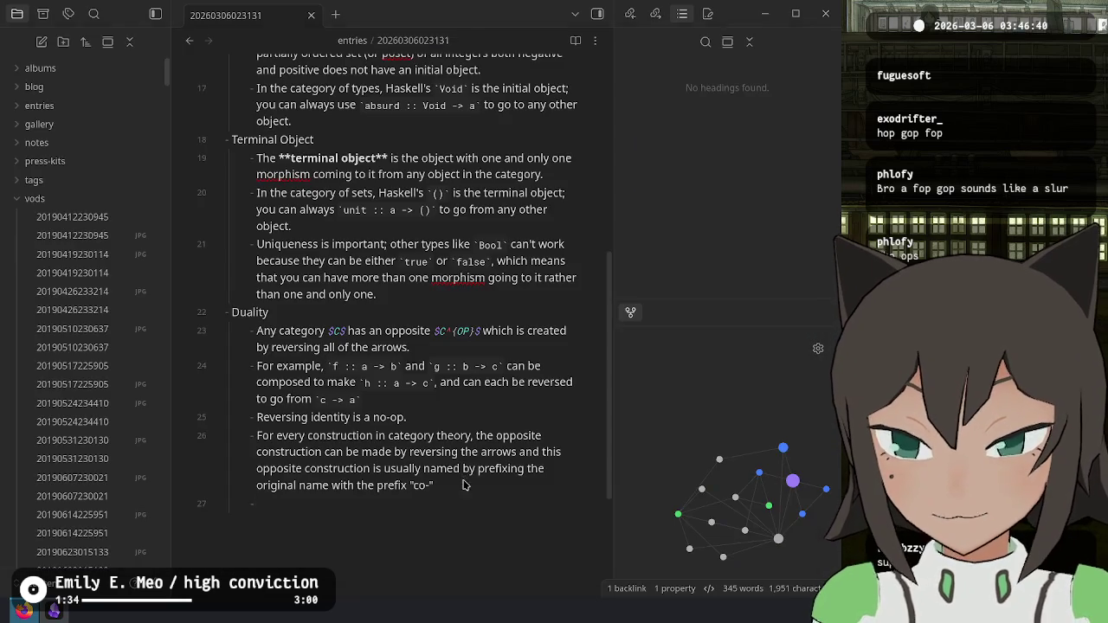
type("The te")
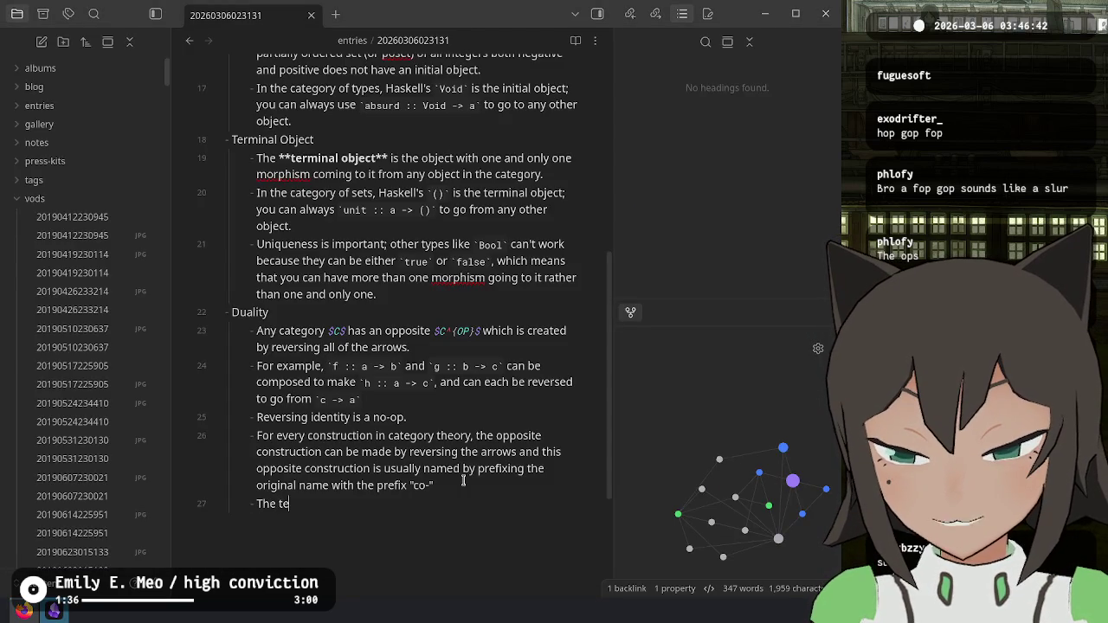
type("rminal obje")
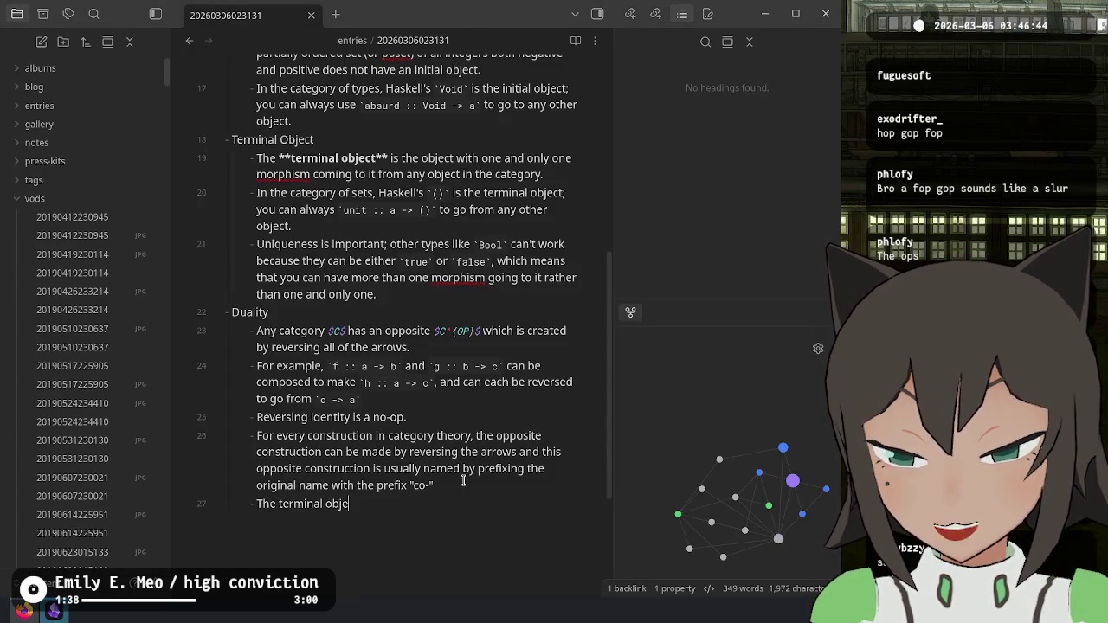
type("ct is the initial ob")
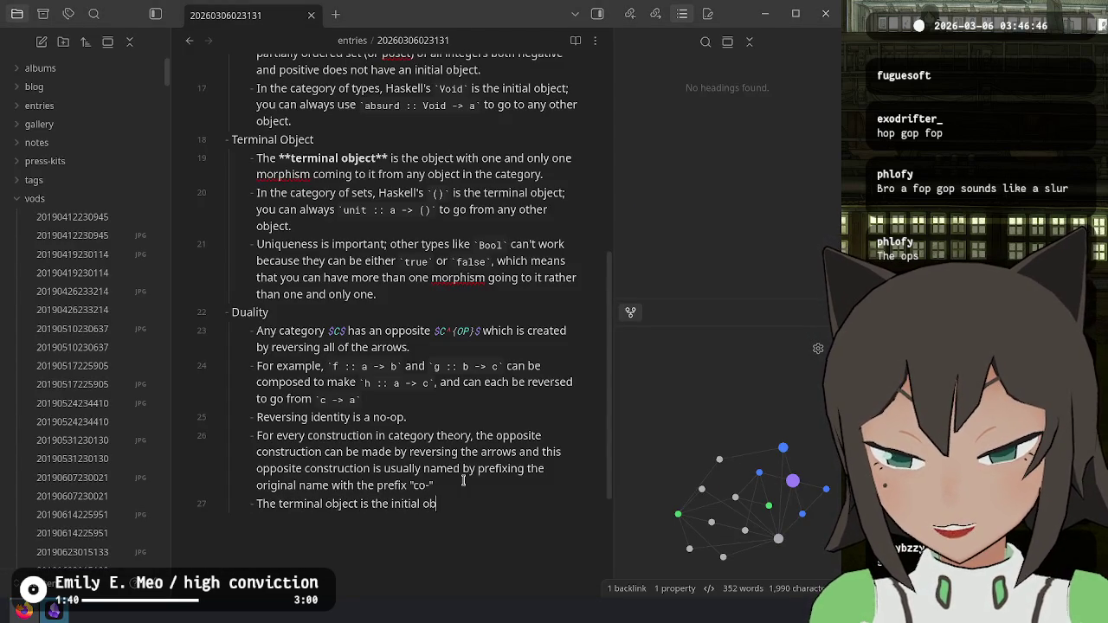
type("ject in the opposi")
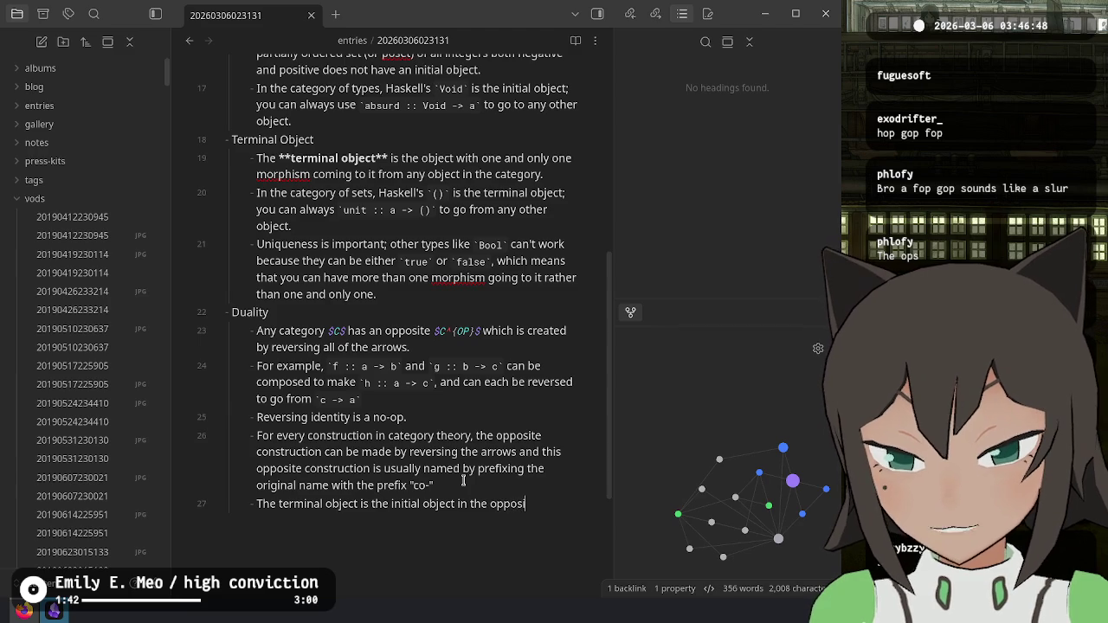
type("te category (a")
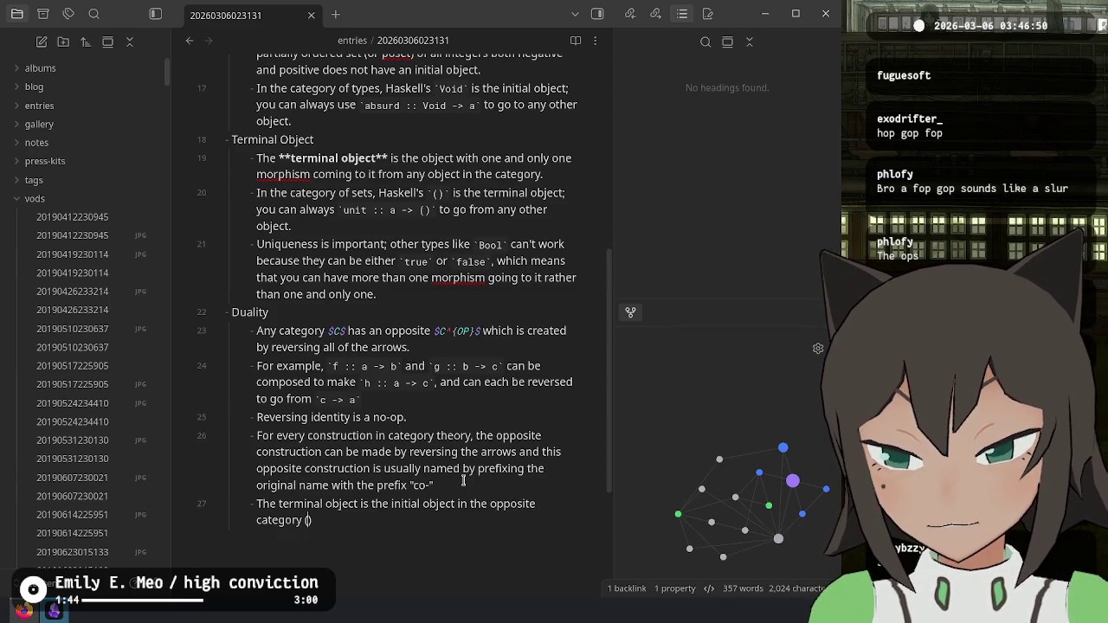
type("nd vice")
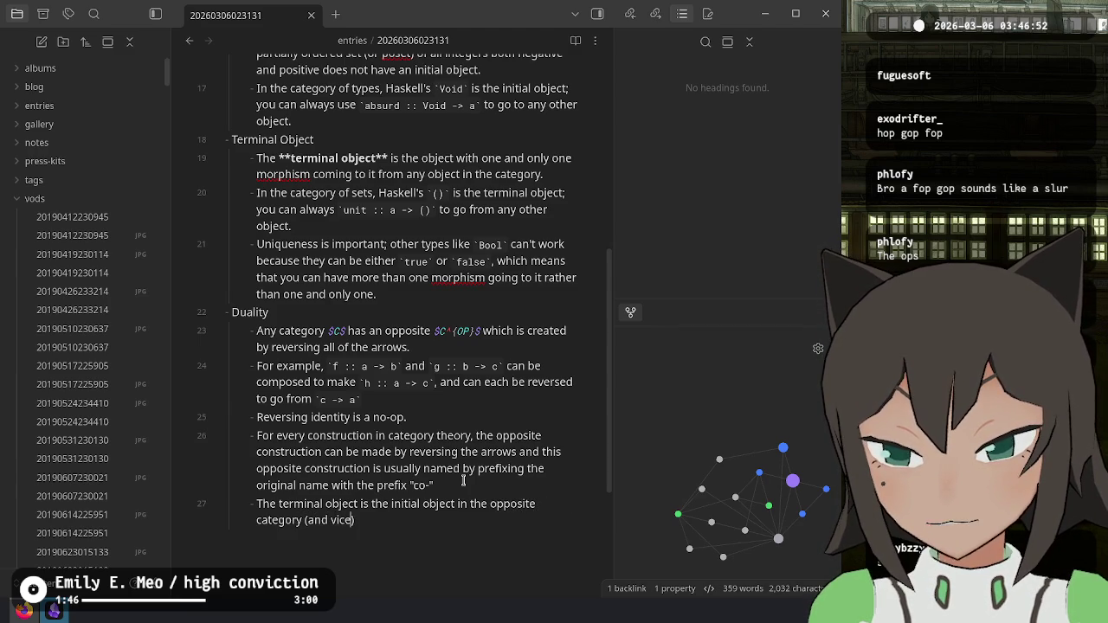
key("BackSpace")
key("BackSpace")
key("BackSpace")
type(".")
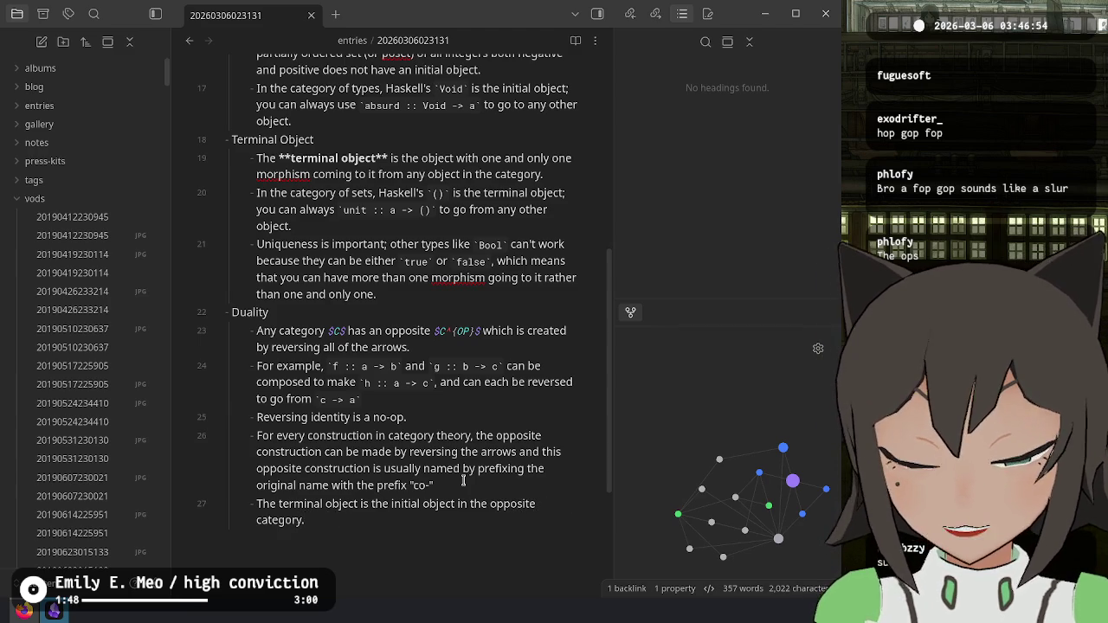
scroll(463, 481, "down", 3)
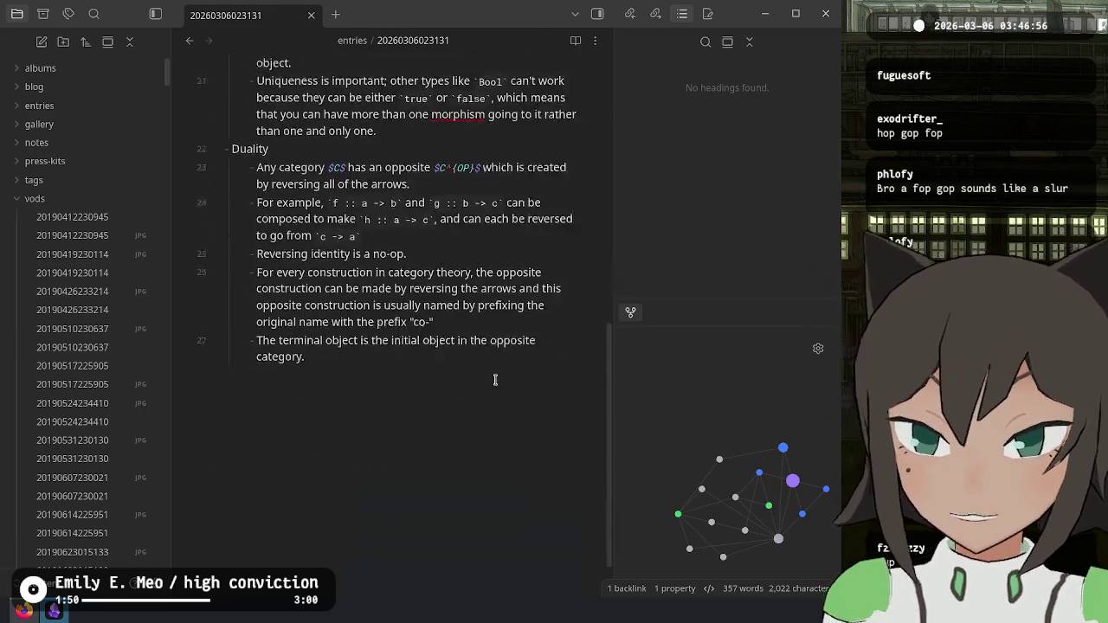
Step: Check the latest chat in the Twitch stream manager, dismissing the tab-list context menu
key("alt+Tab")
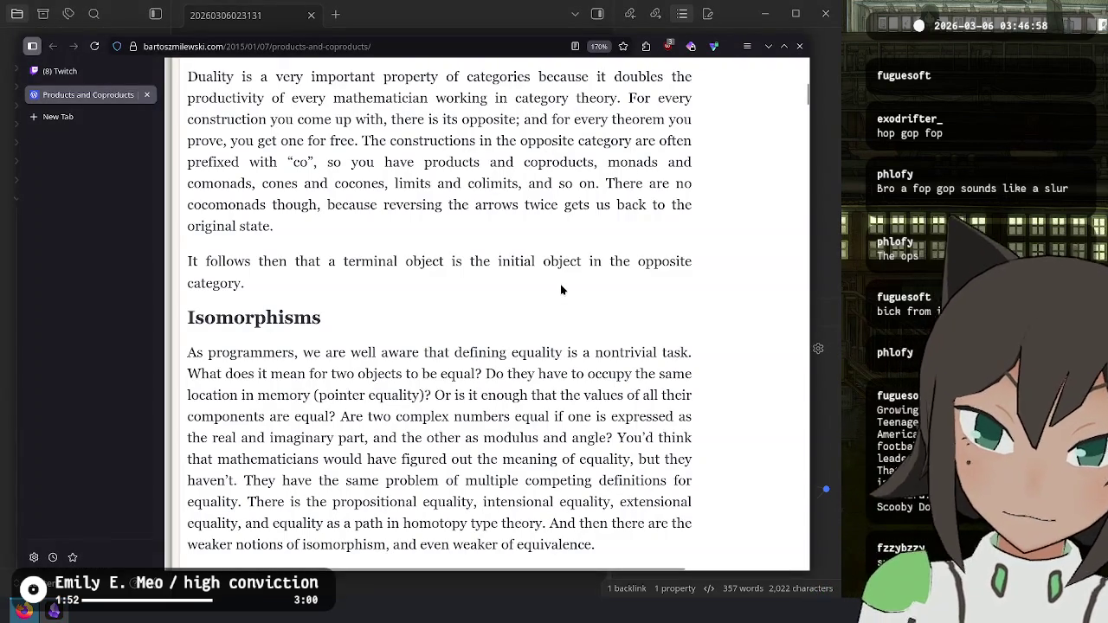
scroll(560, 286, "down", 5)
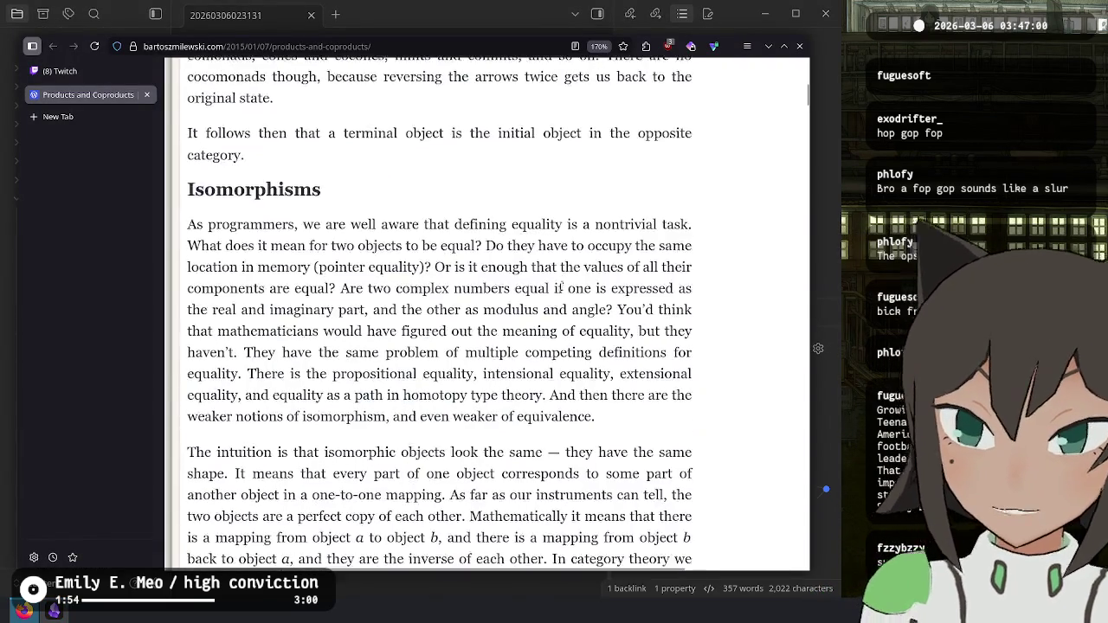
left_click(92, 75)
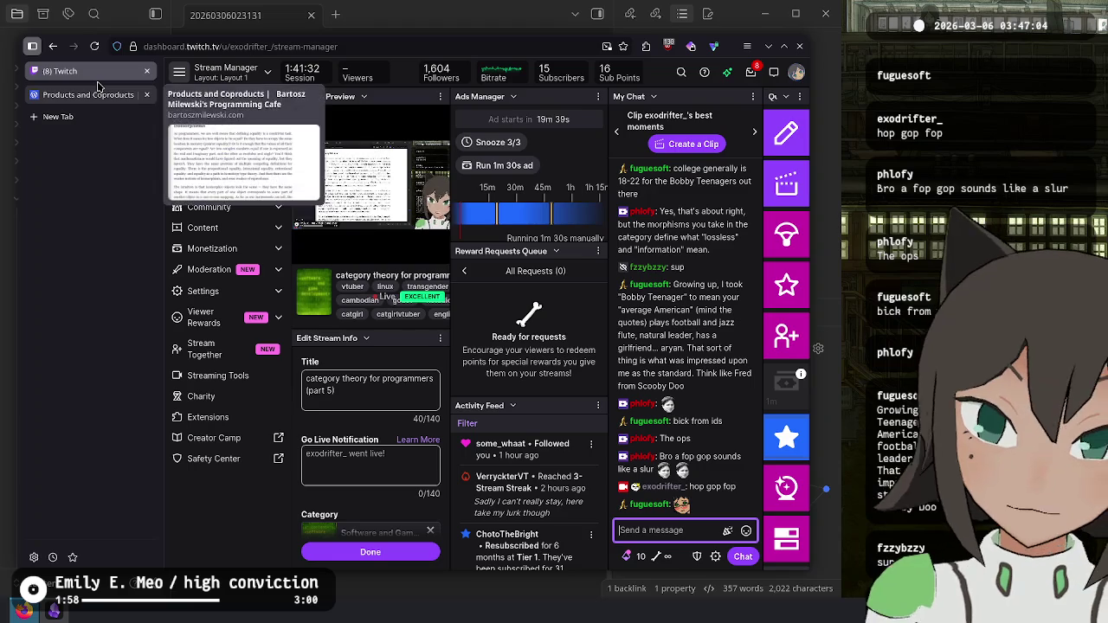
mouse_move(368, 76)
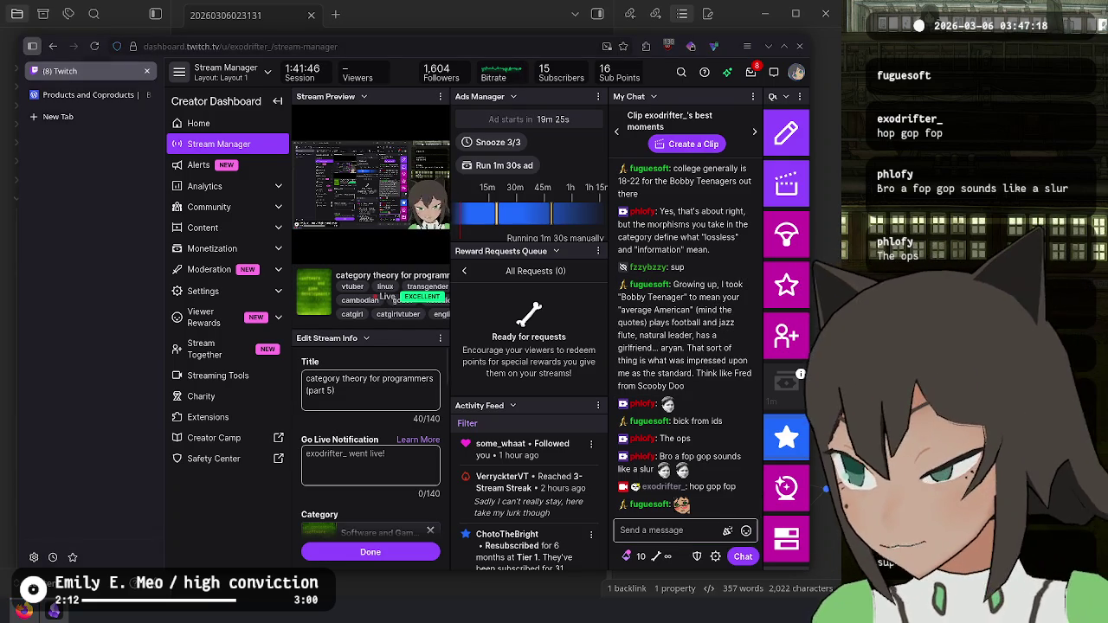
right_click(93, 121)
left_click(54, 171)
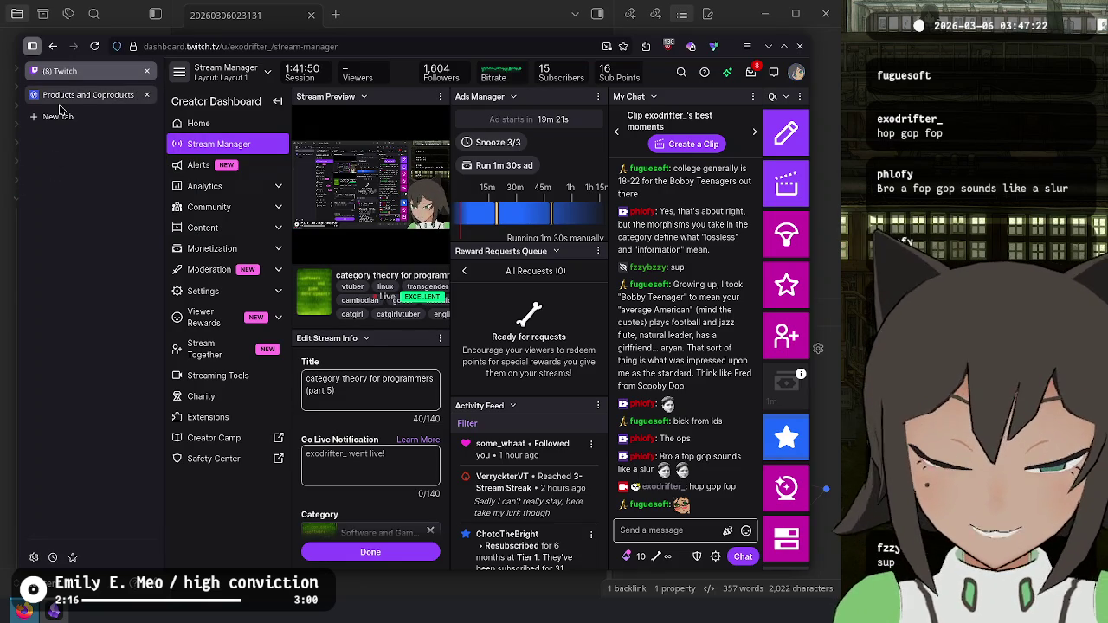
Step: Return to the Products and Coproducts article and read its opening passage on defining equality
left_click(60, 102)
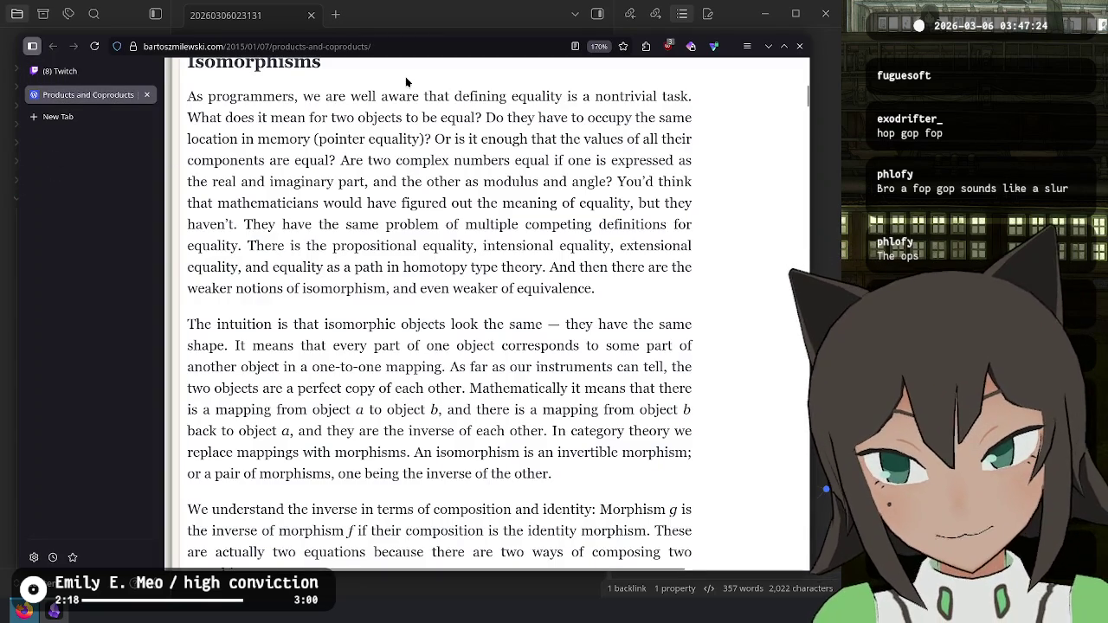
scroll(214, 154, "up", 3)
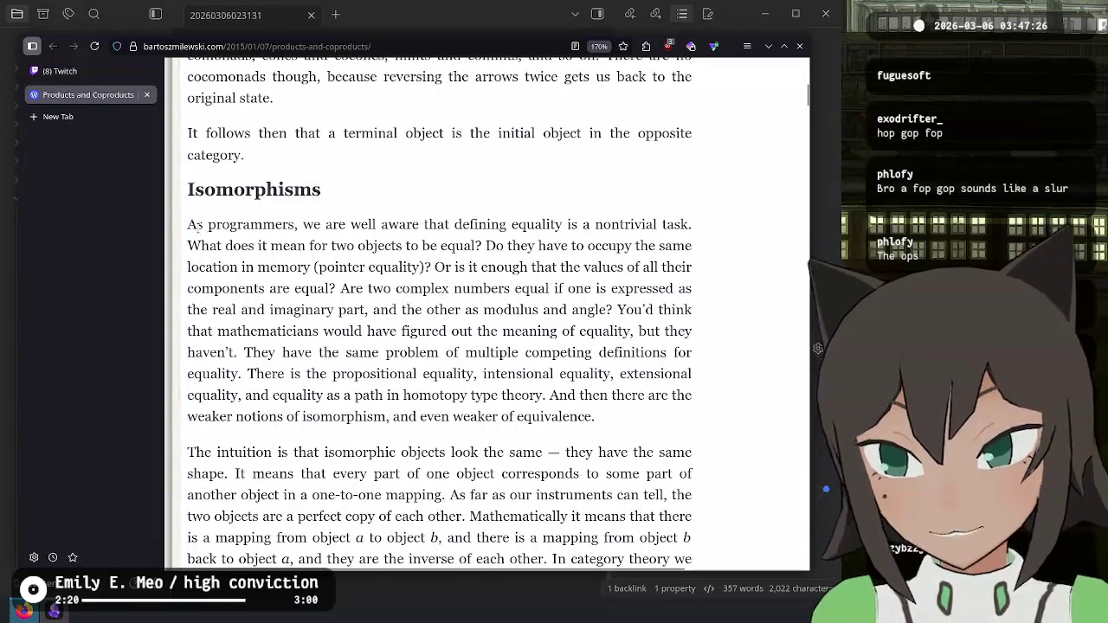
mouse_move(188, 224)
left_mouse_down()
mouse_move(752, 230)
mouse_move(693, 228)
left_mouse_up()
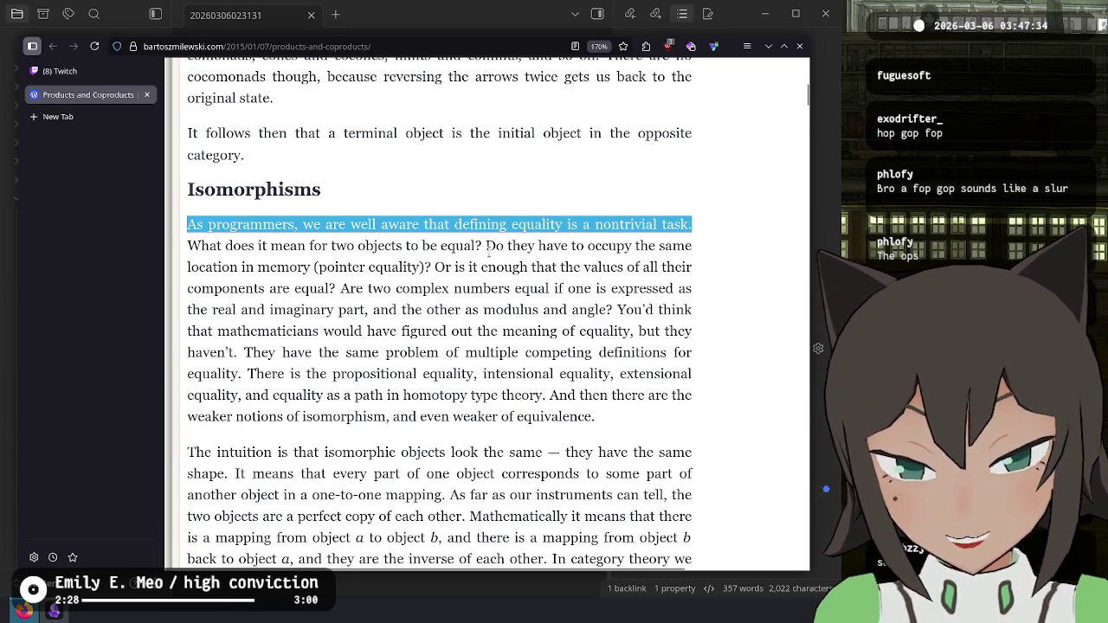
mouse_move(486, 247)
left_mouse_down()
mouse_move(380, 484)
mouse_move(299, 288)
mouse_move(391, 249)
mouse_move(414, 266)
mouse_move(591, 269)
mouse_move(325, 309)
mouse_move(332, 290)
mouse_move(563, 284)
mouse_move(336, 332)
mouse_move(238, 312)
mouse_move(616, 305)
left_mouse_up()
left_click(451, 264)
left_click(345, 289)
left_click(618, 306)
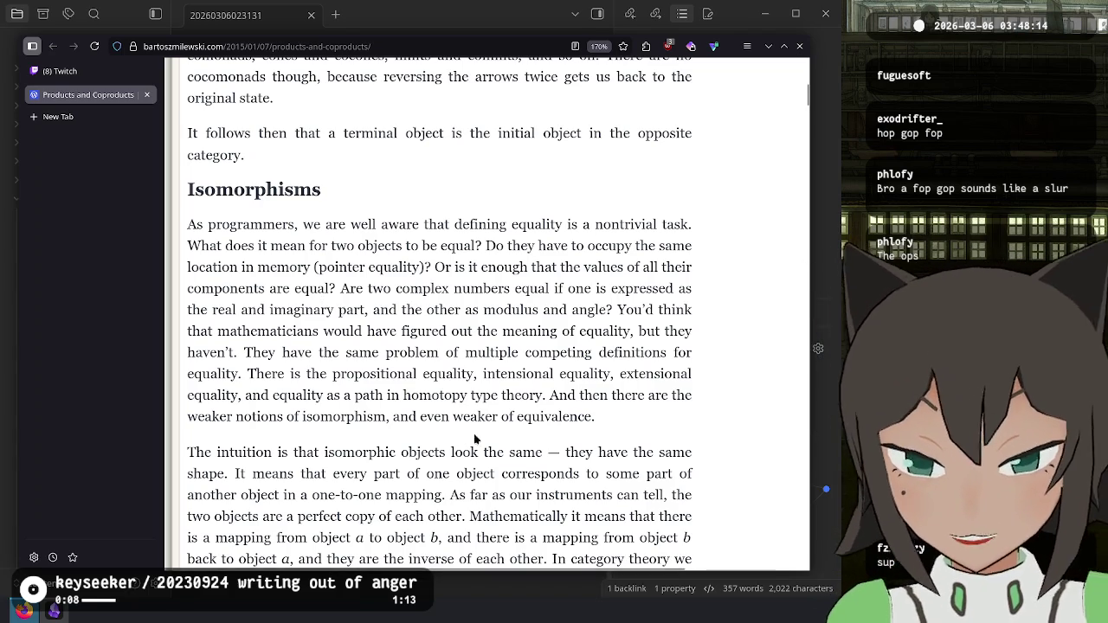
Step: Read that isomorphic objects look the same and that their mappings are inverses
left_click_drag(543, 451, 187, 451)
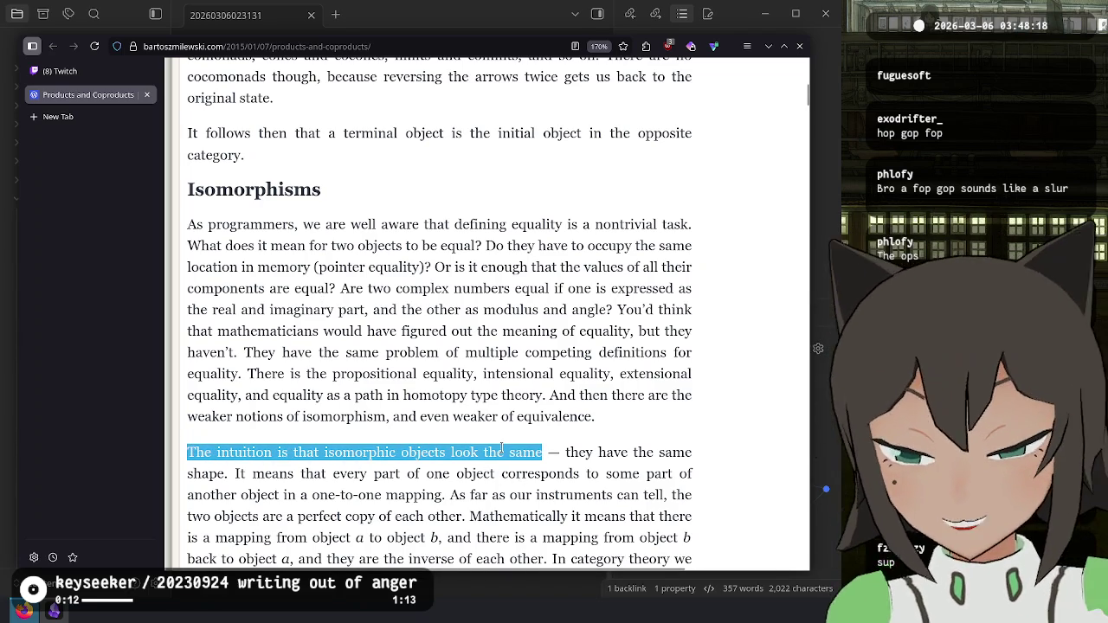
scroll(569, 402, "down", 1)
scroll(568, 402, "down", 3)
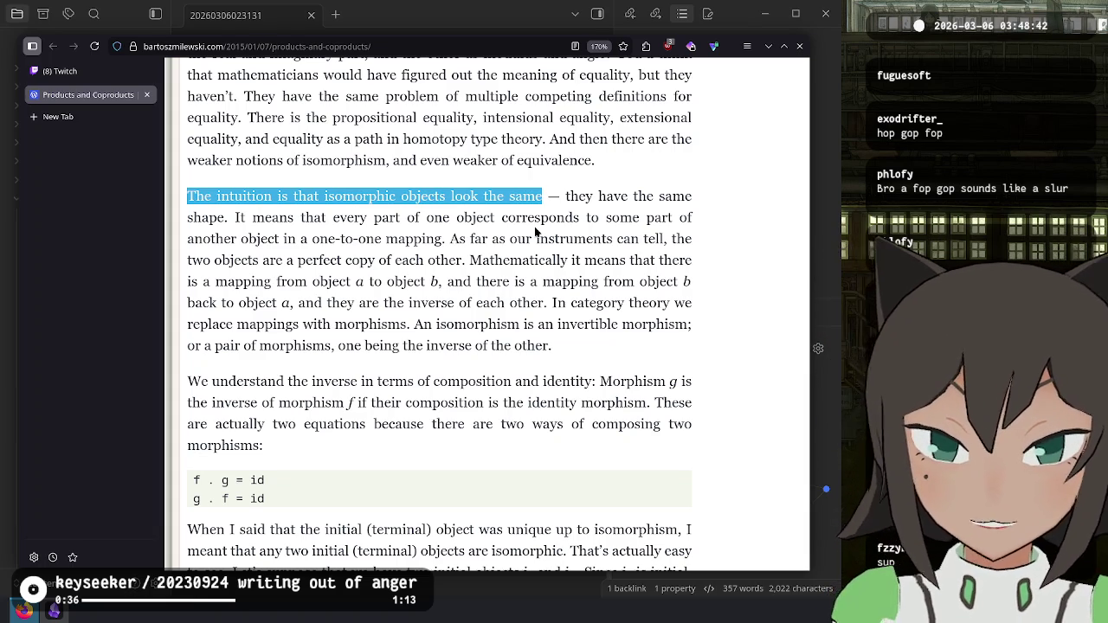
left_click_drag(545, 303, 291, 310)
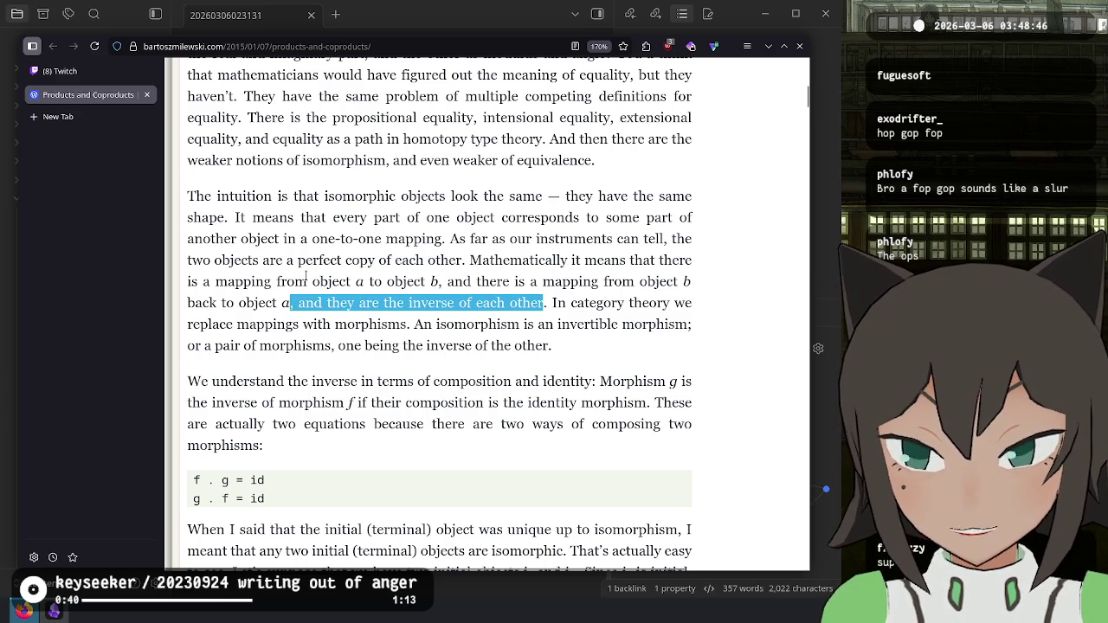
left_click_drag(592, 282, 454, 282)
left_click_drag(213, 282, 236, 283)
left_click_drag(420, 303, 498, 325)
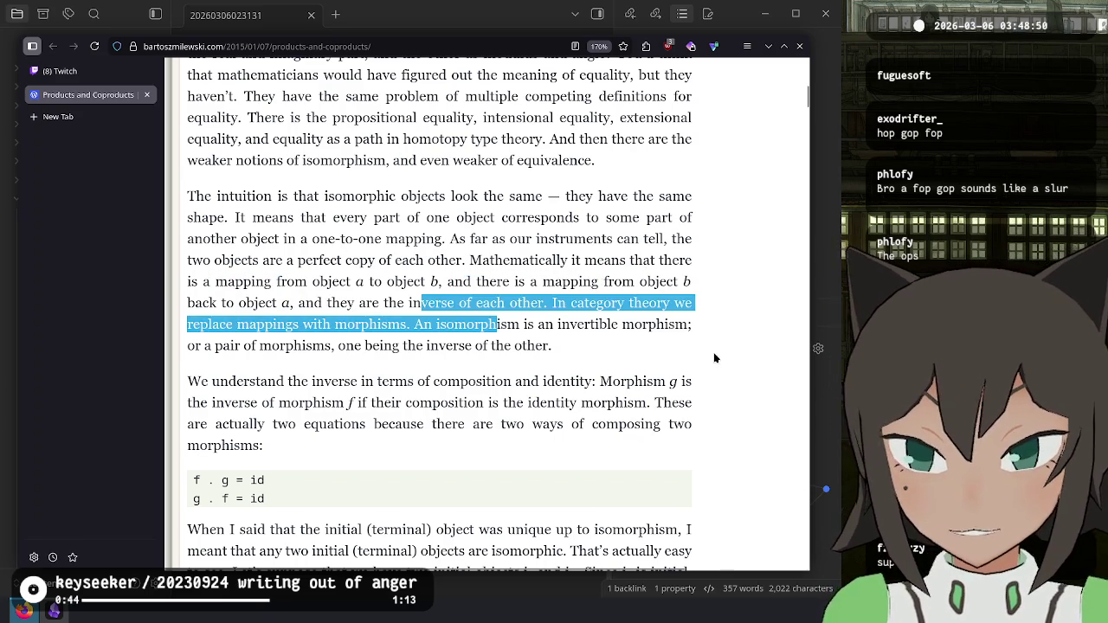
left_click(612, 303)
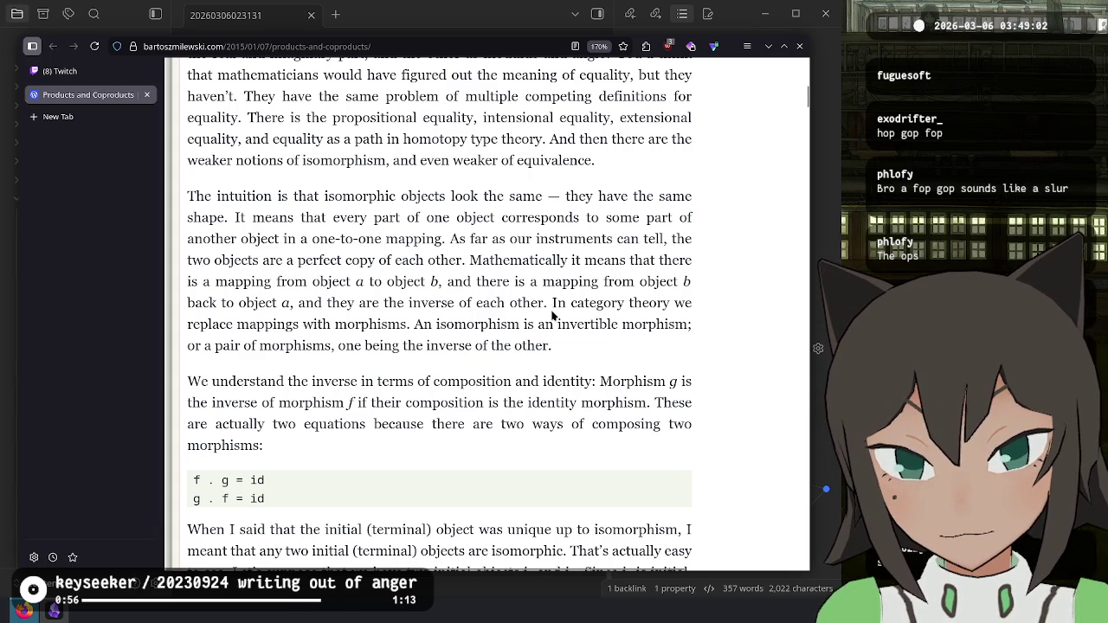
Step: Read that an isomorphism is an invertible morphism between objects a and b
mouse_move(419, 324)
left_mouse_down()
mouse_move(649, 327)
mouse_move(383, 325)
mouse_move(713, 327)
mouse_move(689, 326)
left_mouse_up()
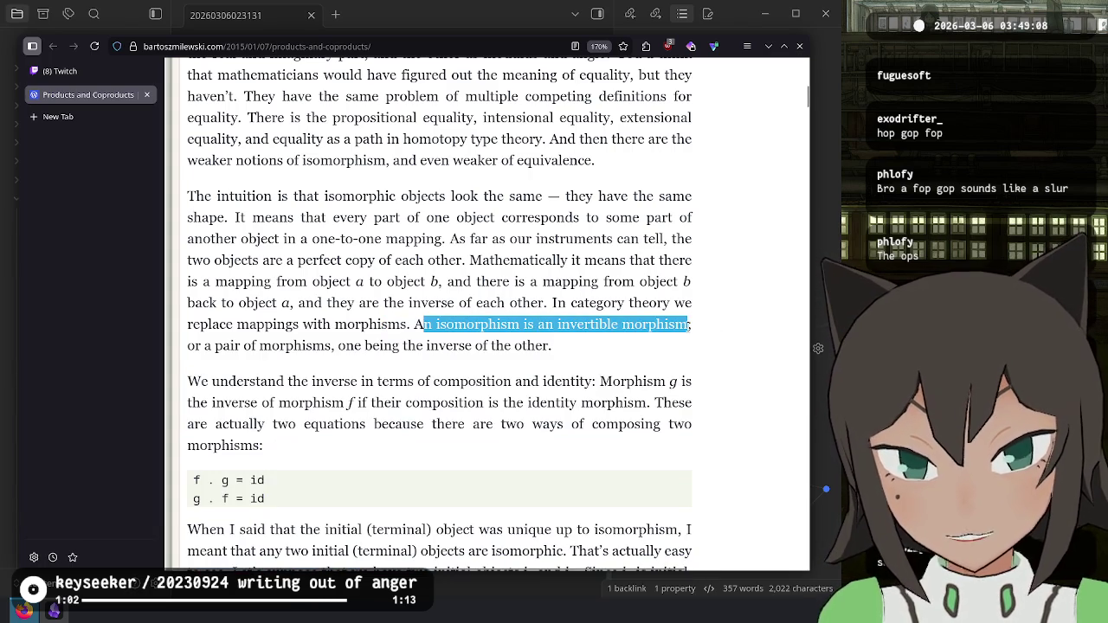
left_click(630, 323)
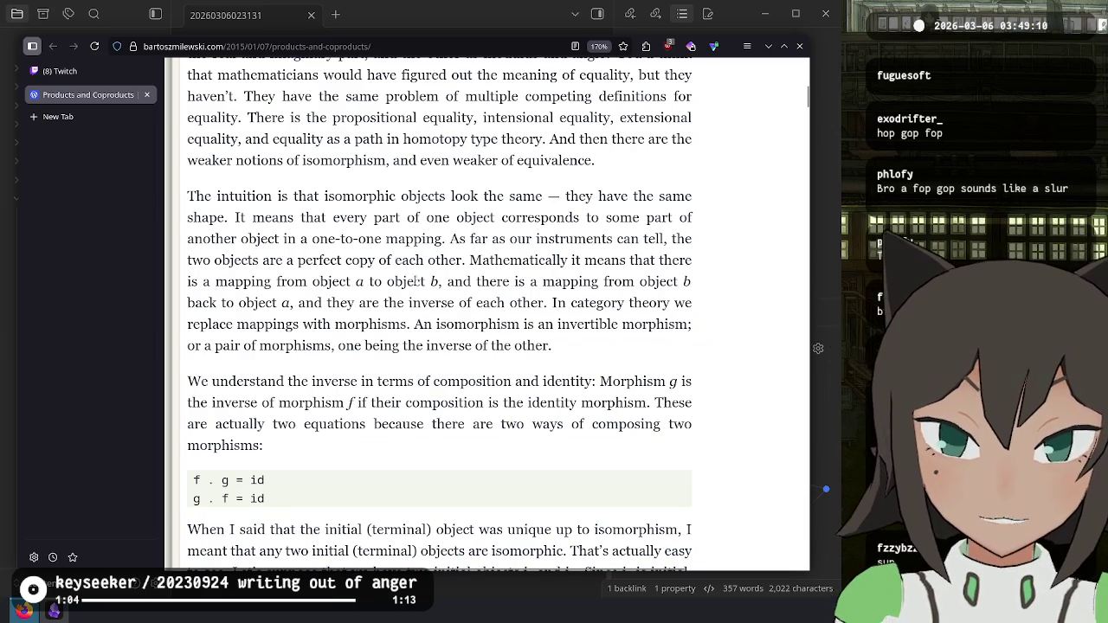
mouse_move(205, 281)
left_mouse_down()
mouse_move(594, 281)
mouse_move(372, 302)
left_mouse_up()
left_click(507, 321)
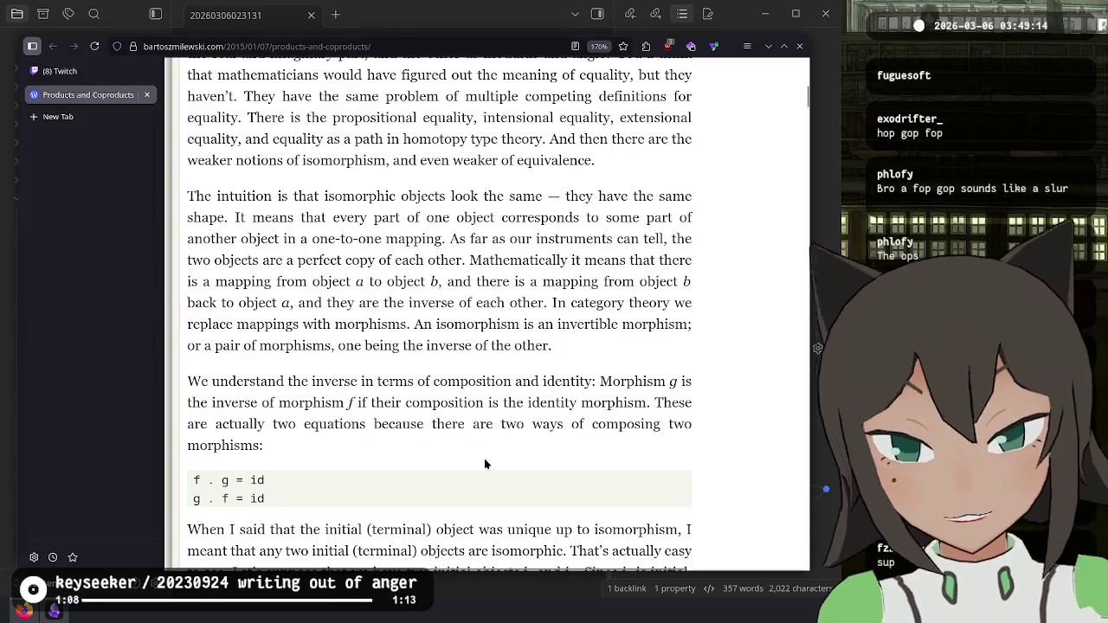
Step: Start an Isomorphisms section with a bullet: functions a -> b and b -> a are inverses
key("alt+Tab")
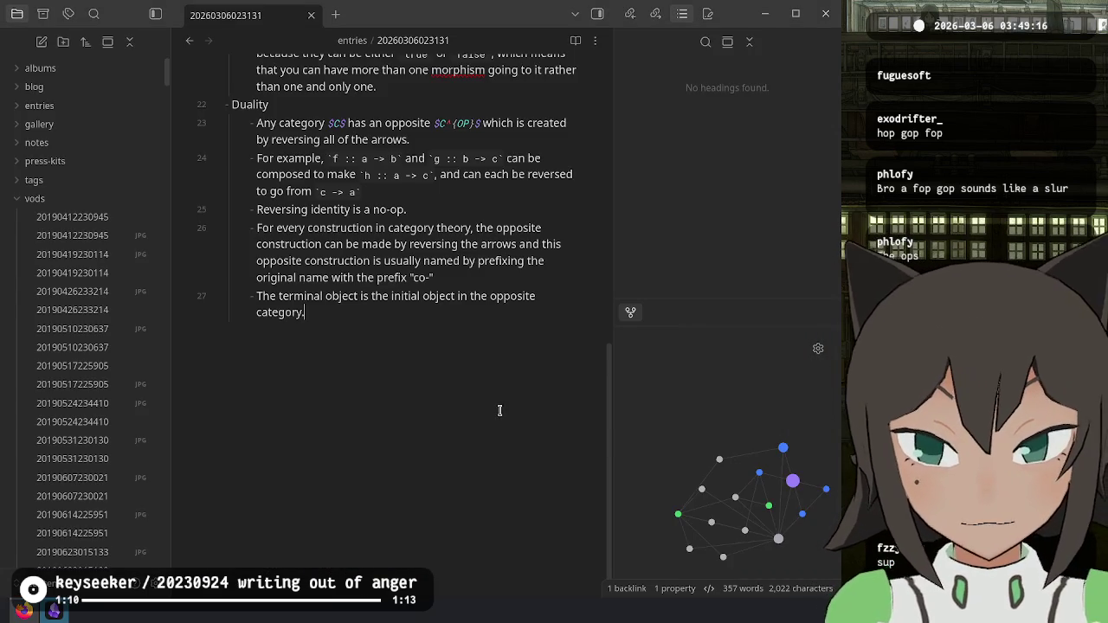
type("An")
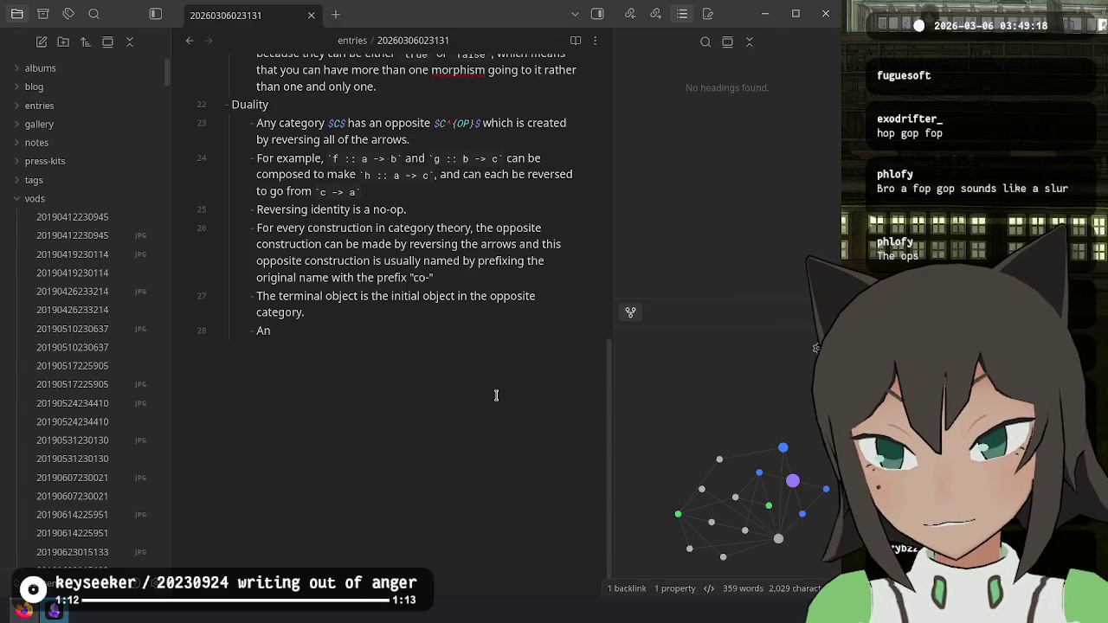
key("Return")
type("Is")
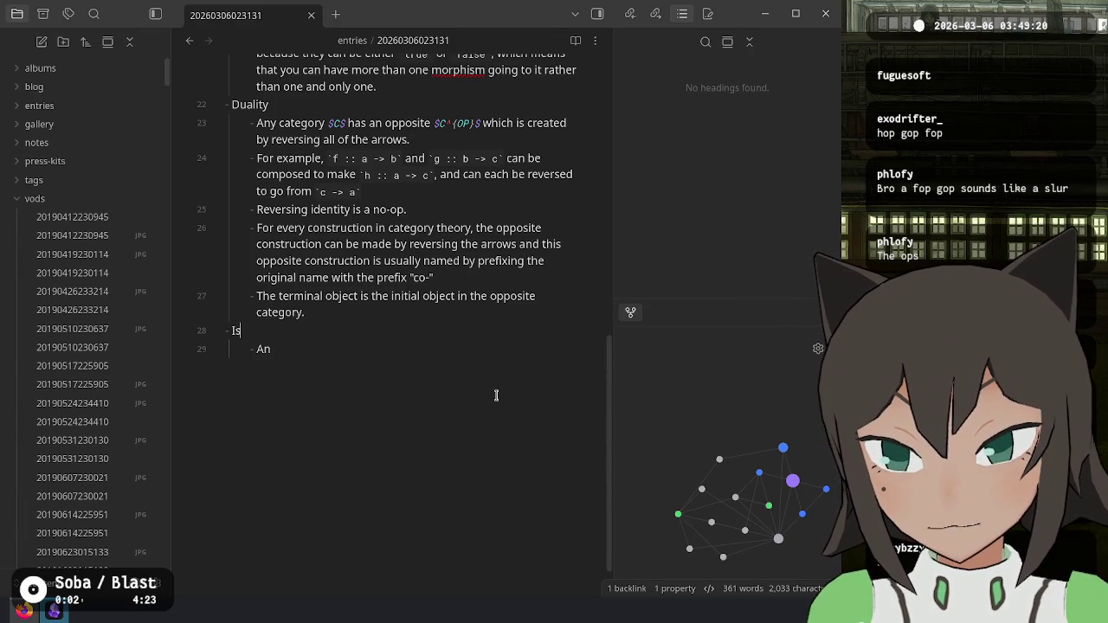
type("omorphisms")
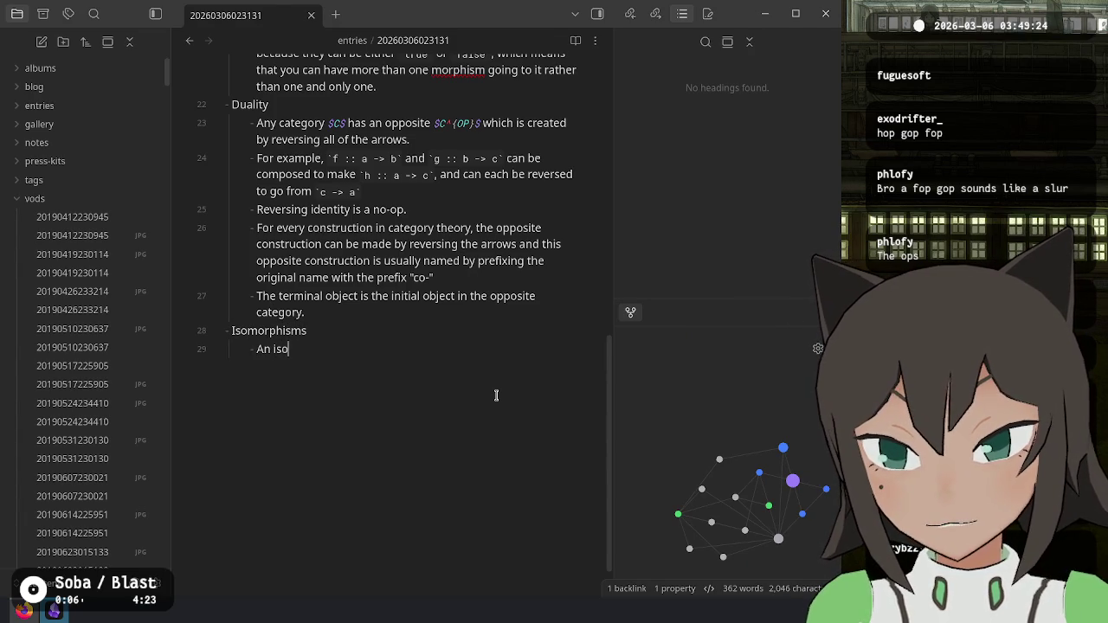
type("morphism is")
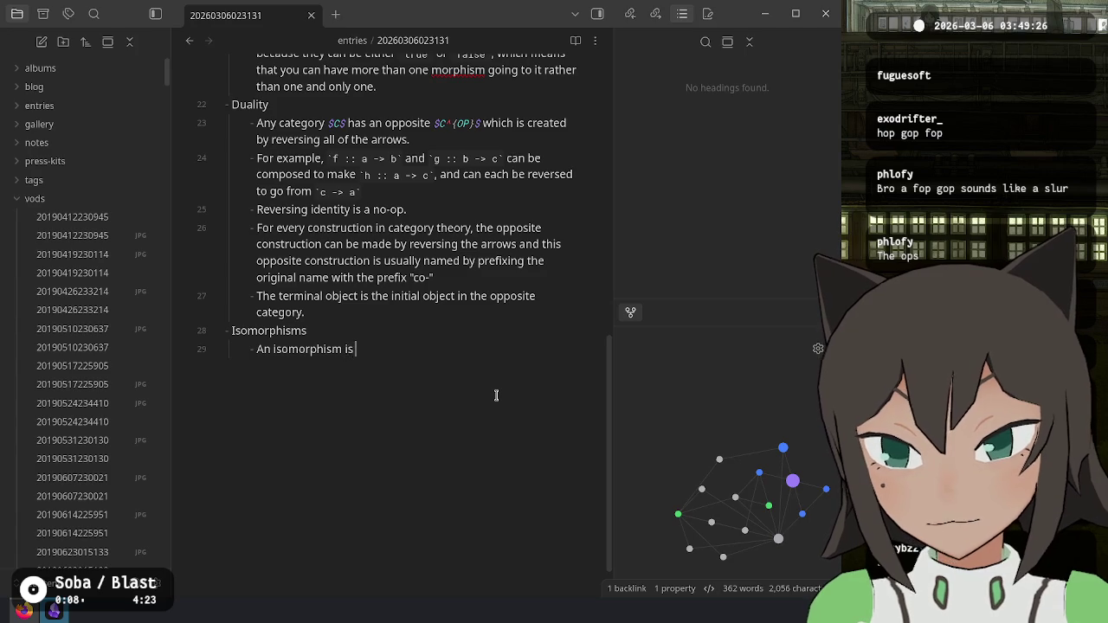
type(" a pair of f")
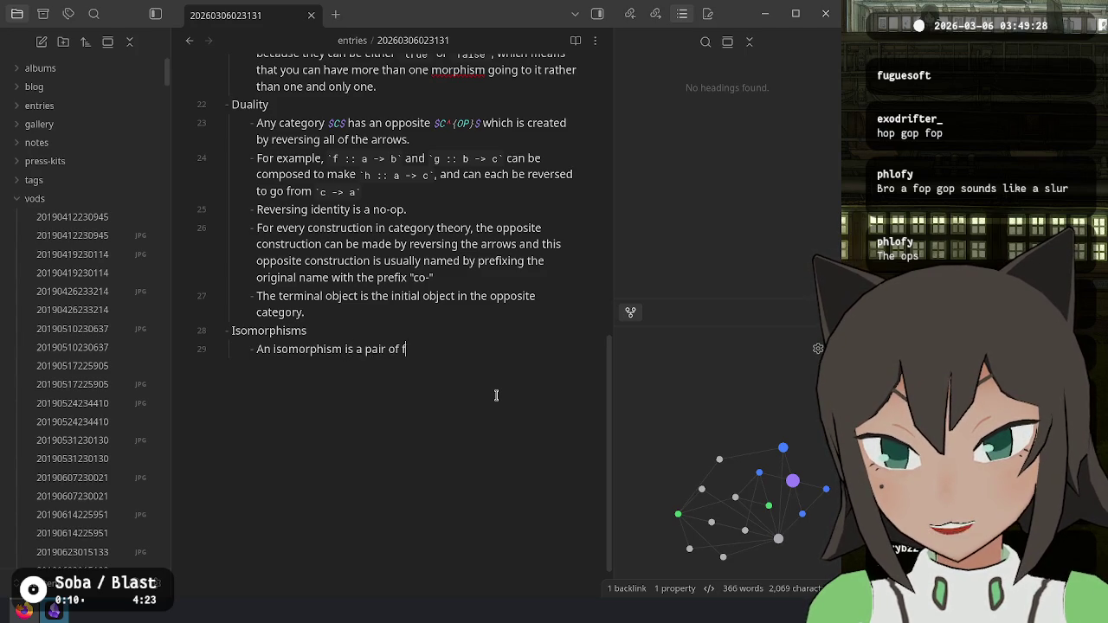
type("unctions")
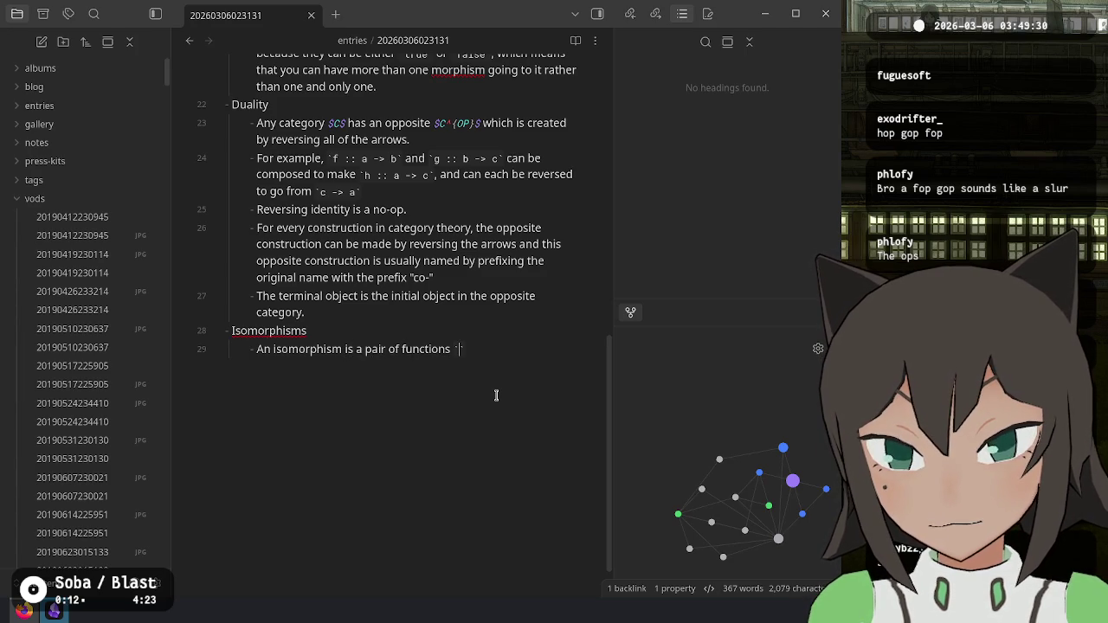
type(" b")
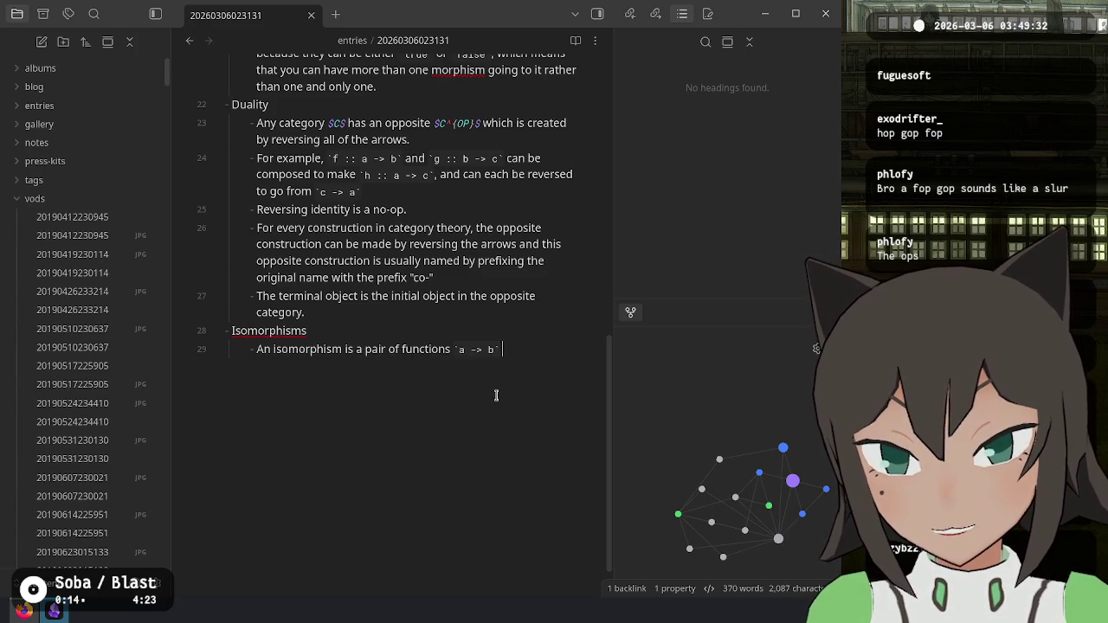
type("and `b -> a")
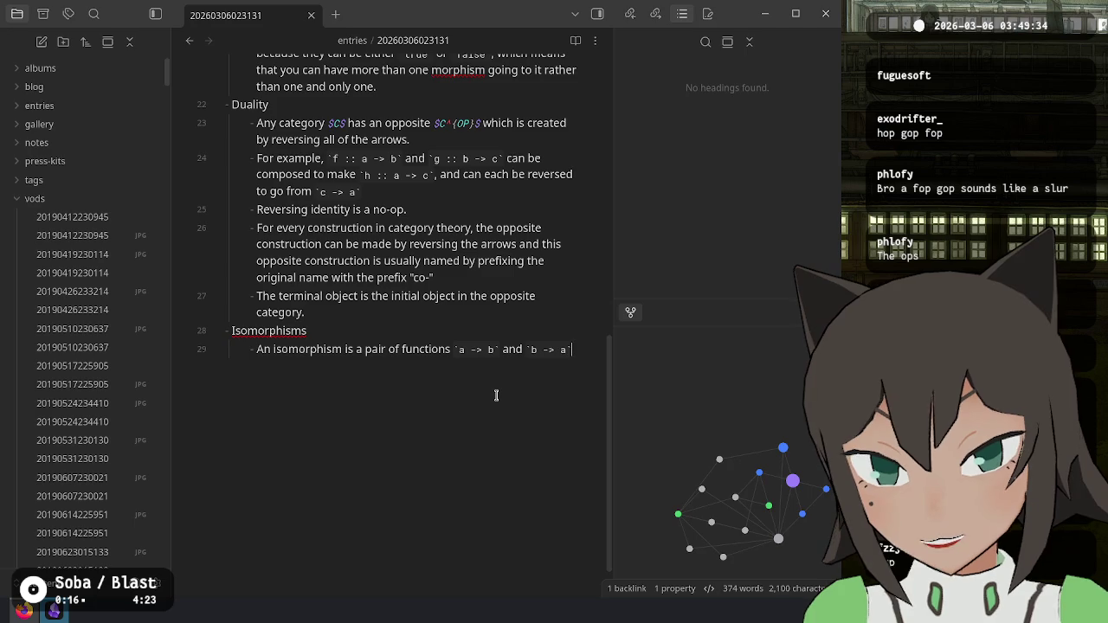
type(" which are invers")
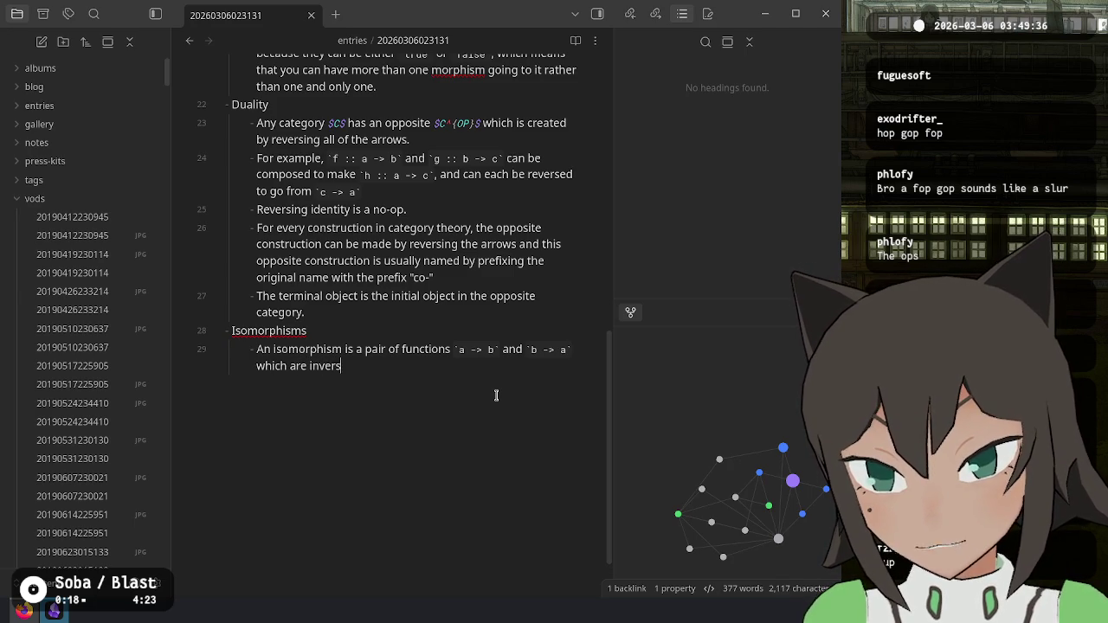
type("es of one another.")
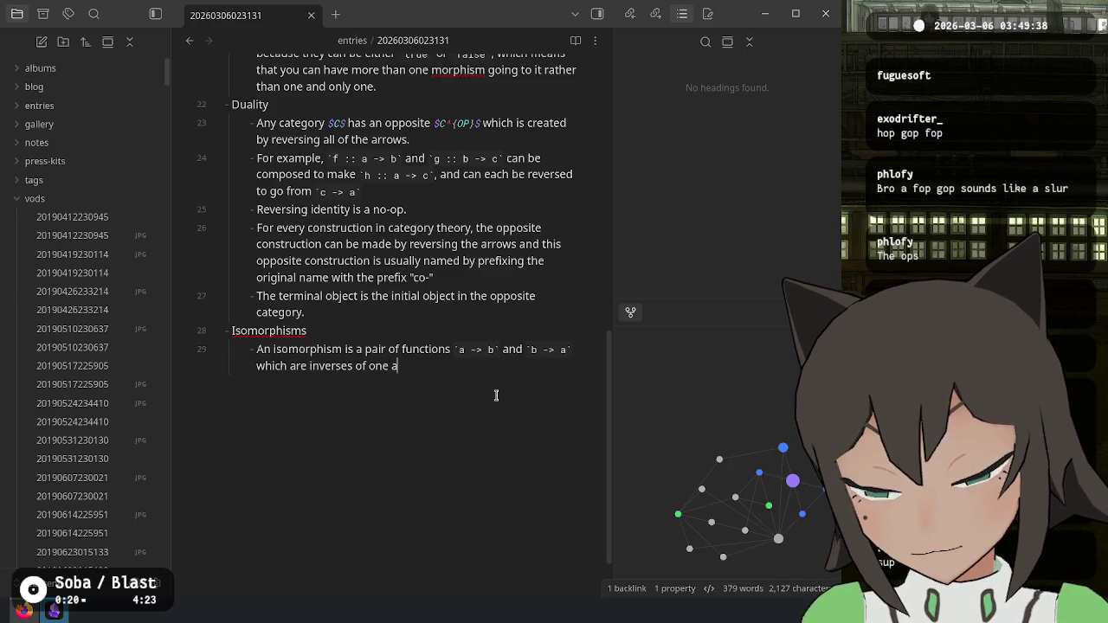
Step: Extend the bullet with 'and, when composed, create the identity morphism.'
key("alt+Tab")
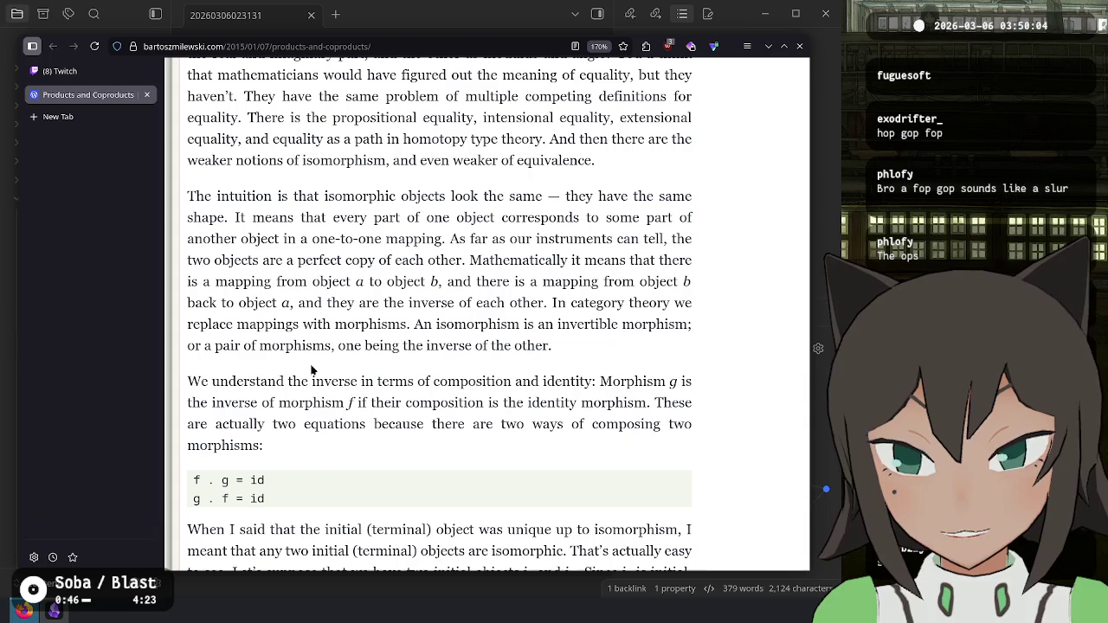
key("alt+Tab")
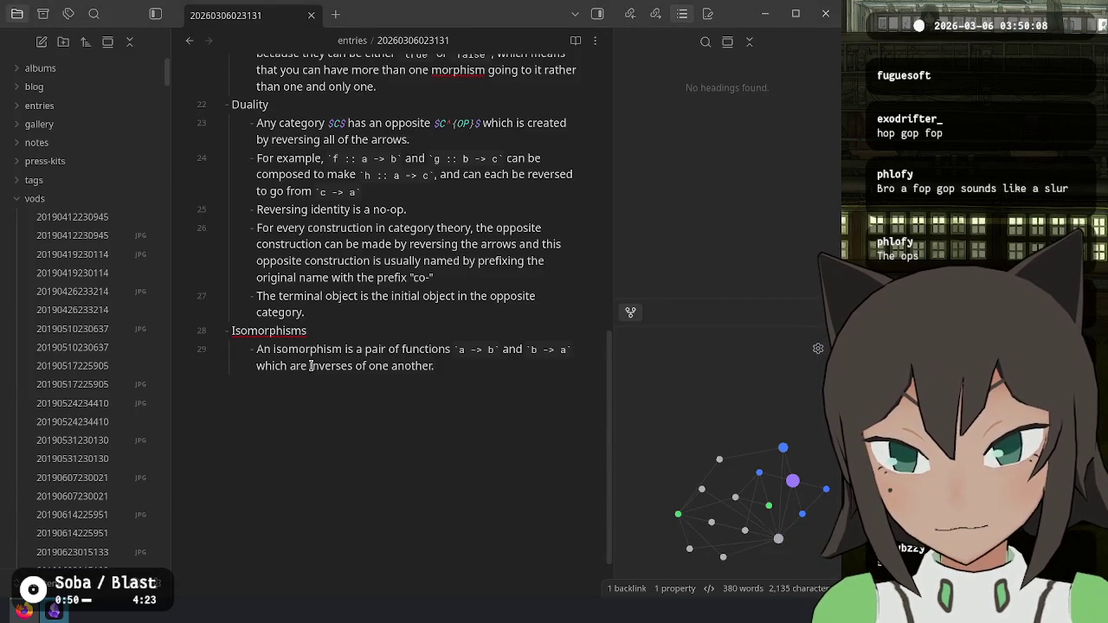
type("and")
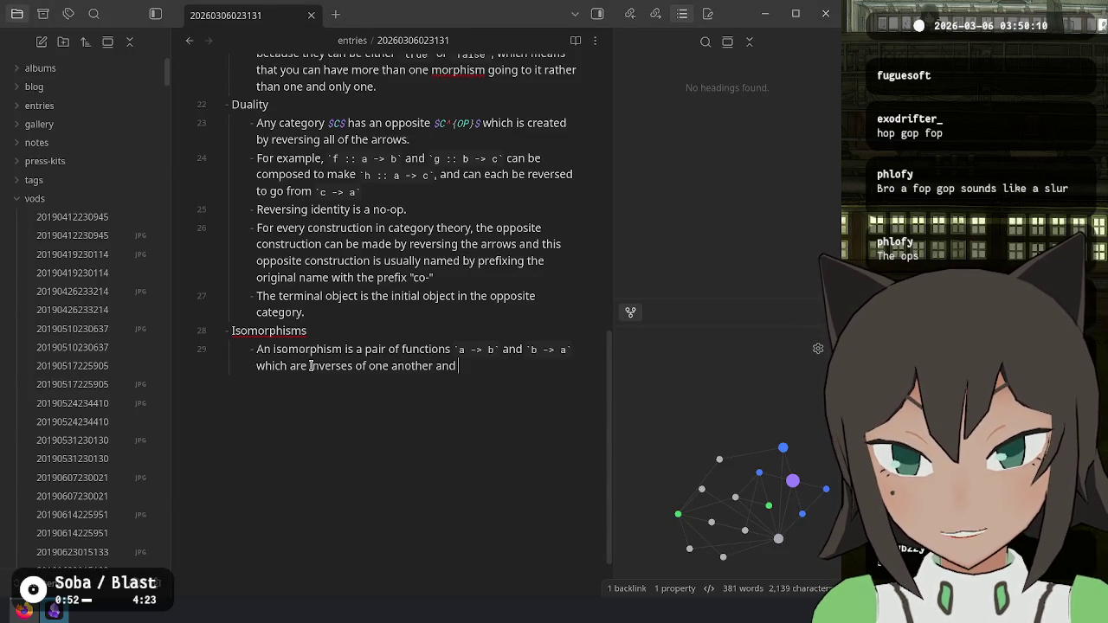
type(", when composed,")
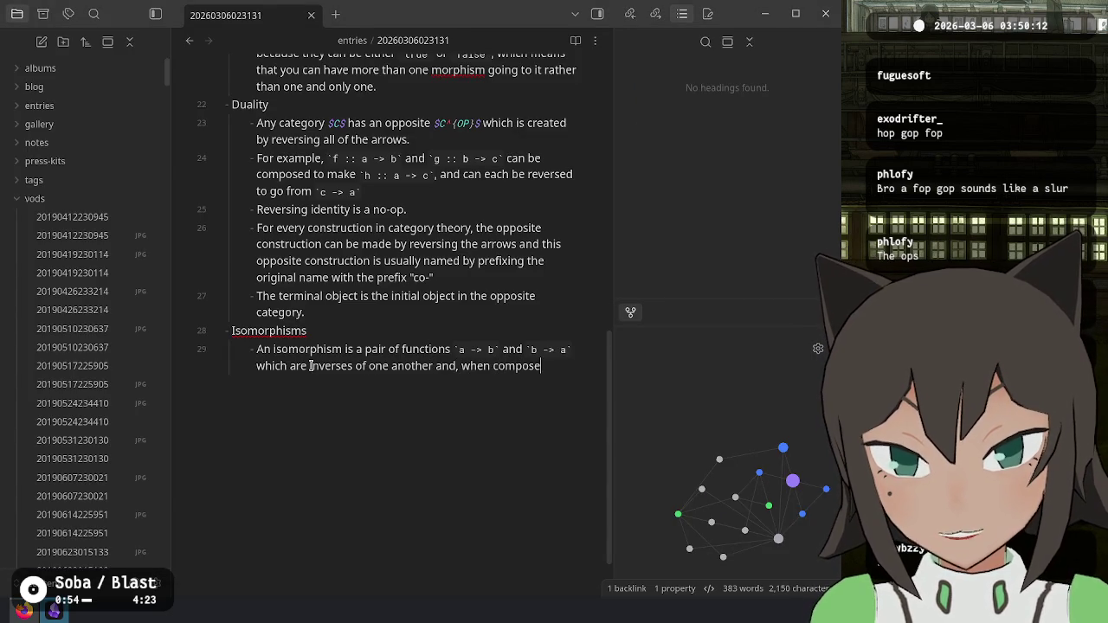
key("alt+Tab")
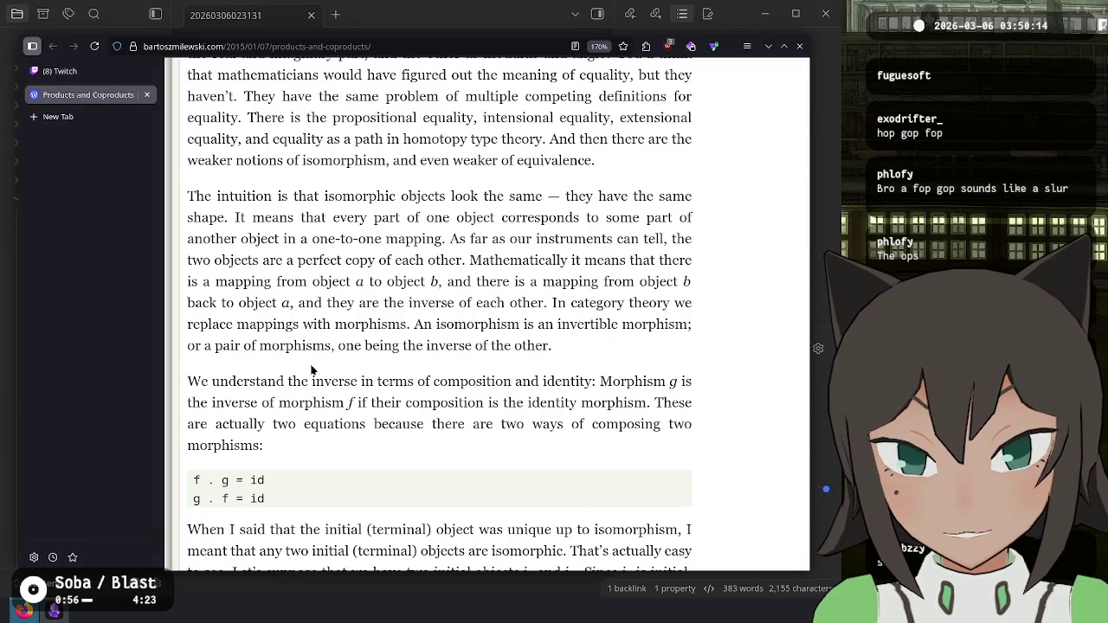
key("alt+Tab")
type("create the i")
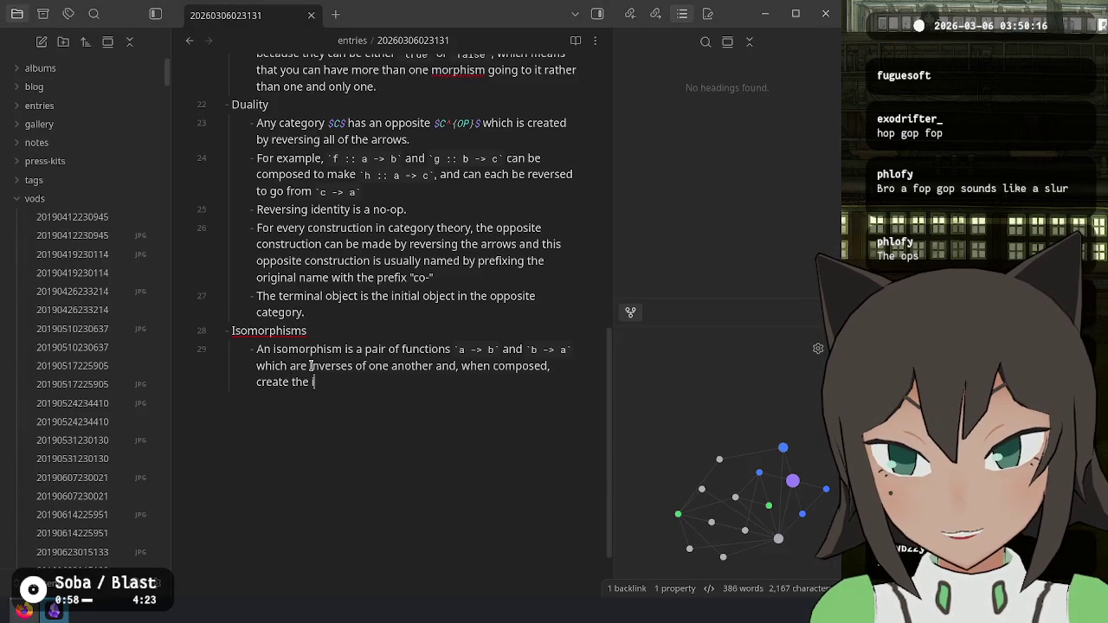
type("dentity morphi")
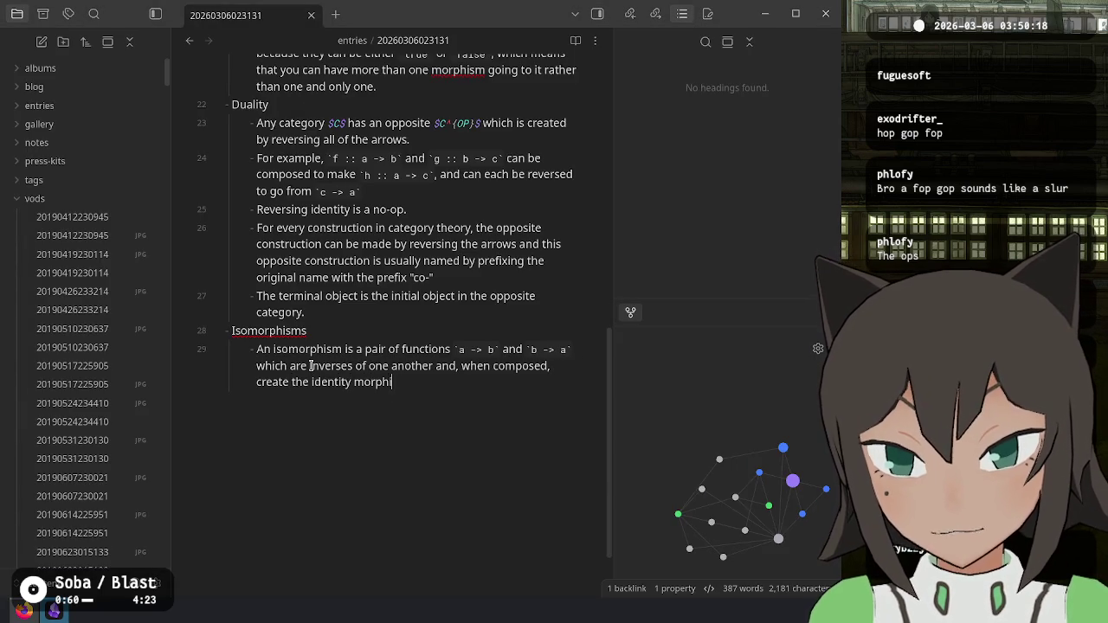
type("sm.")
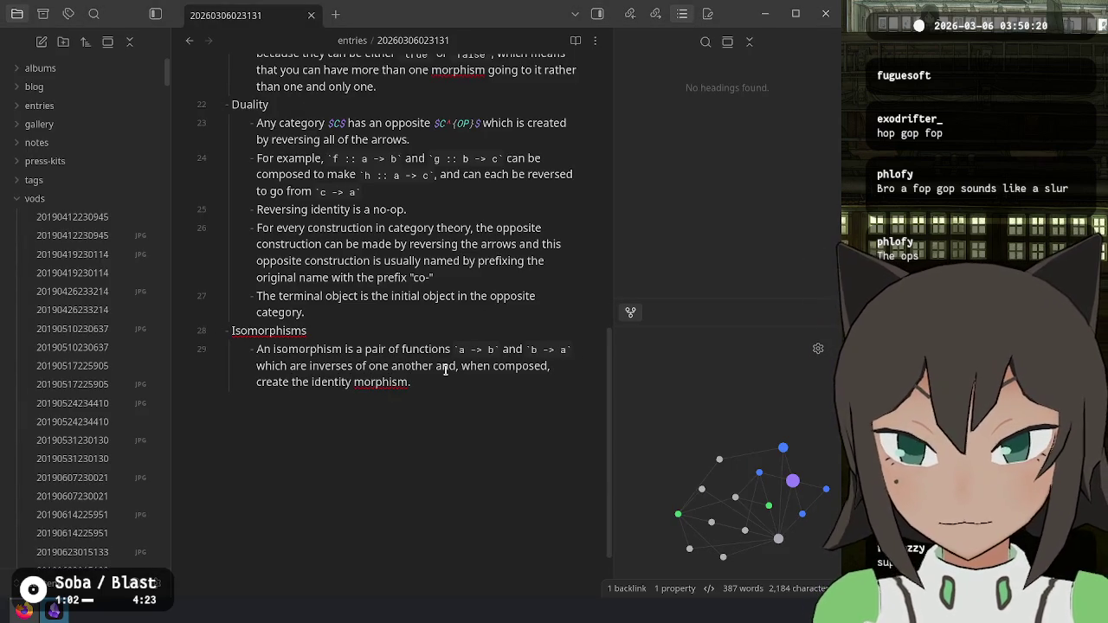
Step: Scroll the article down to the diagram and proof that any two initial objects are isomorphic
key("alt+Tab")
scroll(450, 430, "down", 5)
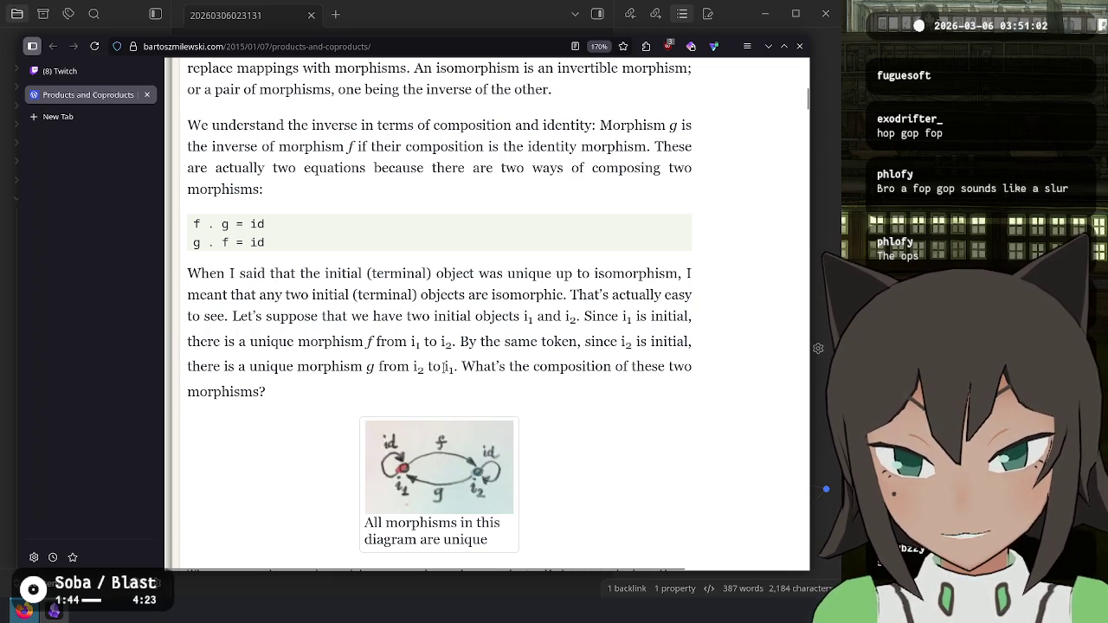
scroll(671, 369, "down", 3)
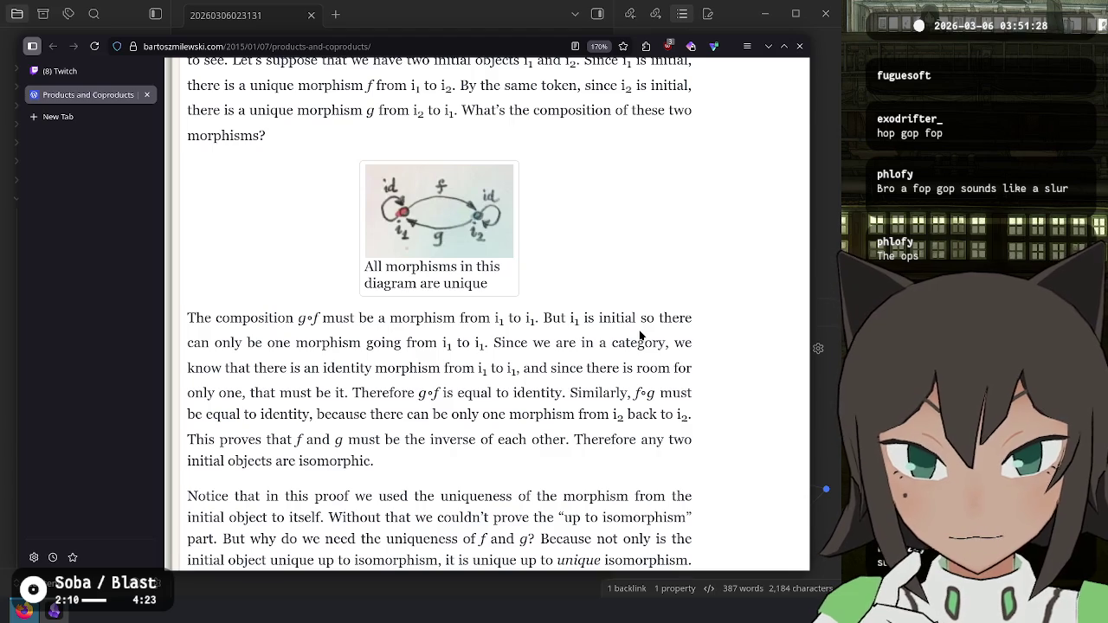
right_click(640, 336)
left_click(603, 324)
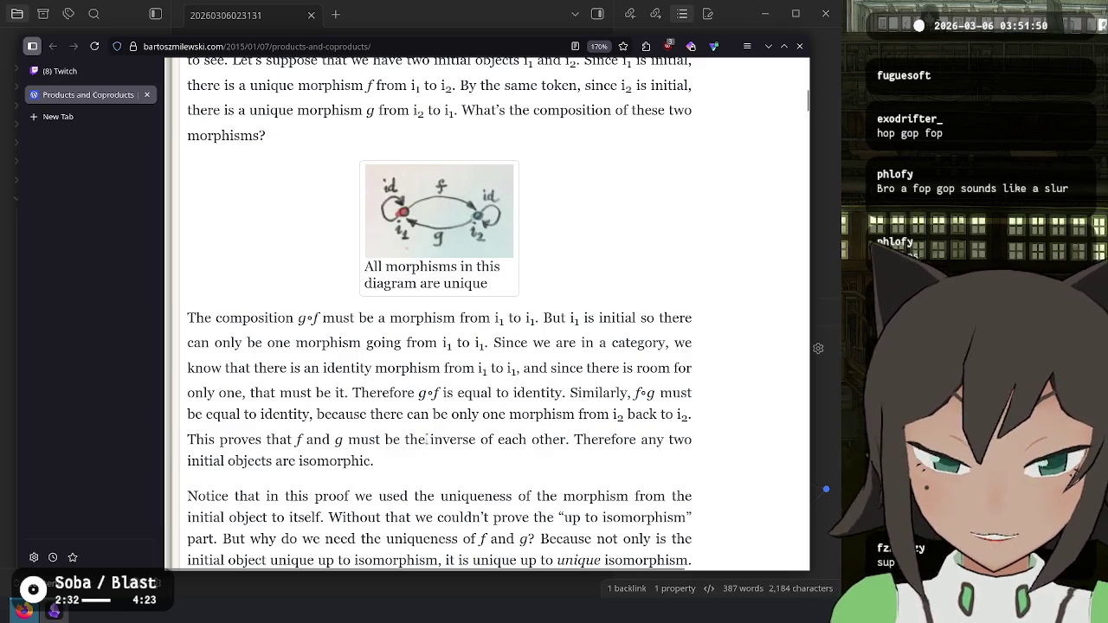
Step: Add bullets 'Any two initial objects are isomorphic' and 'Any two terminal objects are isomorphic'
key("alt+Tab")
key("Return")
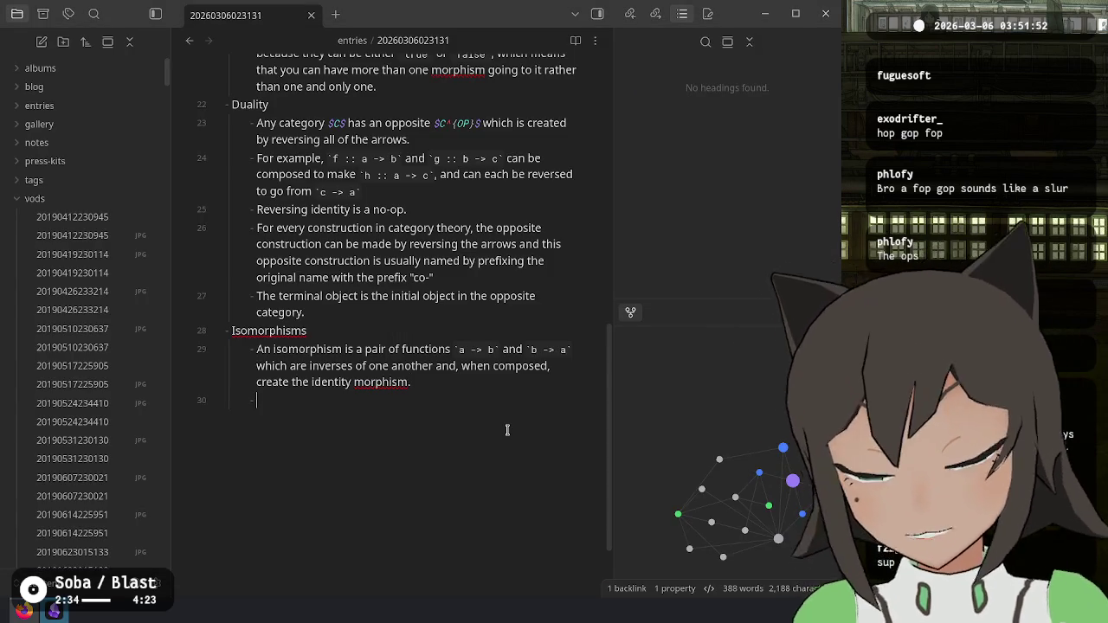
type("Any tw")
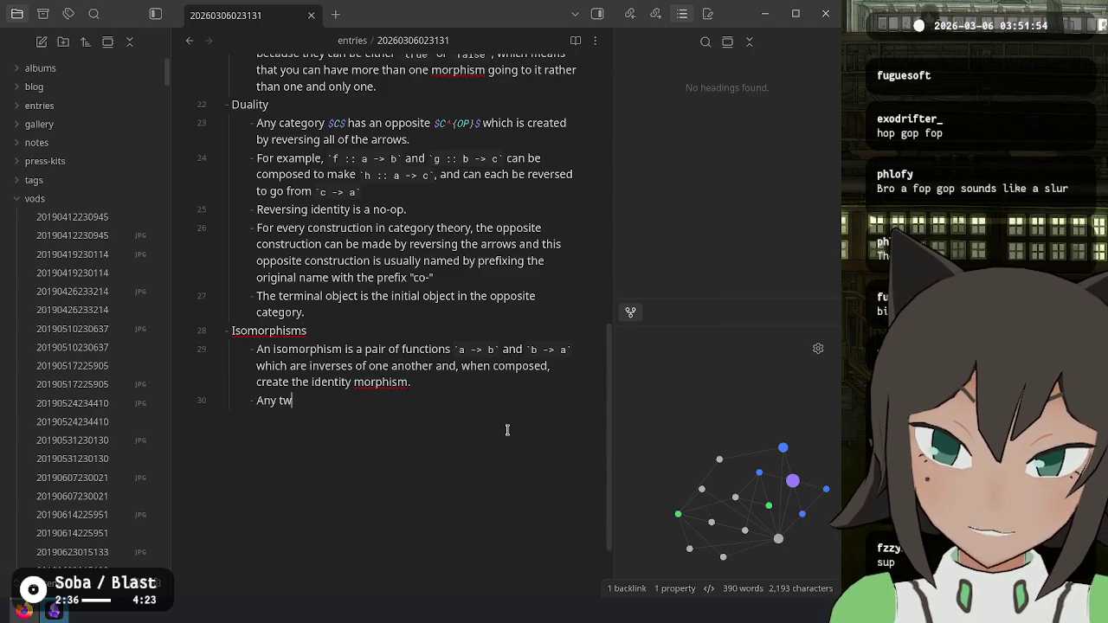
type("o initial ")
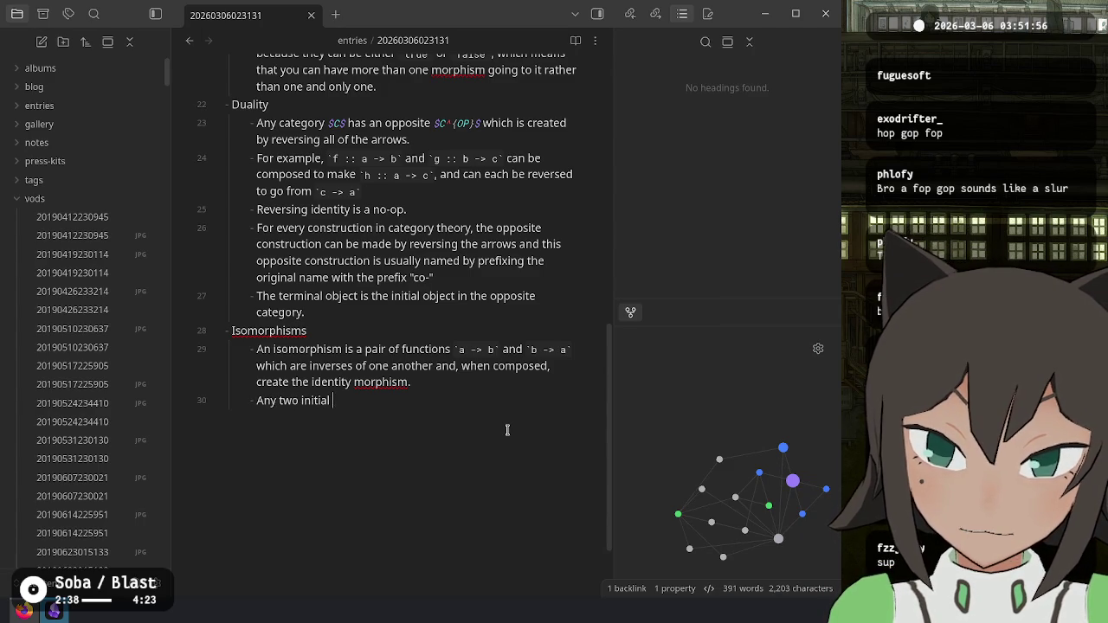
type("objects are i")
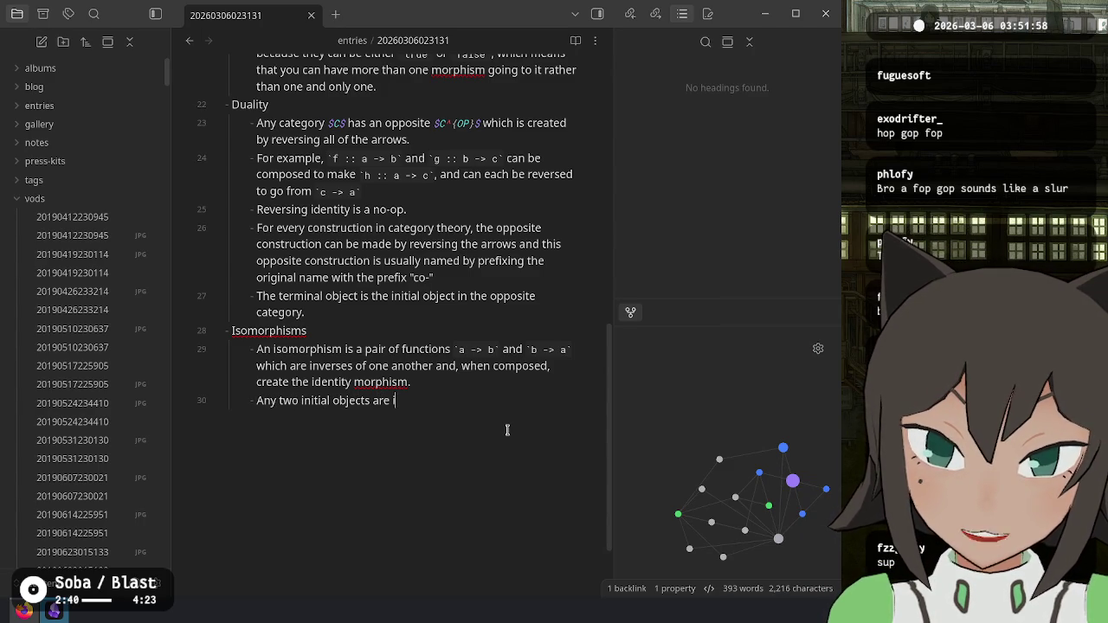
type("somorphic")
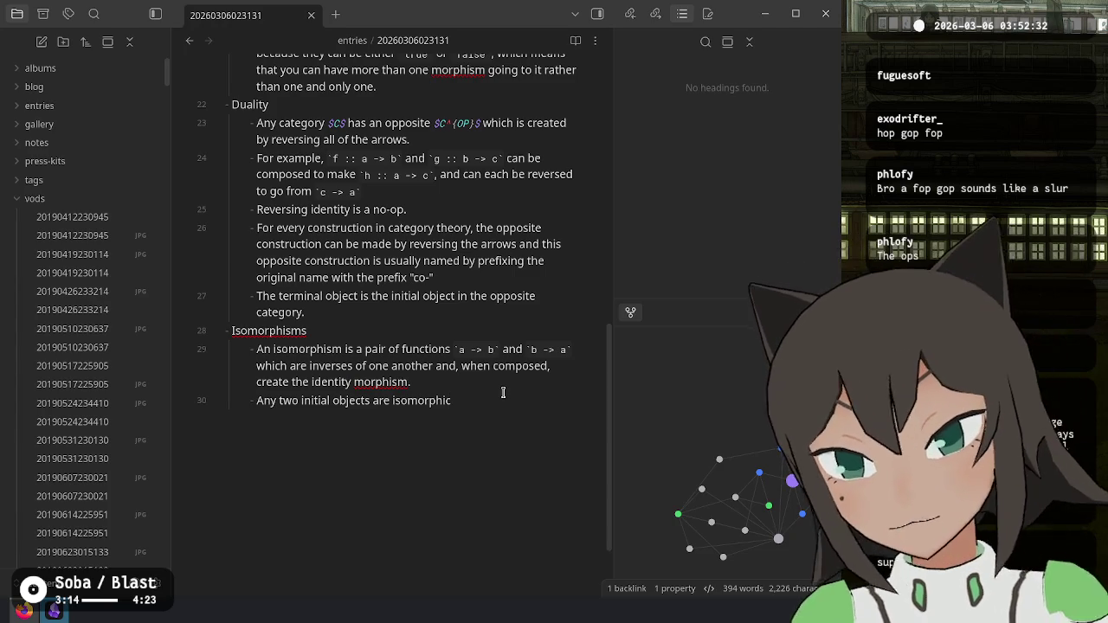
key("Return")
type("An")
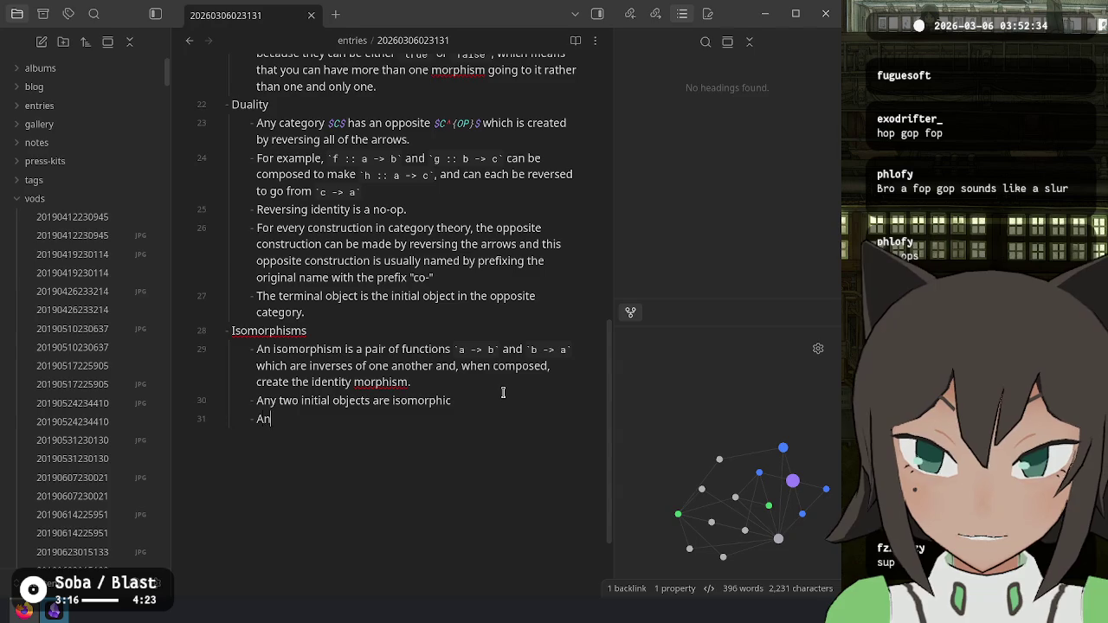
type("y two ")
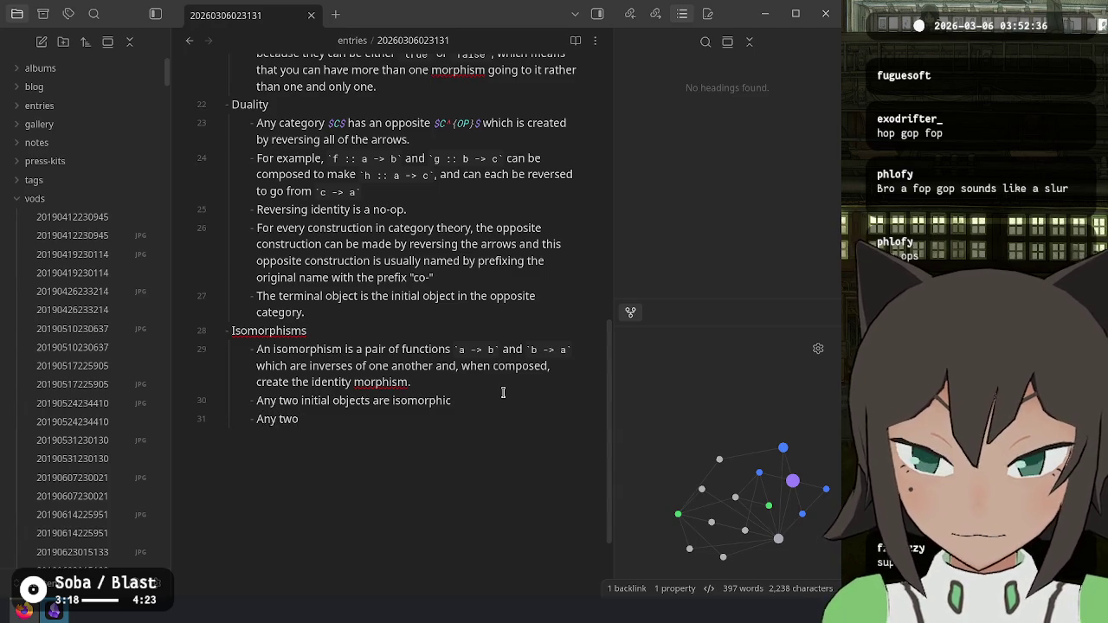
type("terminal objects ")
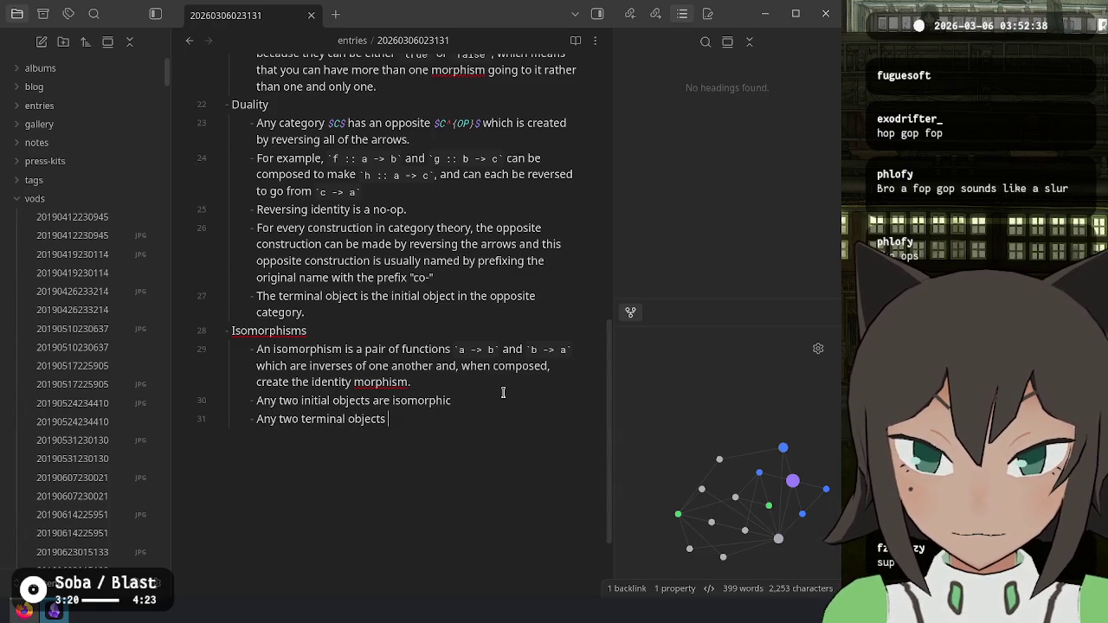
type("are isomorph")
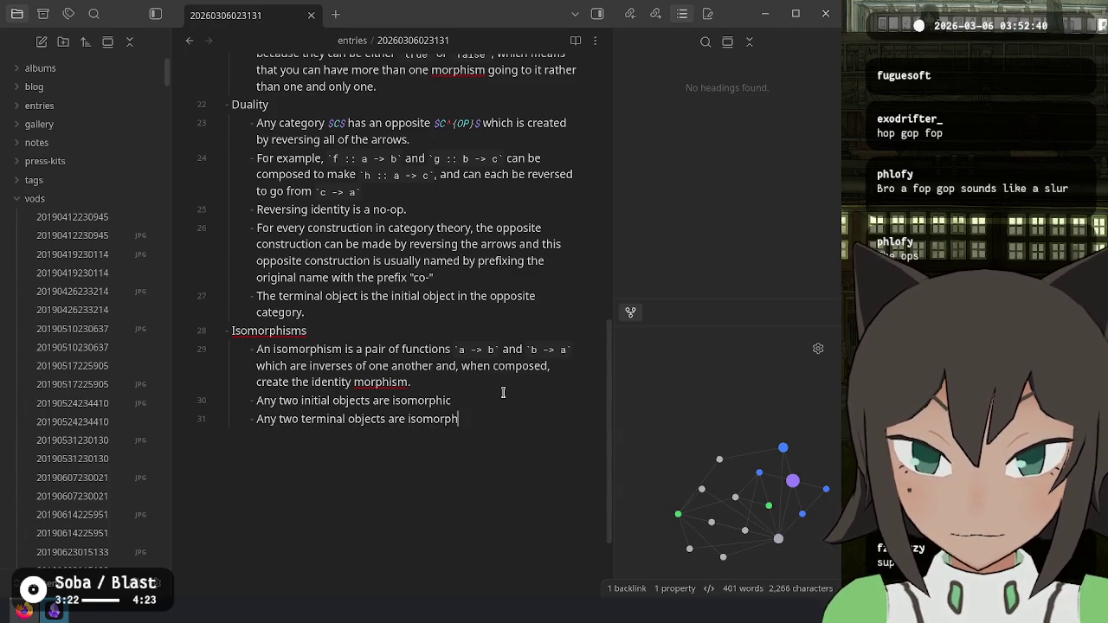
type("ic")
Step: Nest an explanation under the initial-objects bullet about identity morphisms being all possible morphisms
left_click(503, 393)
key("Return")
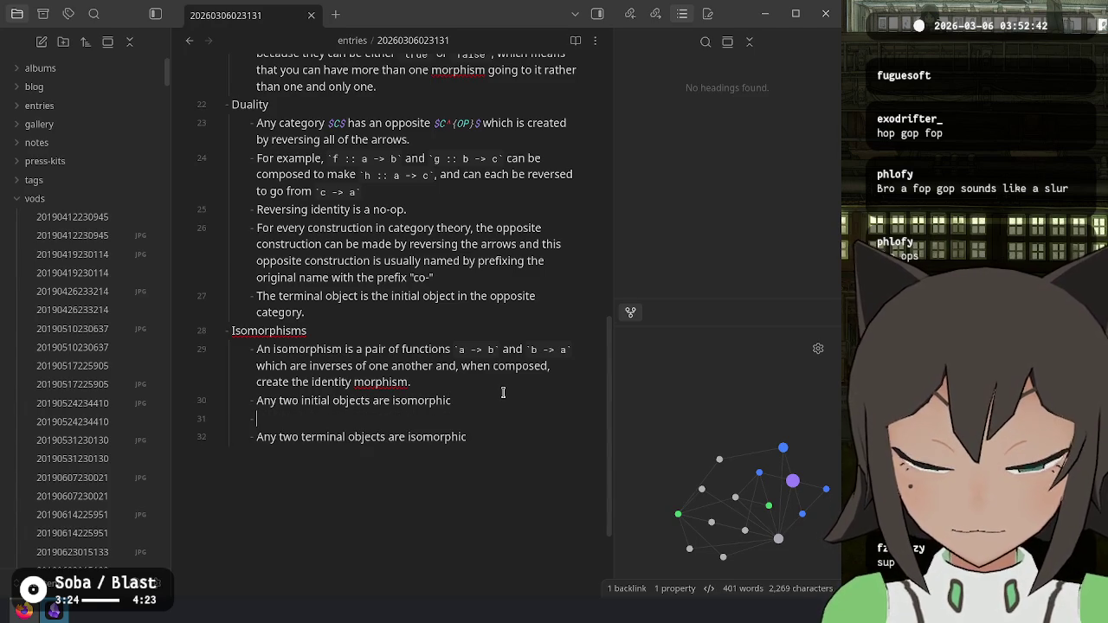
key("Tab")
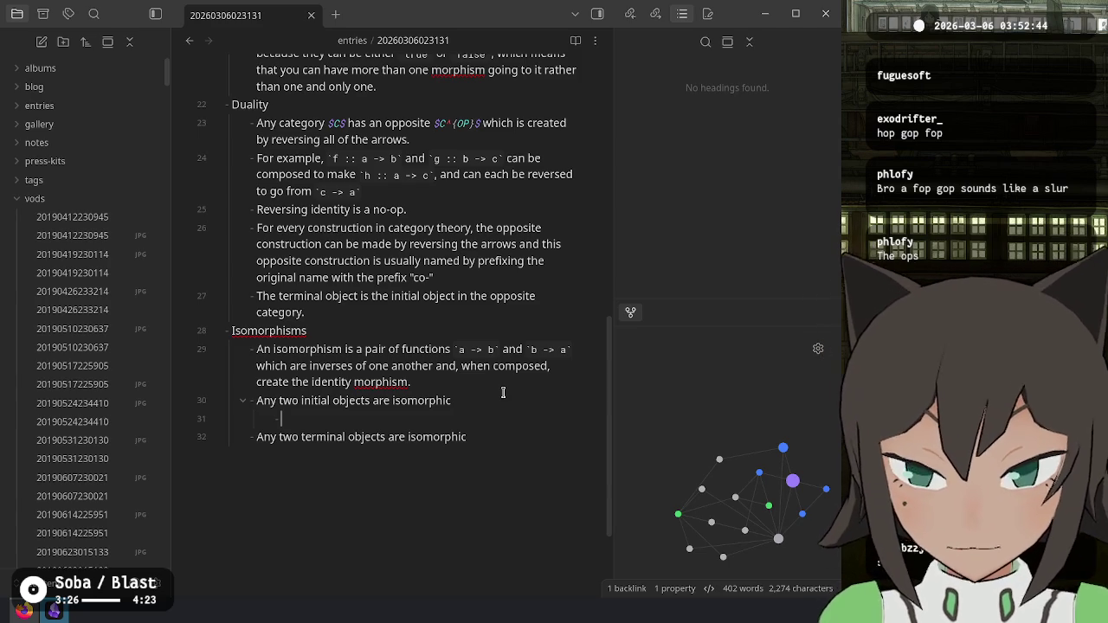
type("Since")
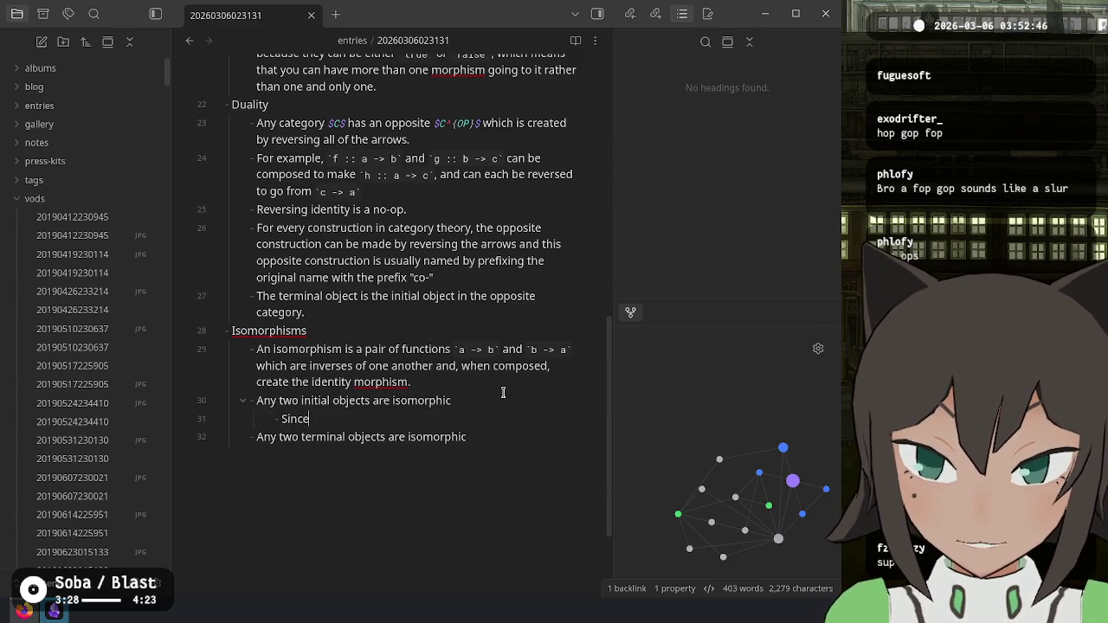
type(" there can onl")
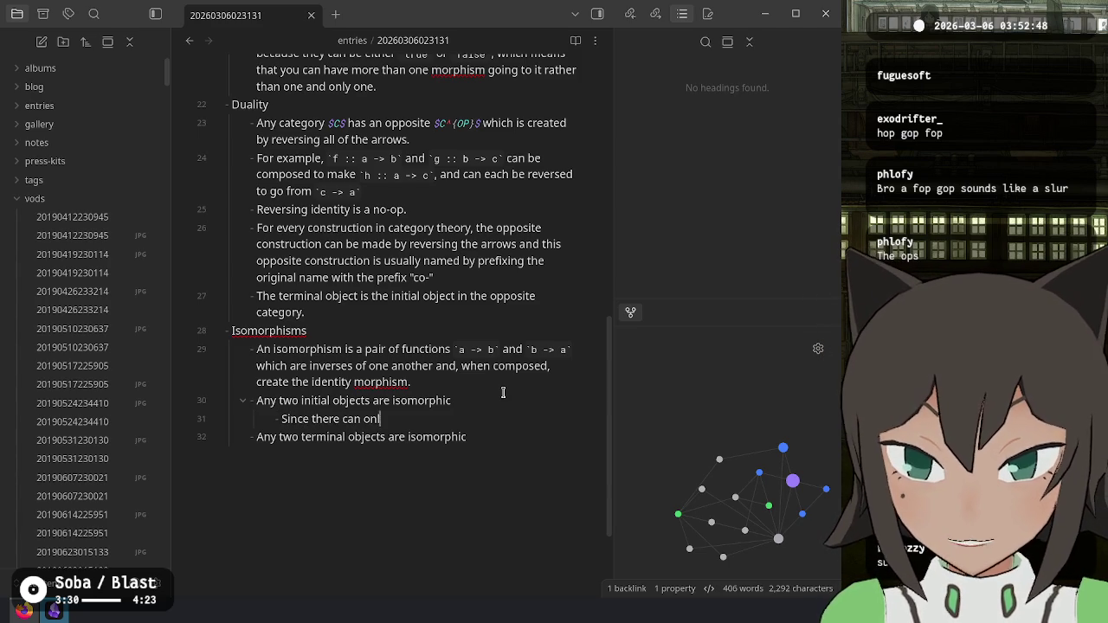
type("y be one functions fro")
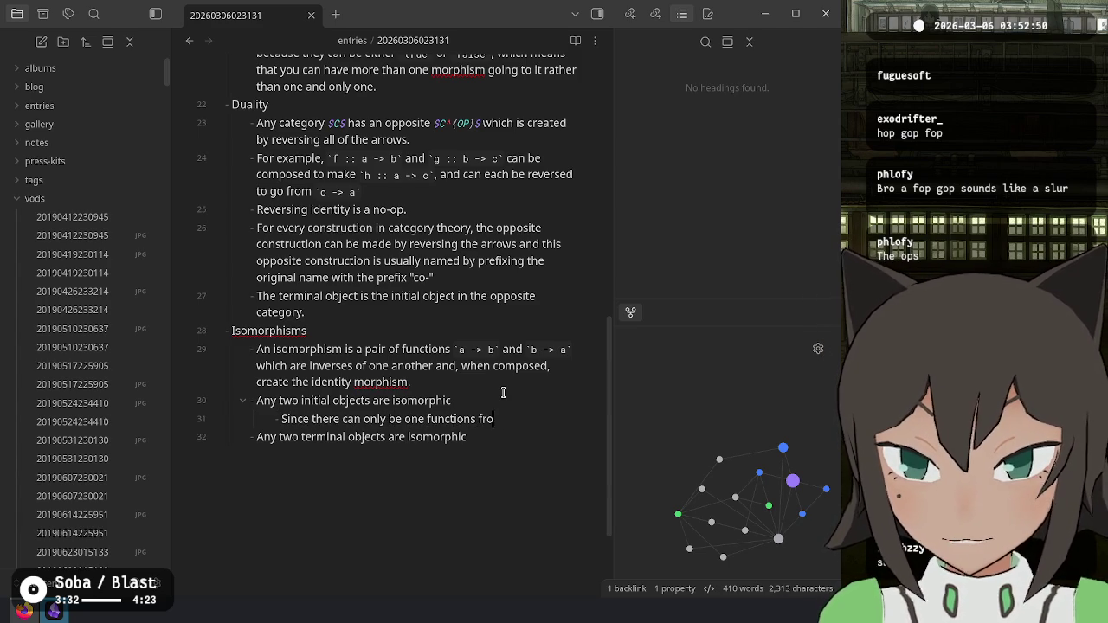
type("m one")
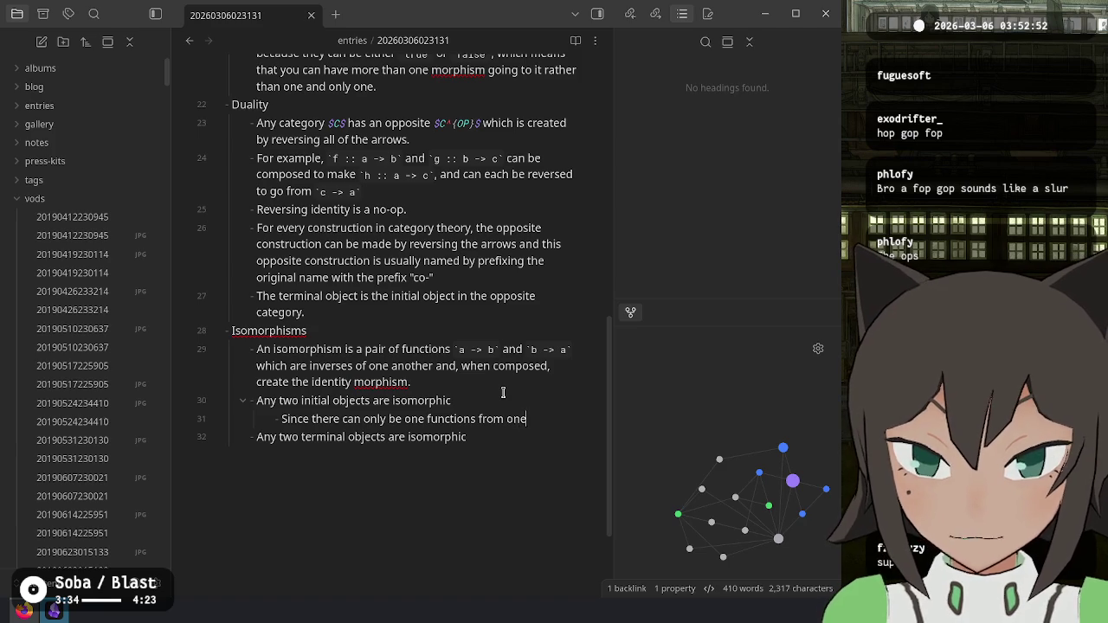
type(" initial object t")
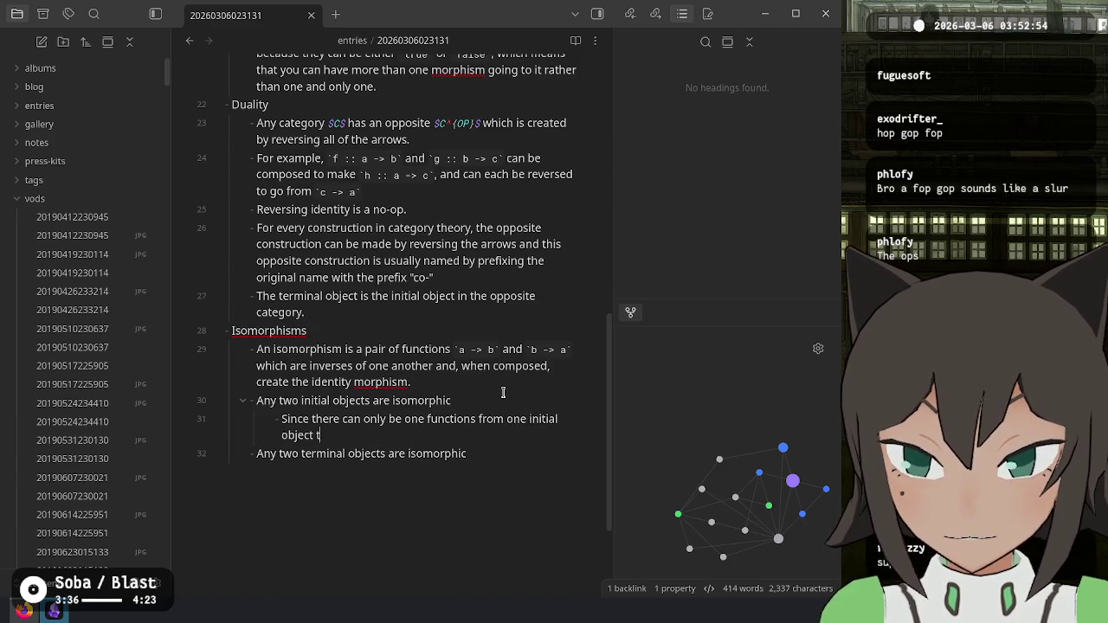
type("o another, and ")
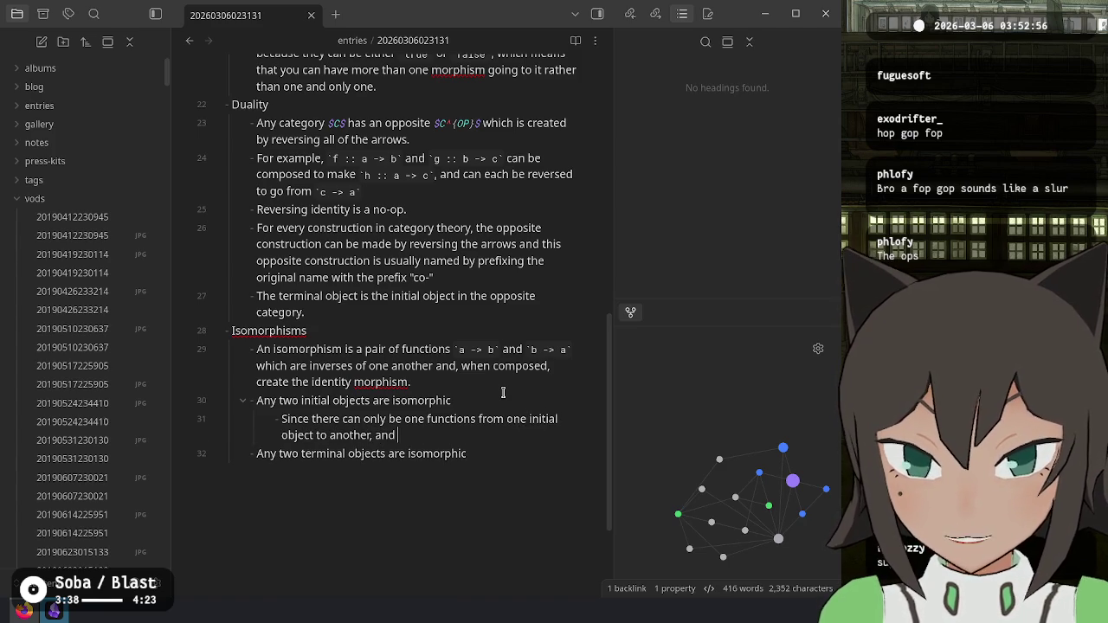
type("each initial object")
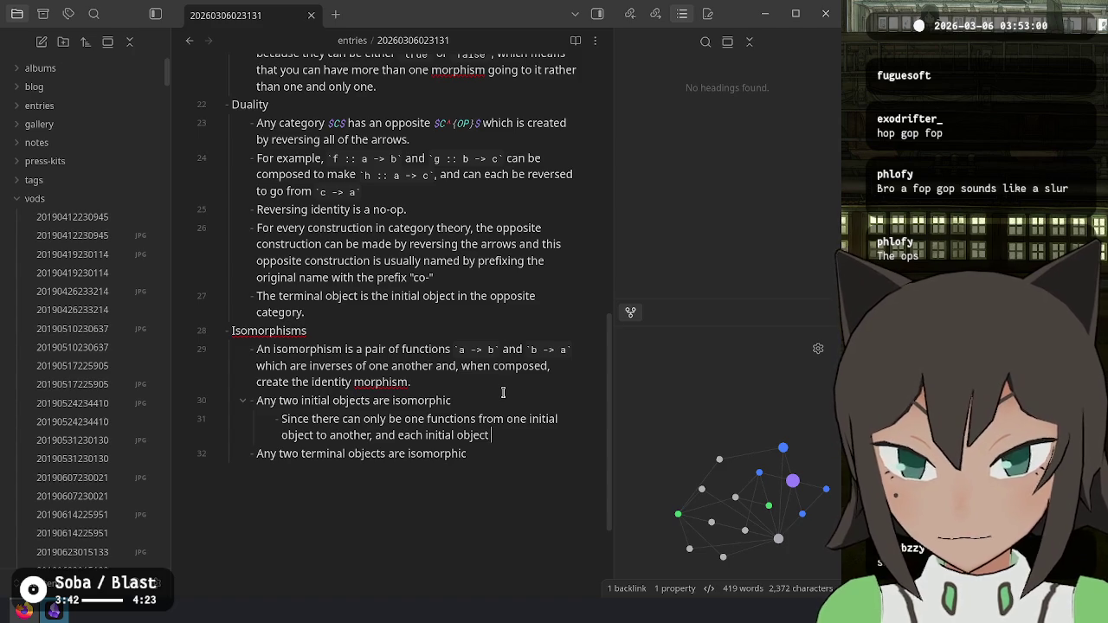
type("can o")
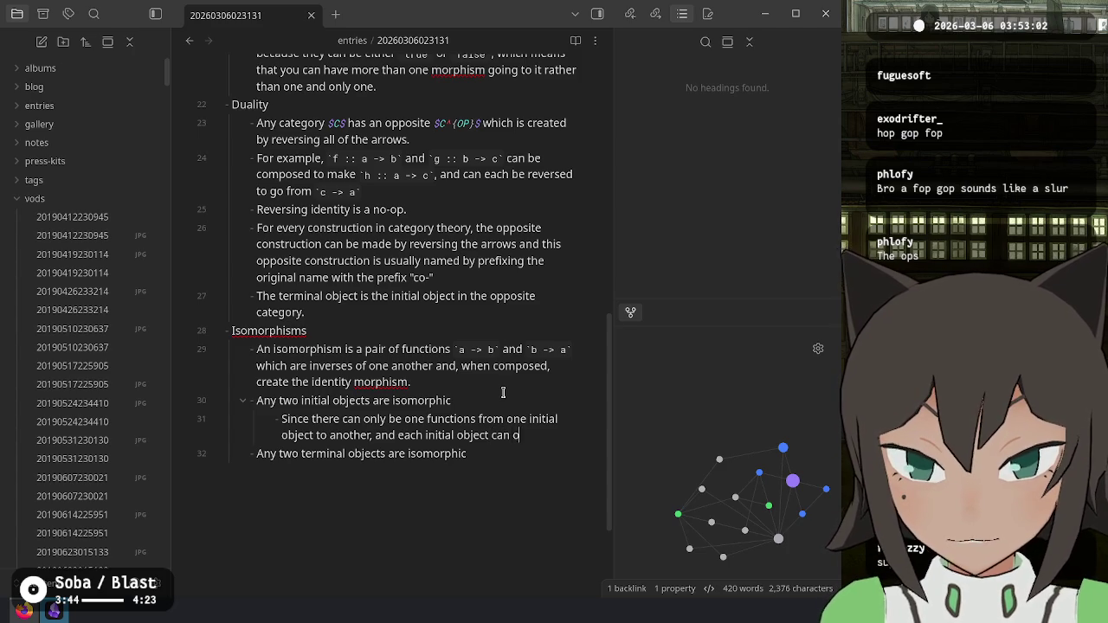
type("nly have one oth")
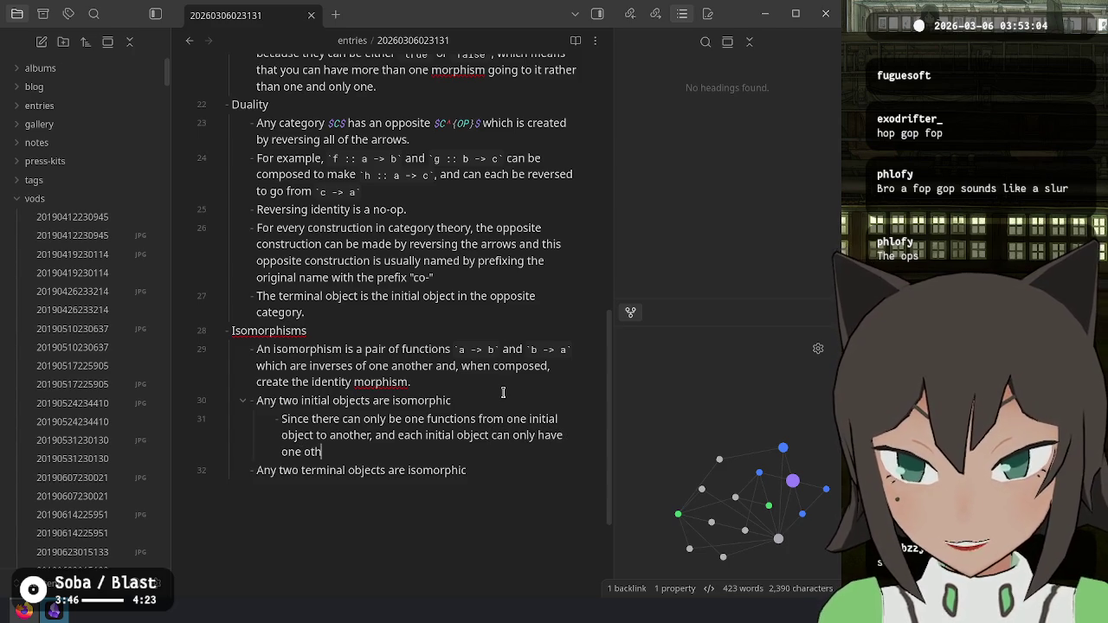
type("er thing")
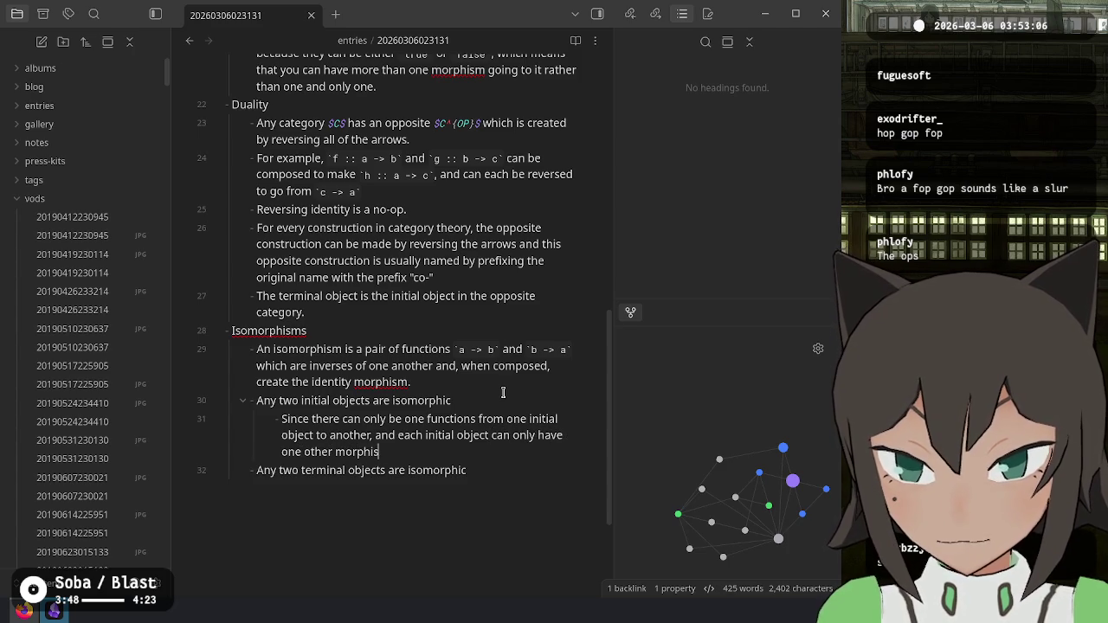
key("ctrl+BackSpace")
key("ctrl+BackSpace")
key("ctrl+BackSpace")
type("ha")
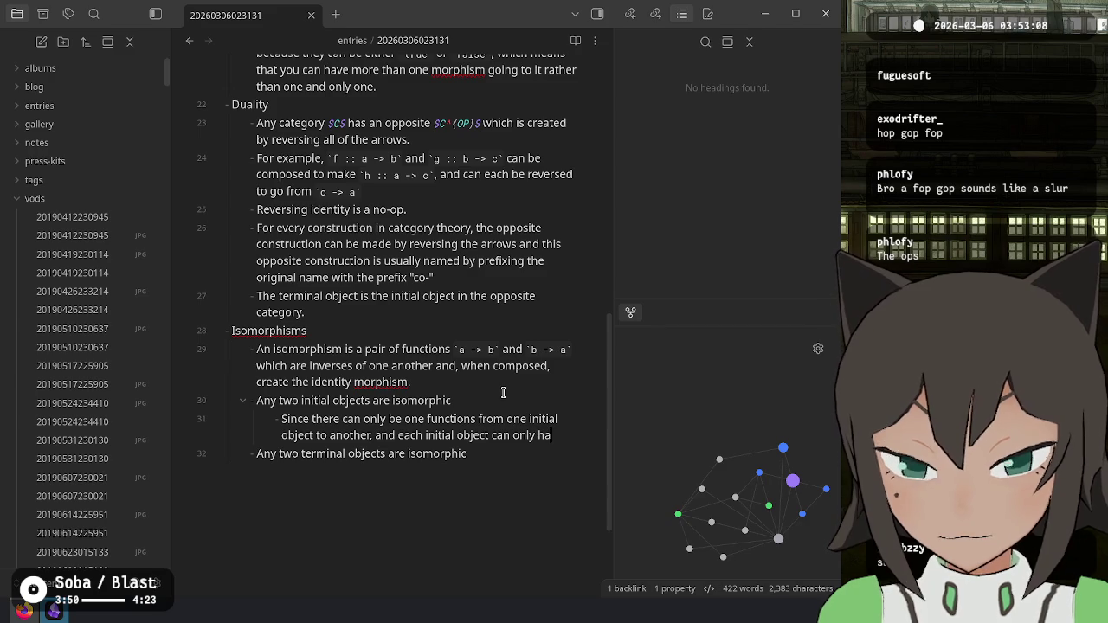
type("ve the ide")
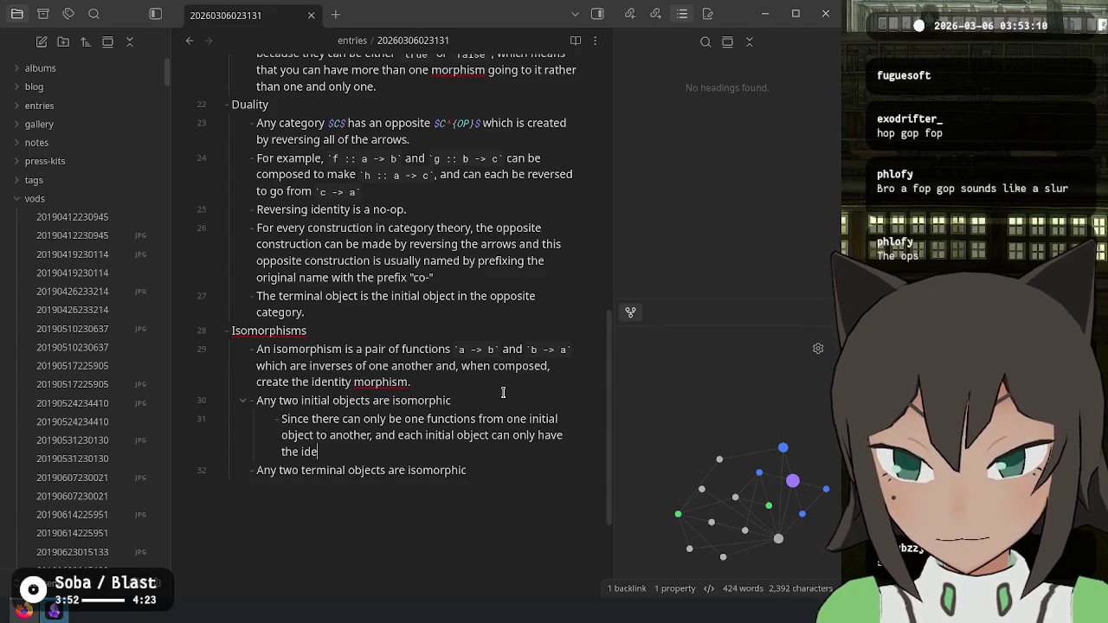
type("ntity morph")
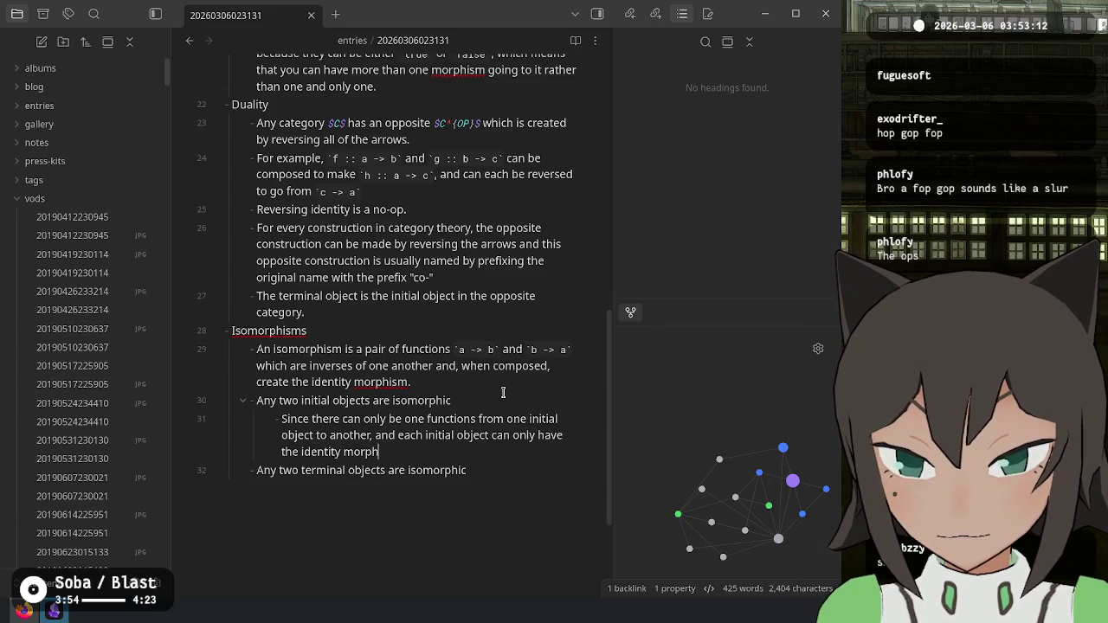
type("ism, those are all the pos")
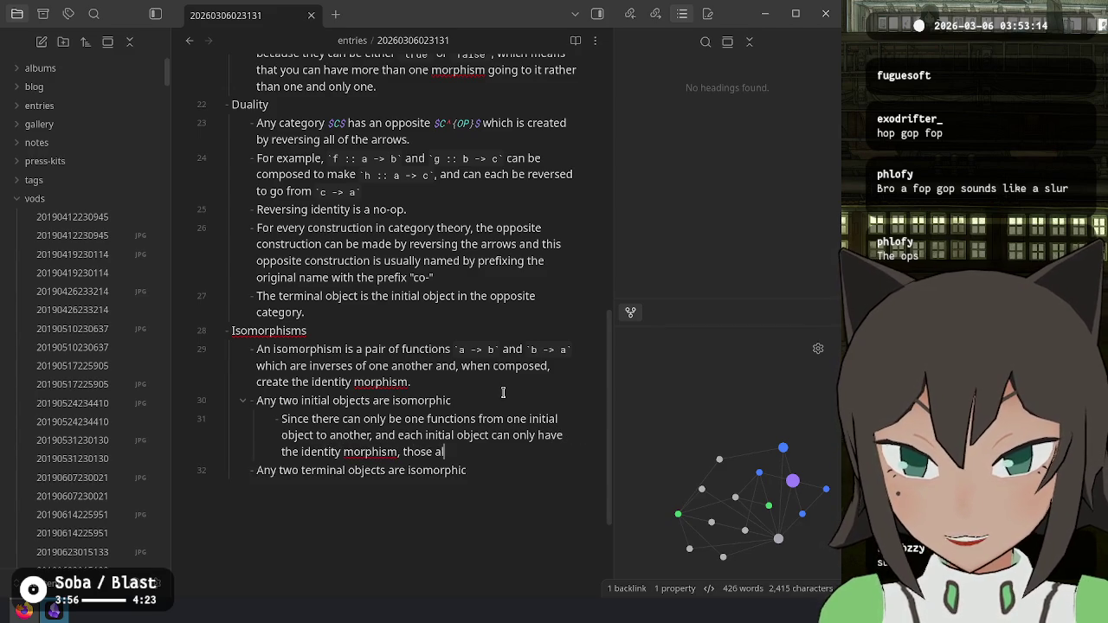
type("sible morphism")
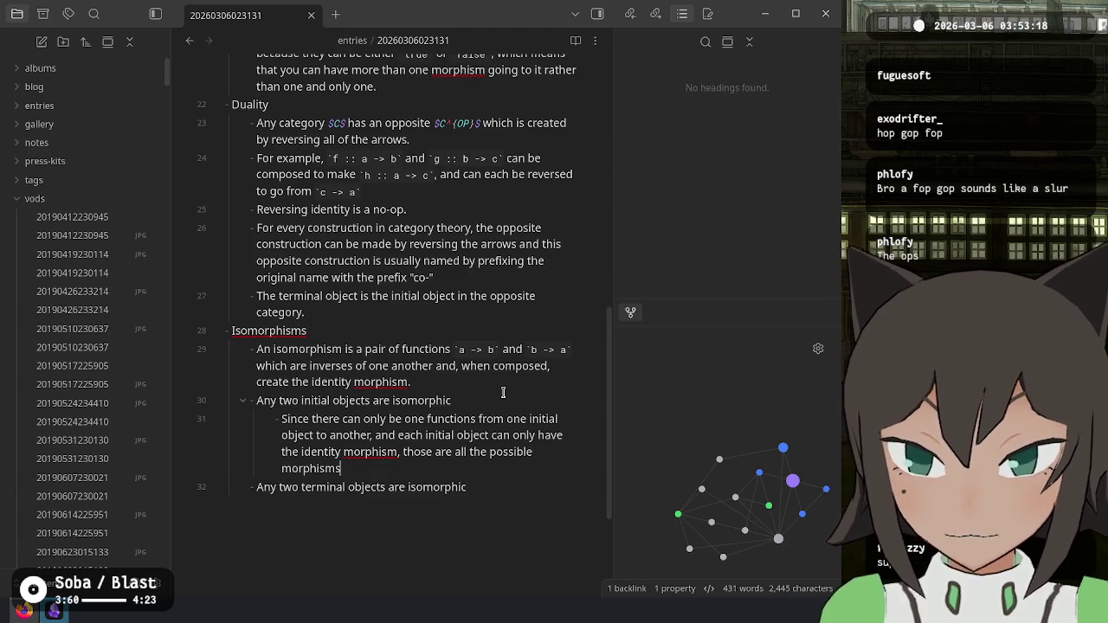
type("s")
Step: Move the phrase 'all the possible morphisms' to just after 'Since' in the explanation
key("ctrl+shift+Left")
key("ctrl+shift+Left")
key("ctrl+shift+Left")
key("ctrl+shift+Right")
key("shift+Right")
key("ctrl+shift+Right")
key("ctrl+c")
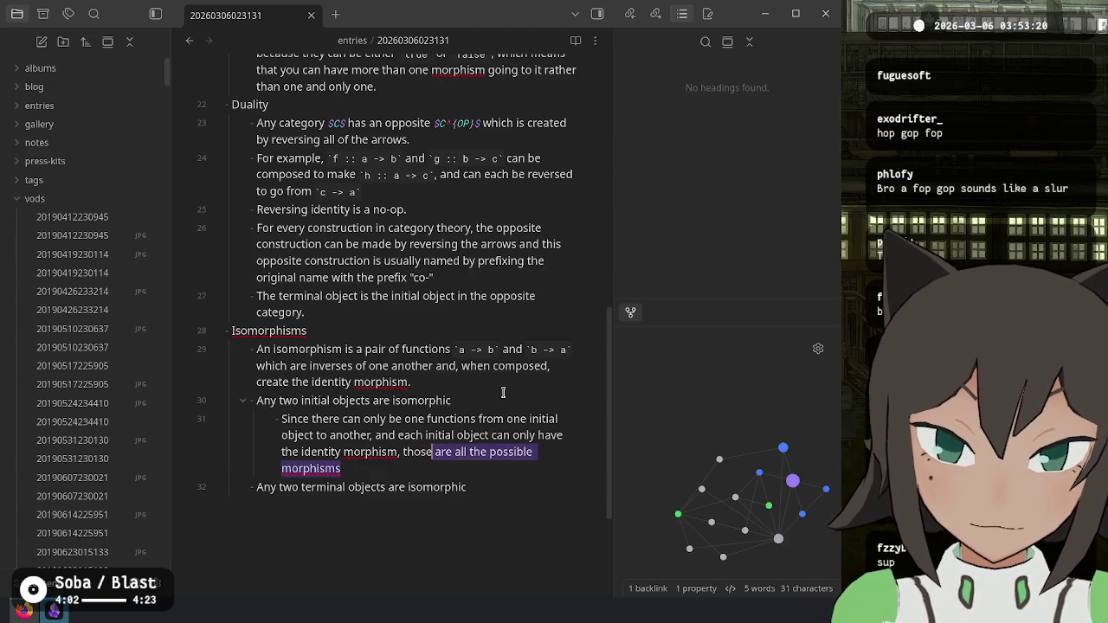
key("ctrl+shift+Right")
key("BackSpace")
key("ctrl+BackSpace")
key("ctrl+BackSpace")
key("BackSpace")
key("BackSpace")
key("Up")
key("Up")
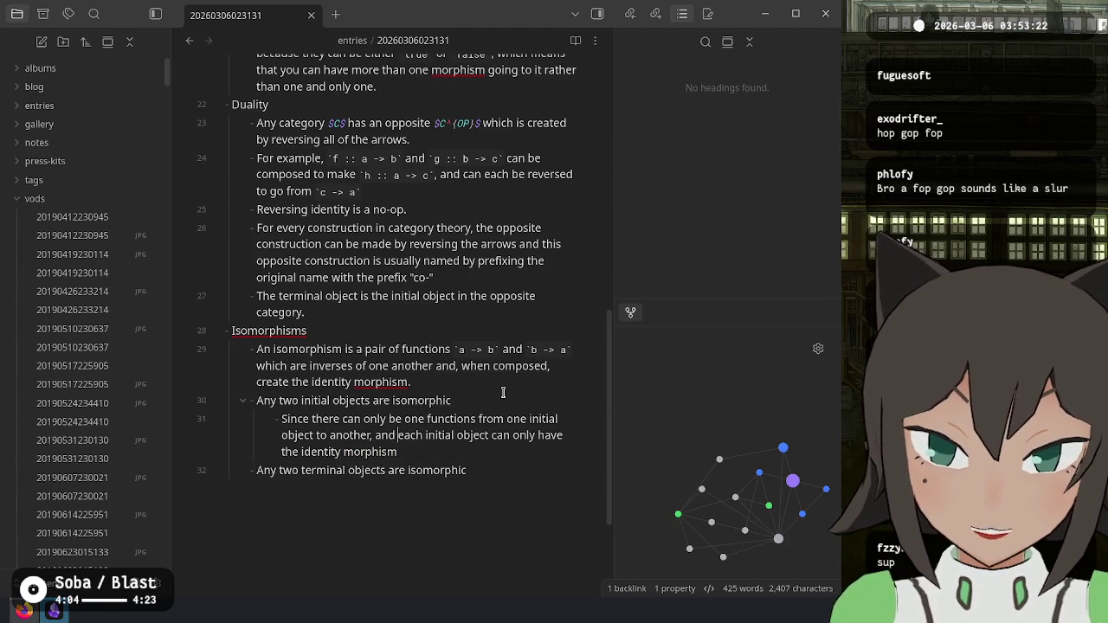
key("ctrl+Left")
key("ctrl+Left")
key("ctrl+Left")
key("ctrl+v")
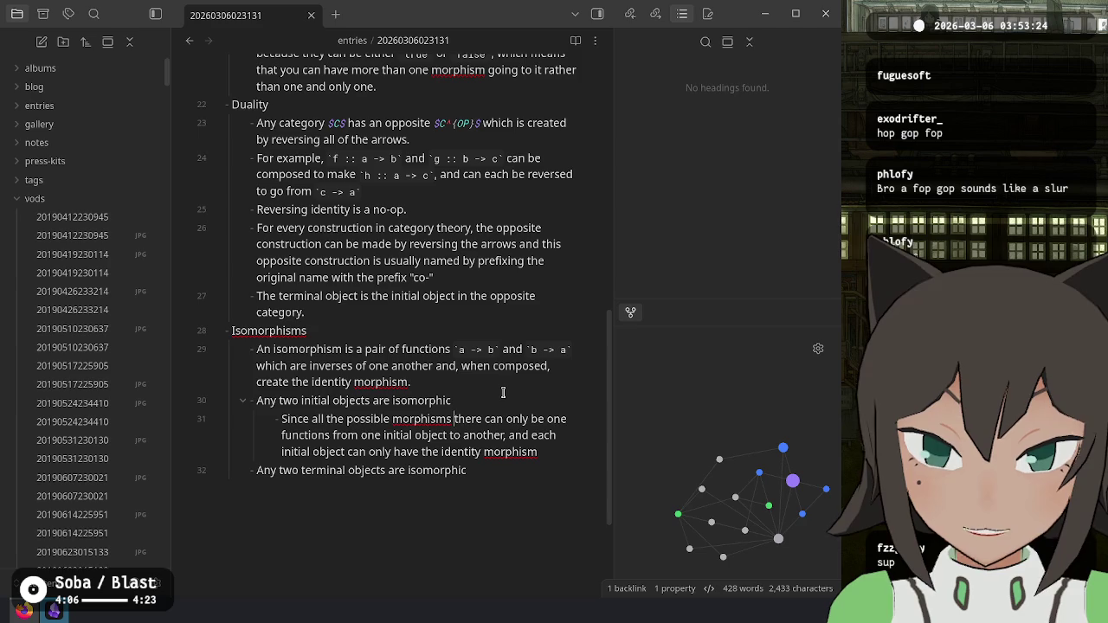
Step: Reword so all possible morphisms for two initial objects are a single function
type("for two initial")
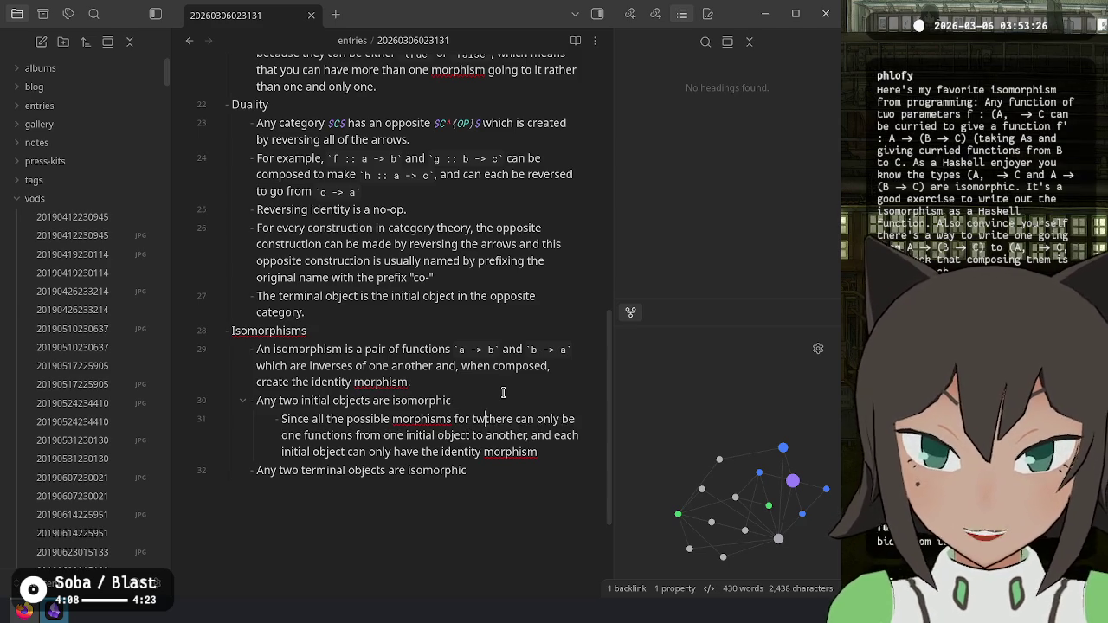
type(" objects are")
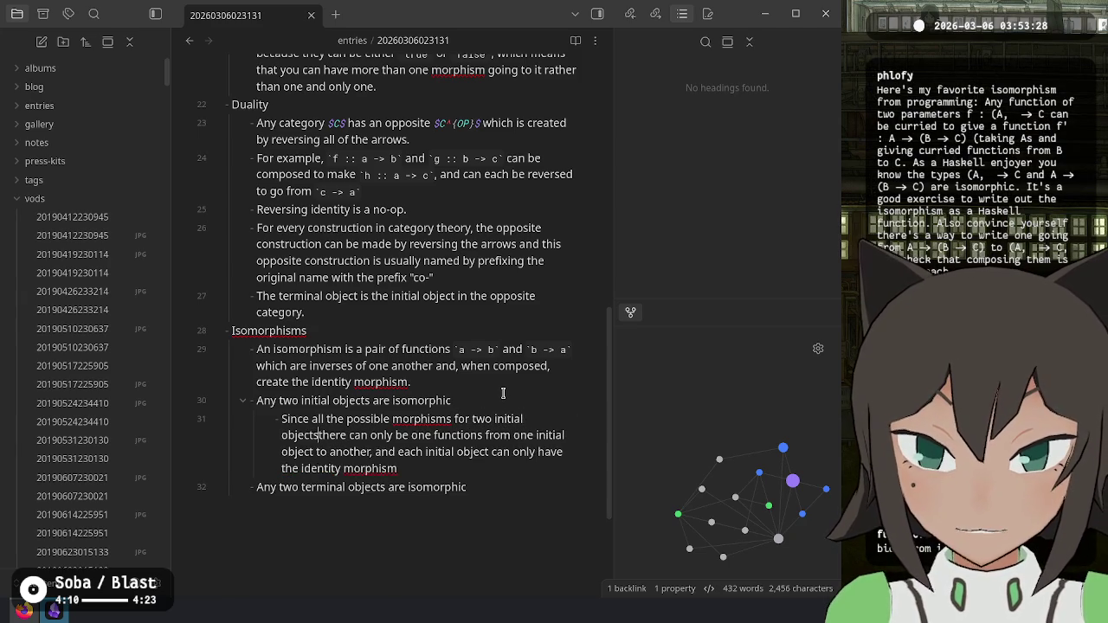
key("ctrl+shift+Right")
key("ctrl+shift+Right")
key("ctrl+shift+Right")
key("ctrl+shift+Right")
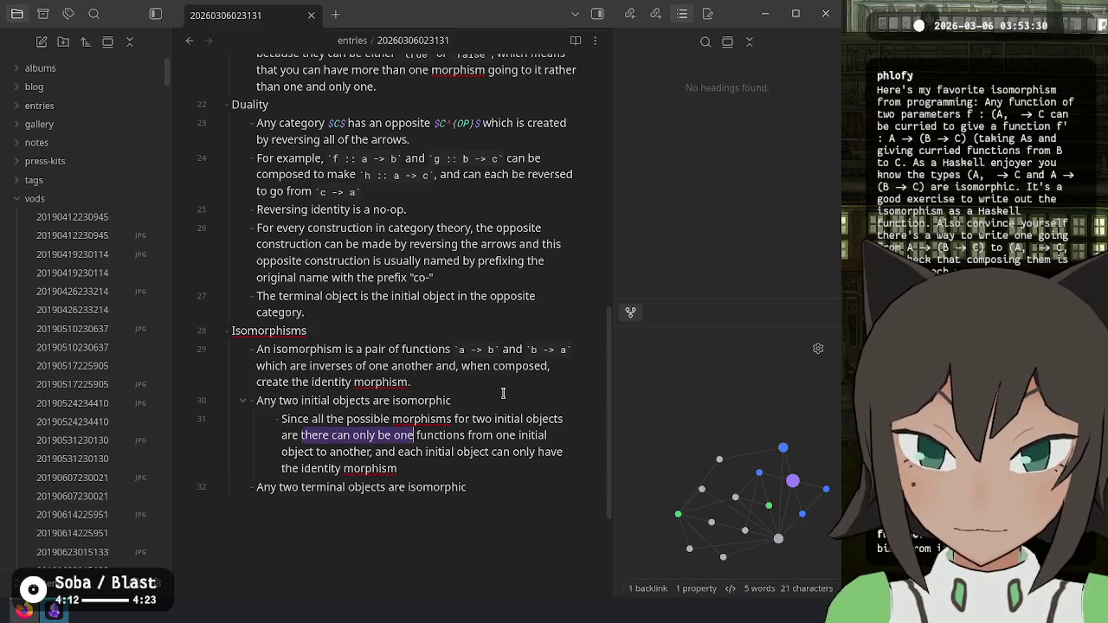
type("a")
key("ctrl+Right")
key("ctrl+Right")
key("ctrl+Left")
key("Left")
key("BackSpace")
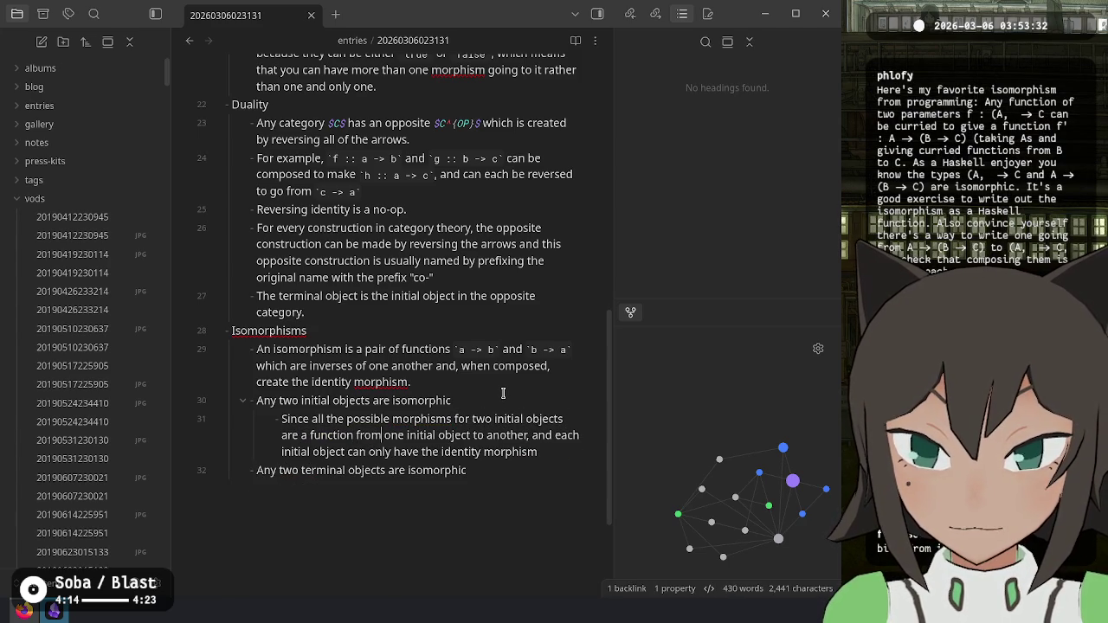
key("ctrl+Right")
key("ctrl+Right")
key("ctrl+Right")
type(",")
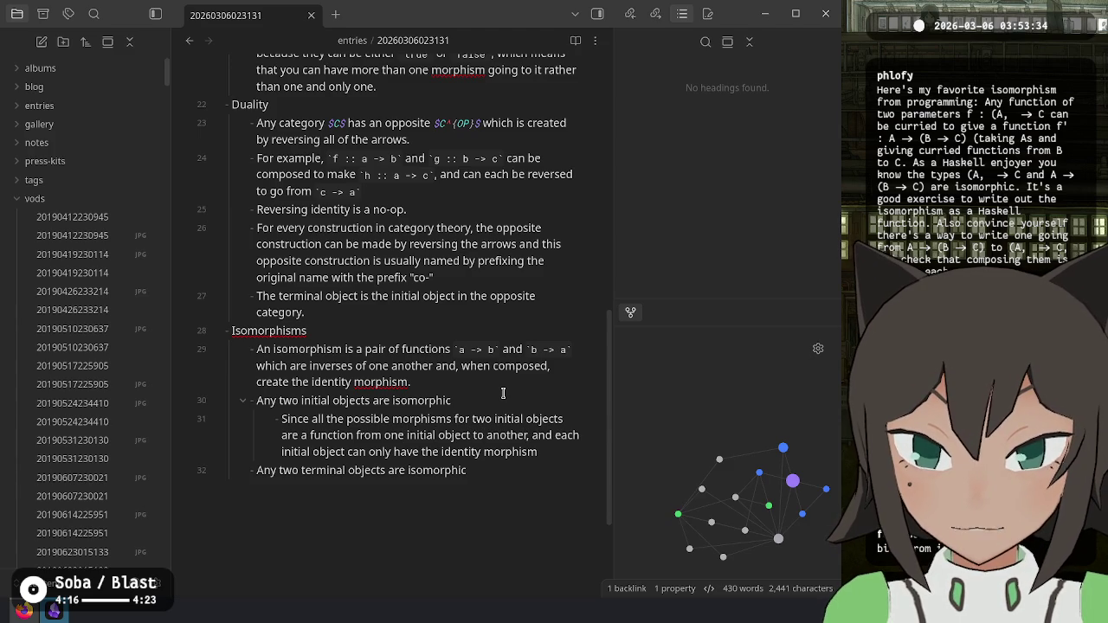
Step: Replace the each-initial-object clause with 'and the' identity morphisms, ending in an open parenthesis
key("Left")
key("ctrl+shift+Right")
key("ctrl+shift+Right")
key("ctrl+shift+Right")
key("BackSpace")
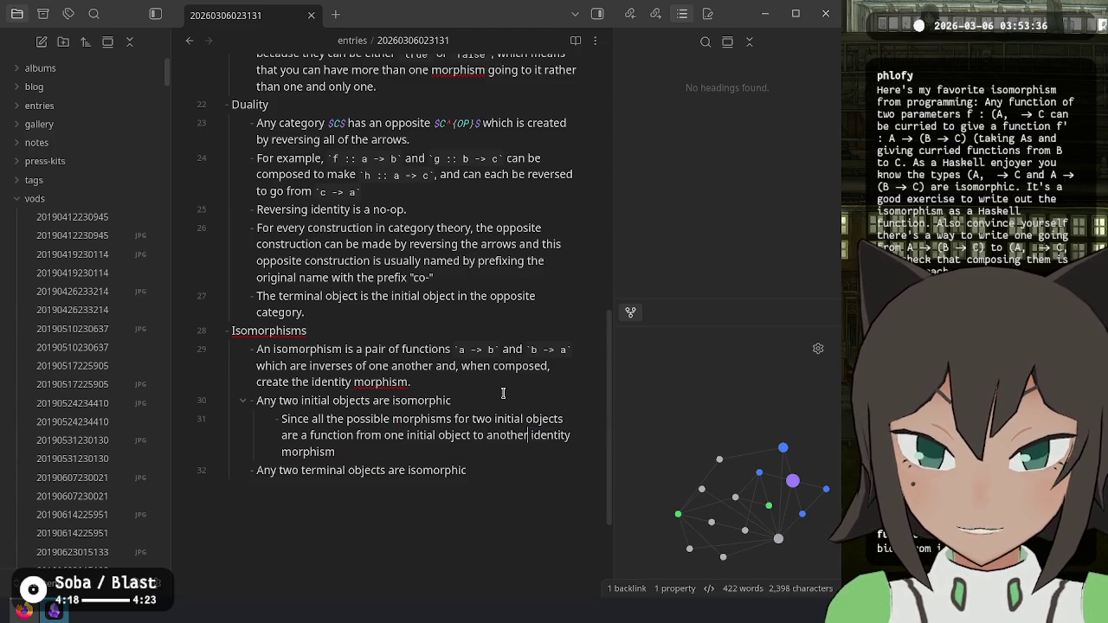
type("and the")
key("End")
type("s")
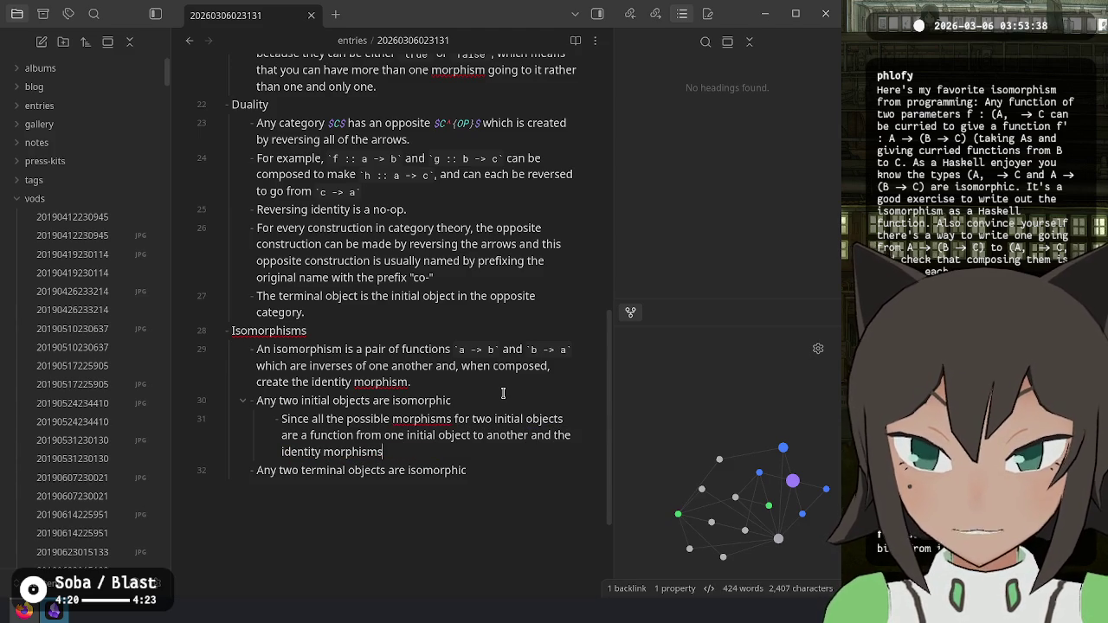
type(" (")
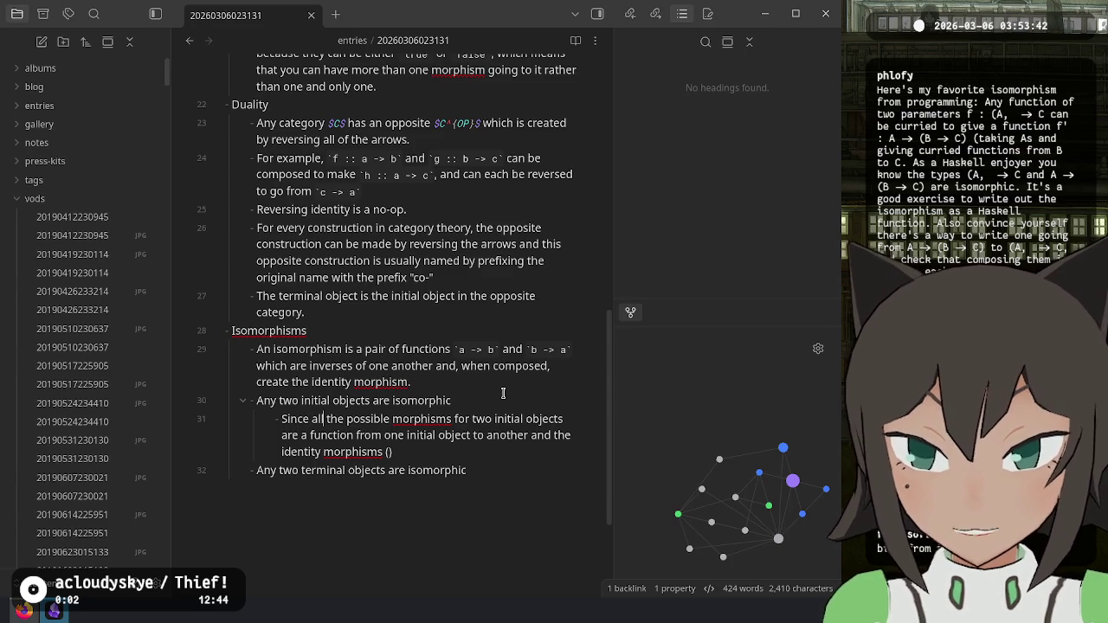
Step: Open with 'Since there is only one representation of an initial object' and begin 'This means that'
key("BackSpace")
key("BackSpace")
key("BackSpace")
type("A")
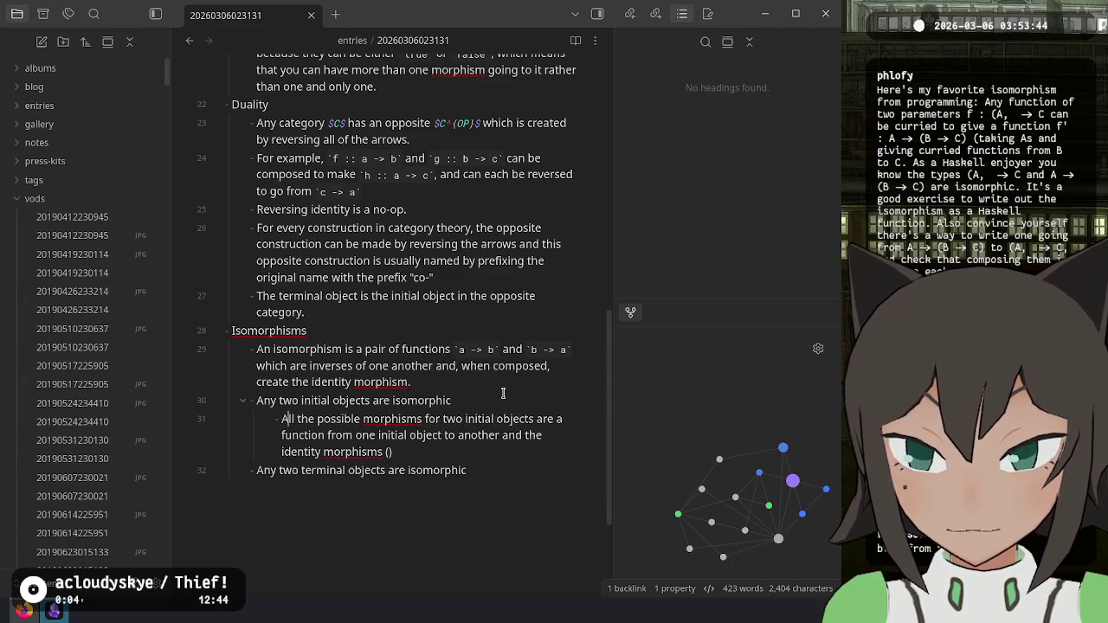
key("BackSpace")
type("Since the")
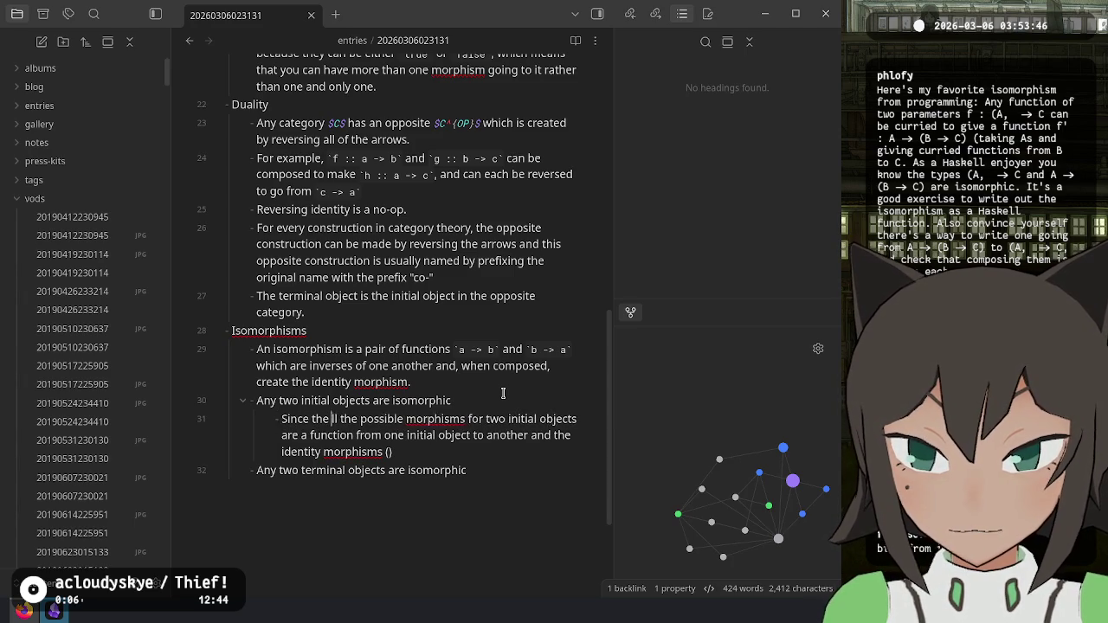
type(" initial object")
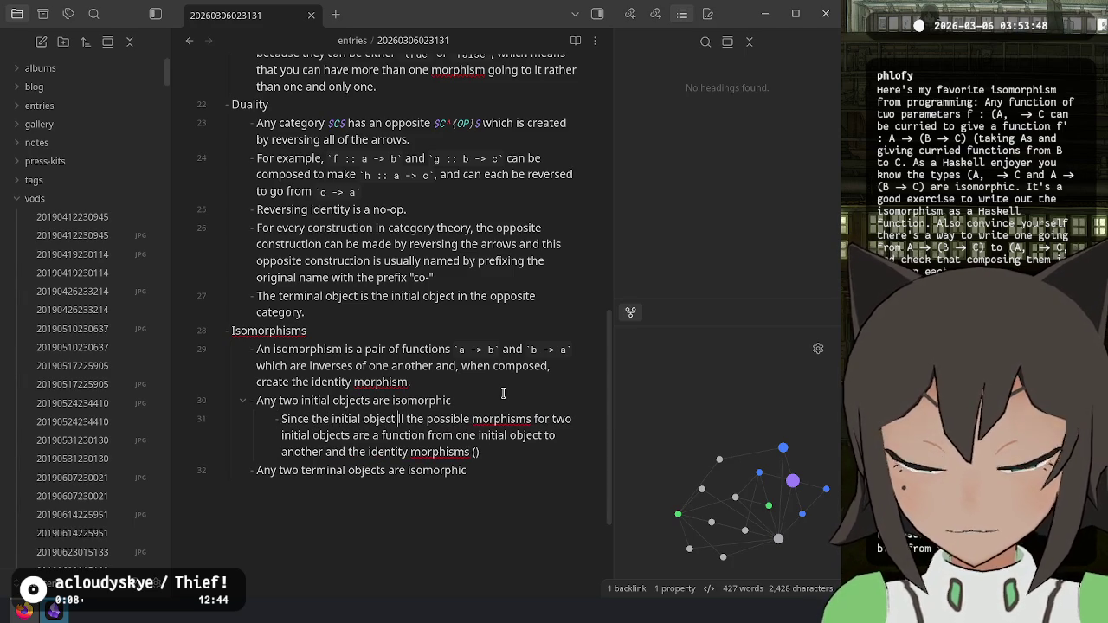
key("BackSpace")
key("BackSpace")
key("BackSpace")
type("re is on")
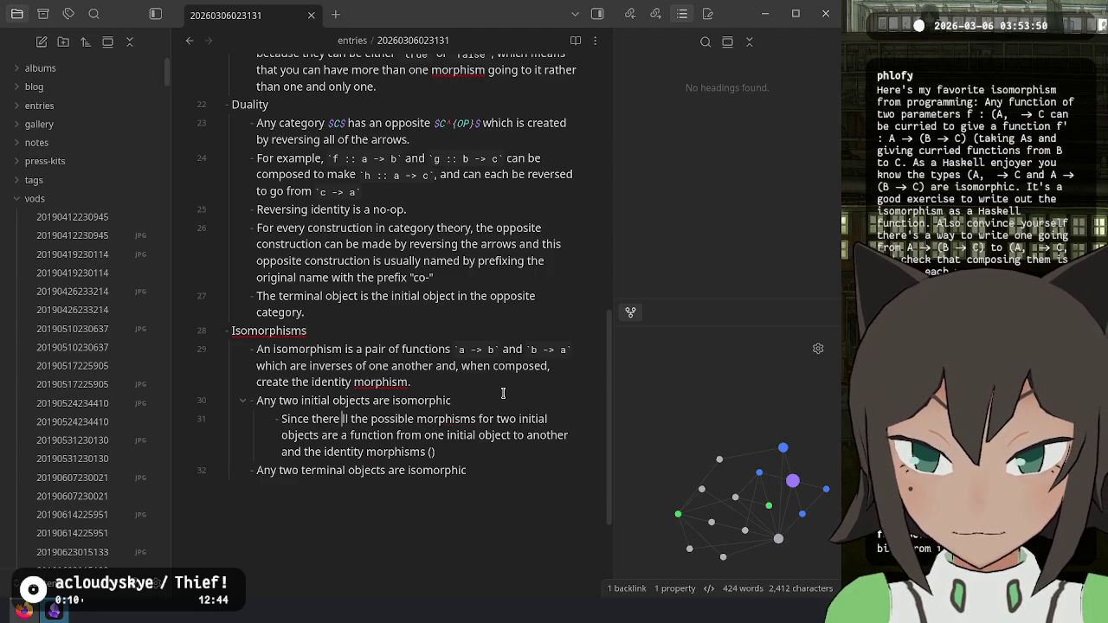
type("ly one repre")
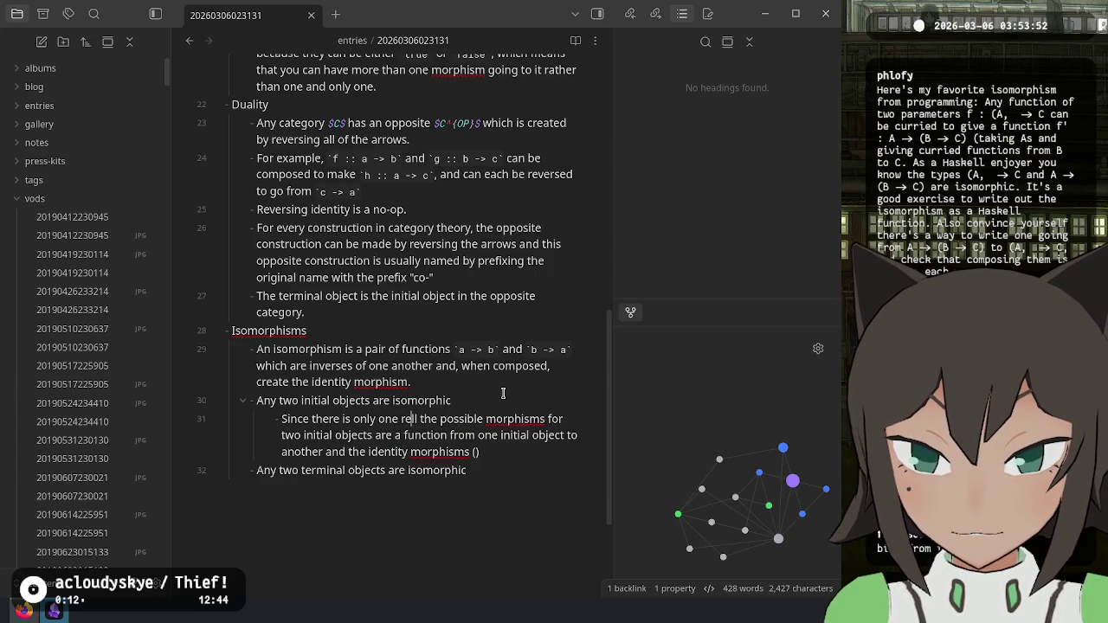
type("sentation of t")
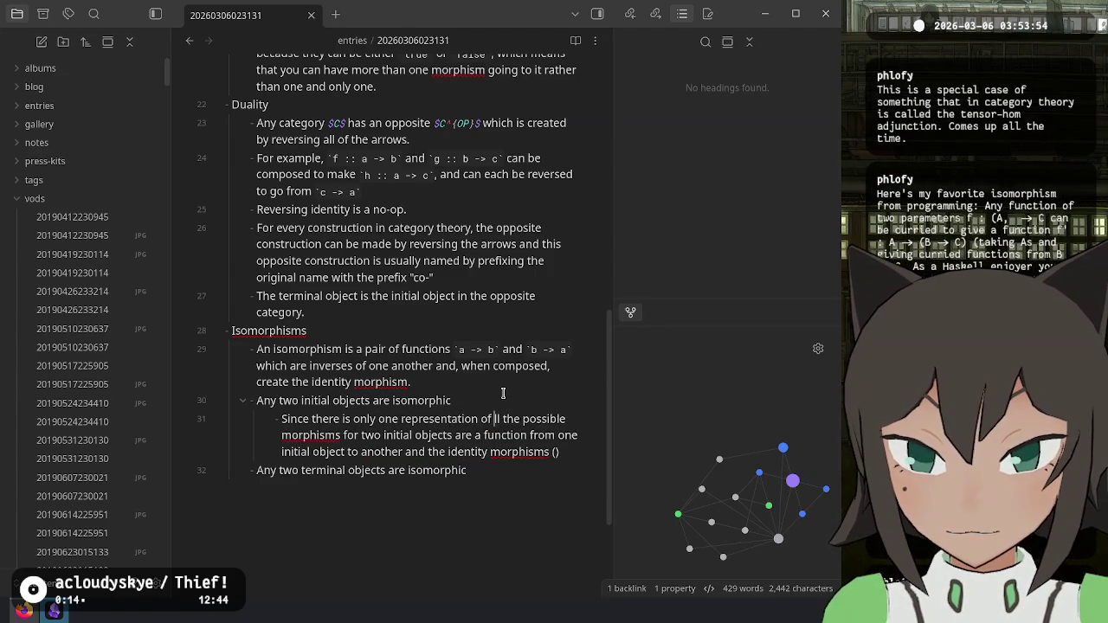
key("BackSpace")
type("an initial object")
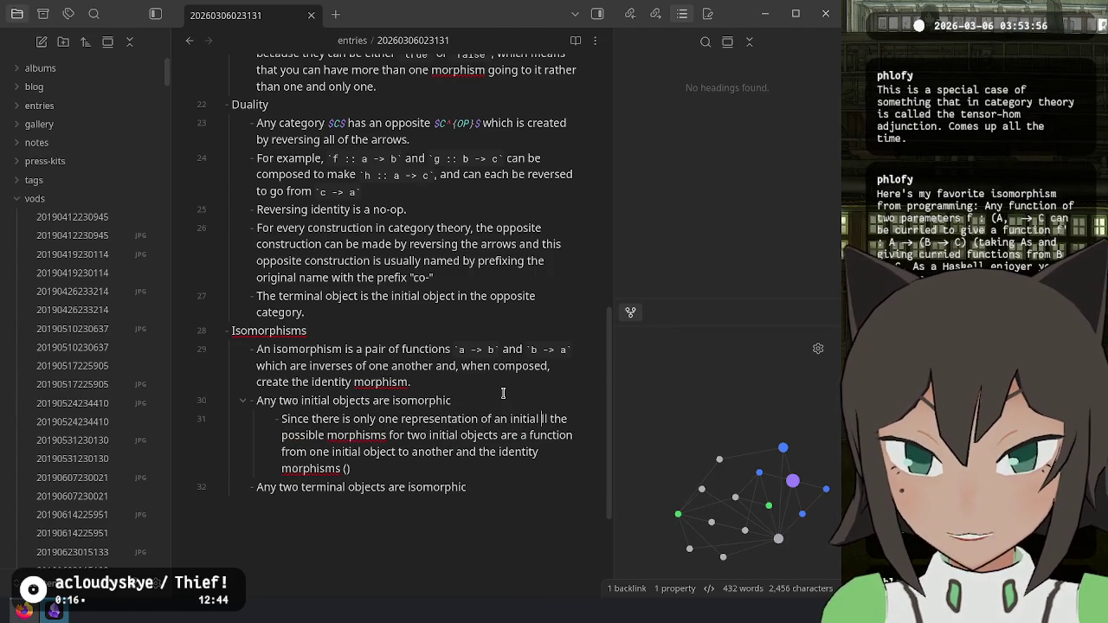
type(", all of")
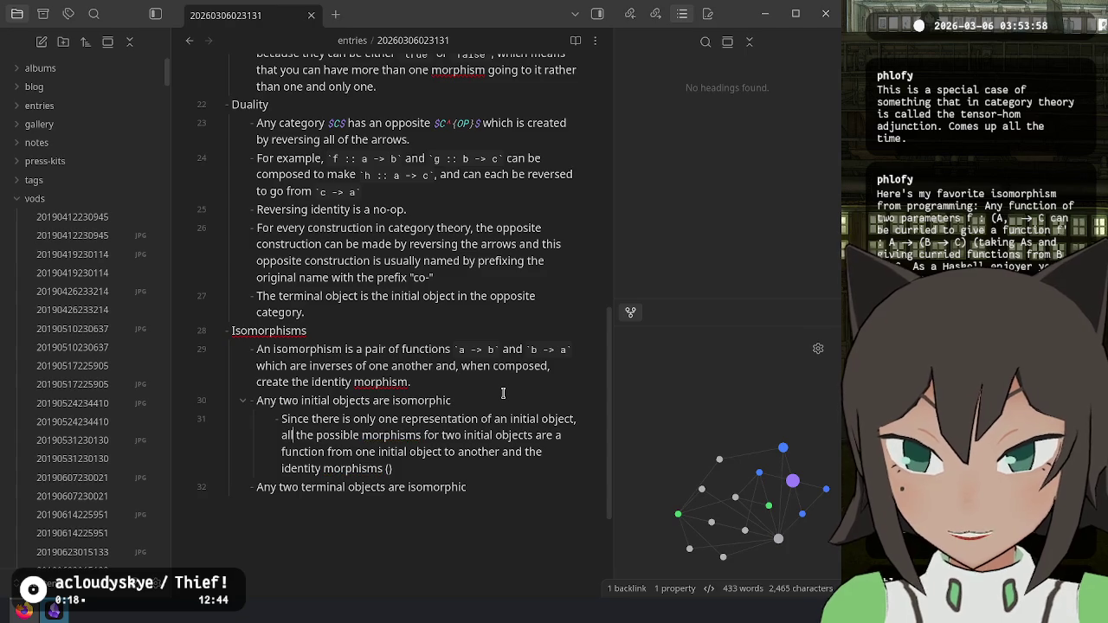
type(" the possible morphisms f")
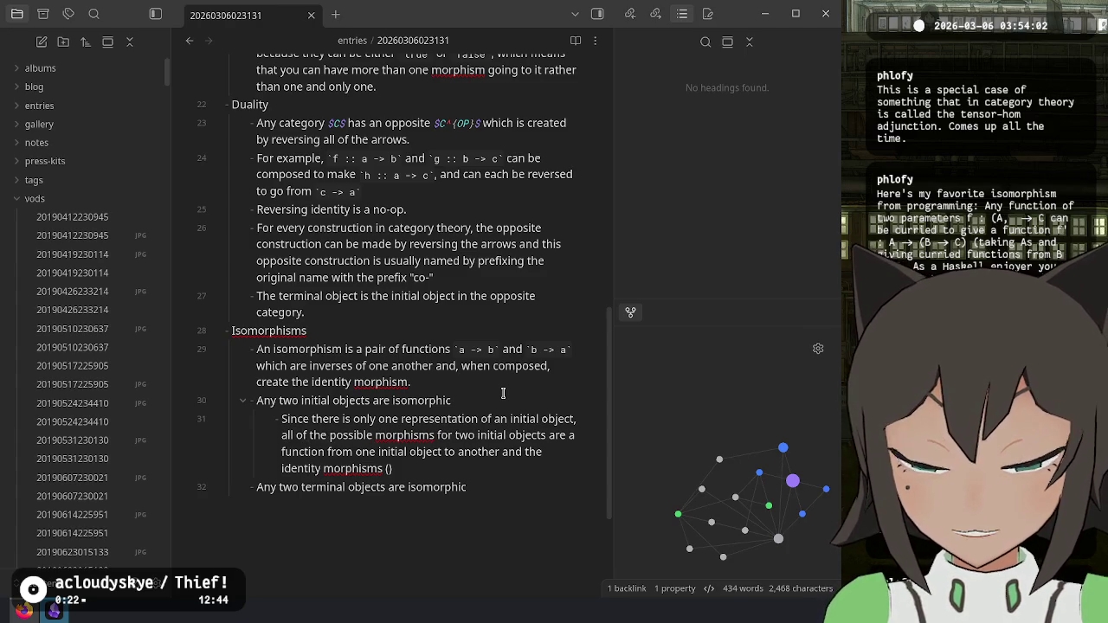
key("BackSpace")
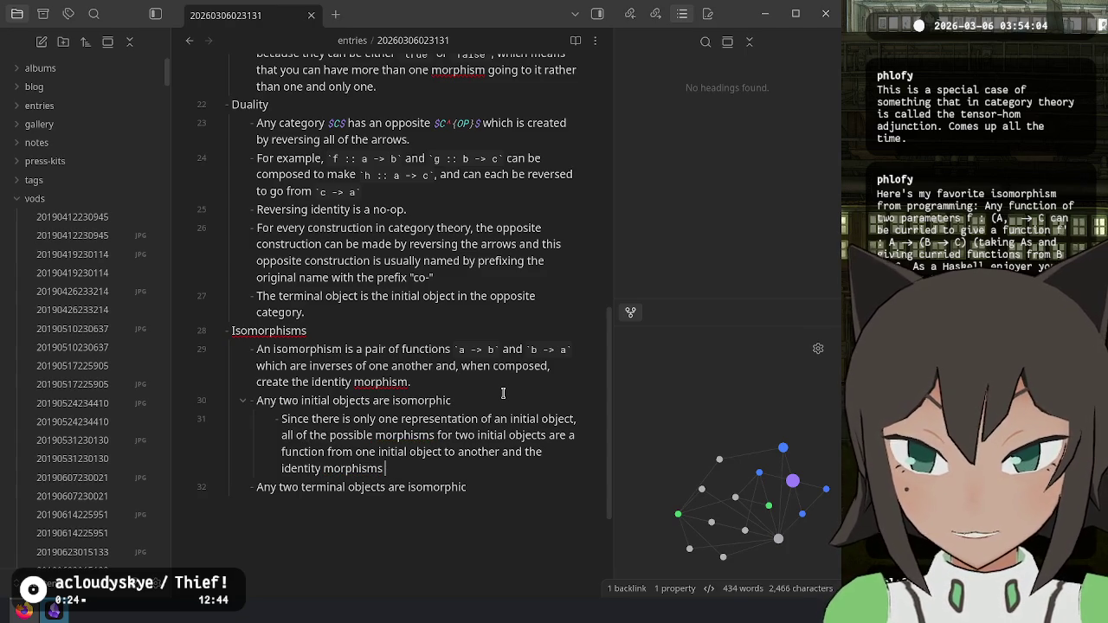
type(".This means that y")
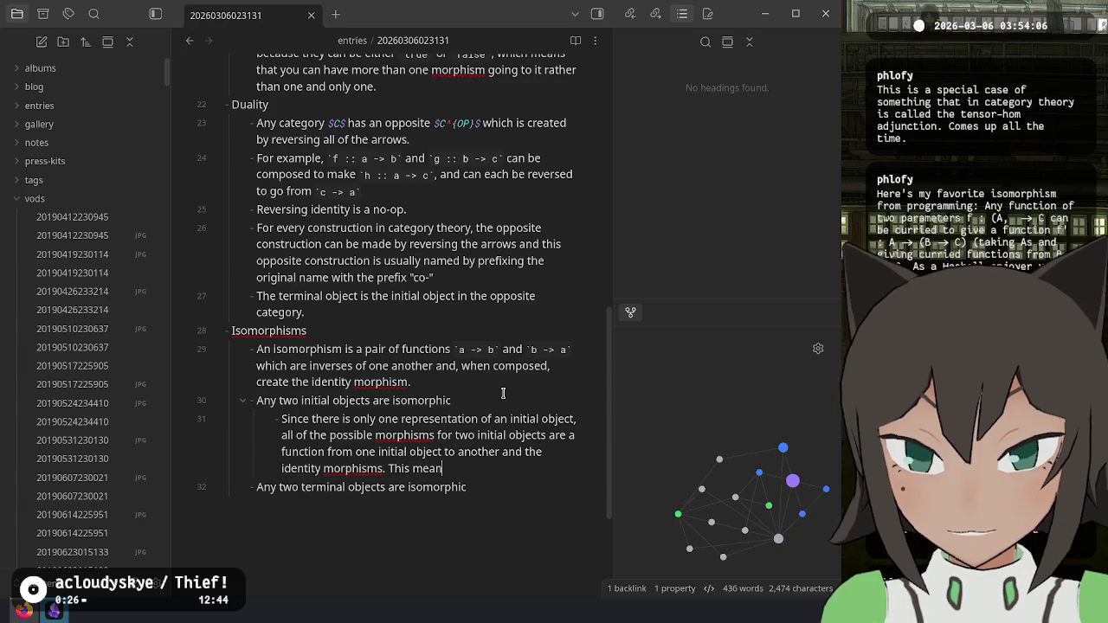
type("ou can")
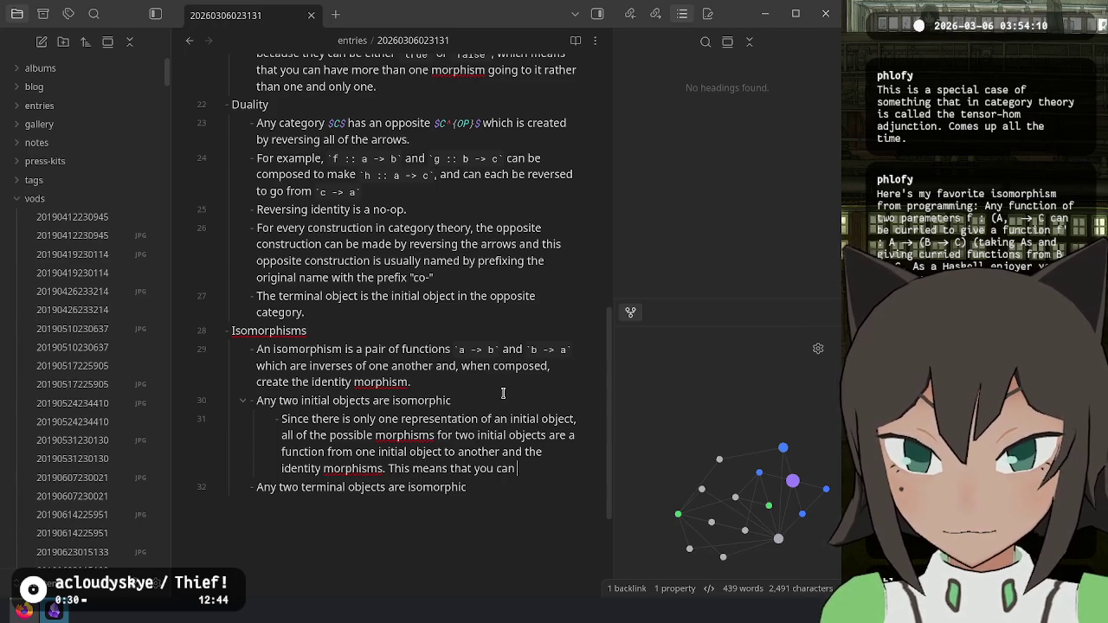
key("BackSpace")
key("BackSpace")
key("BackSpace")
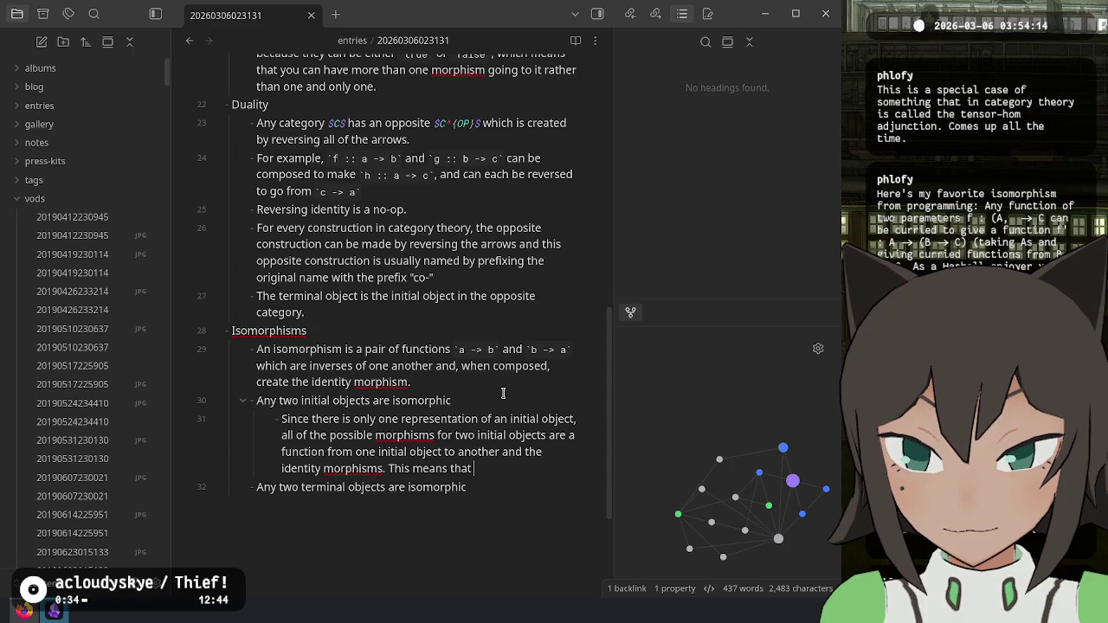
key("Up")
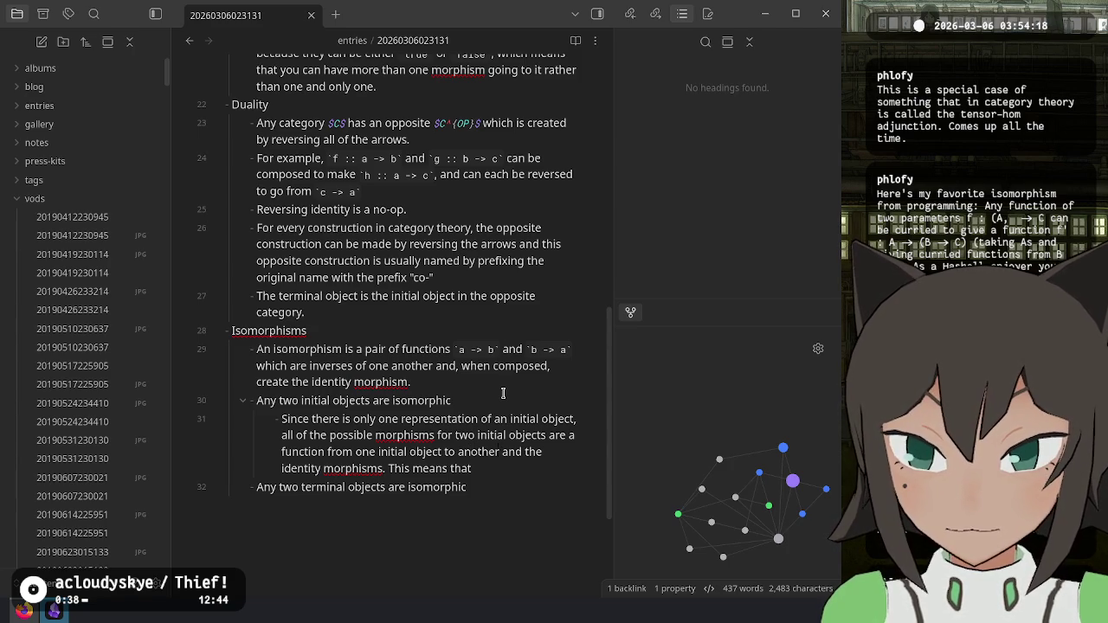
Step: Annotate the morphisms as `f :: a -> b` and `g :: b -> a`
type("(`a")
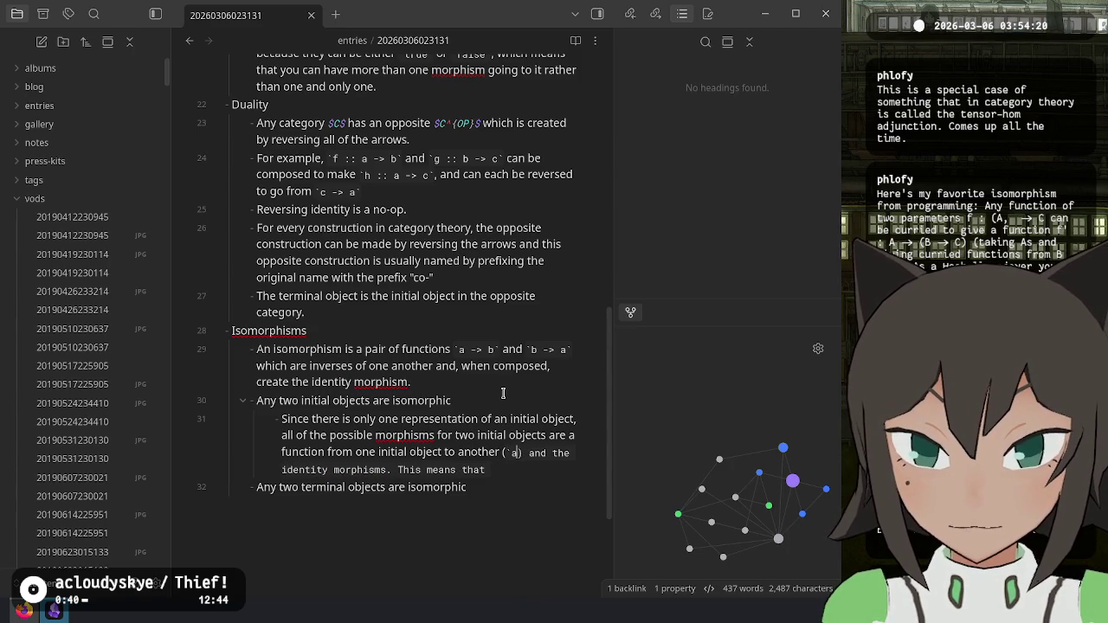
type(" -> b` and `")
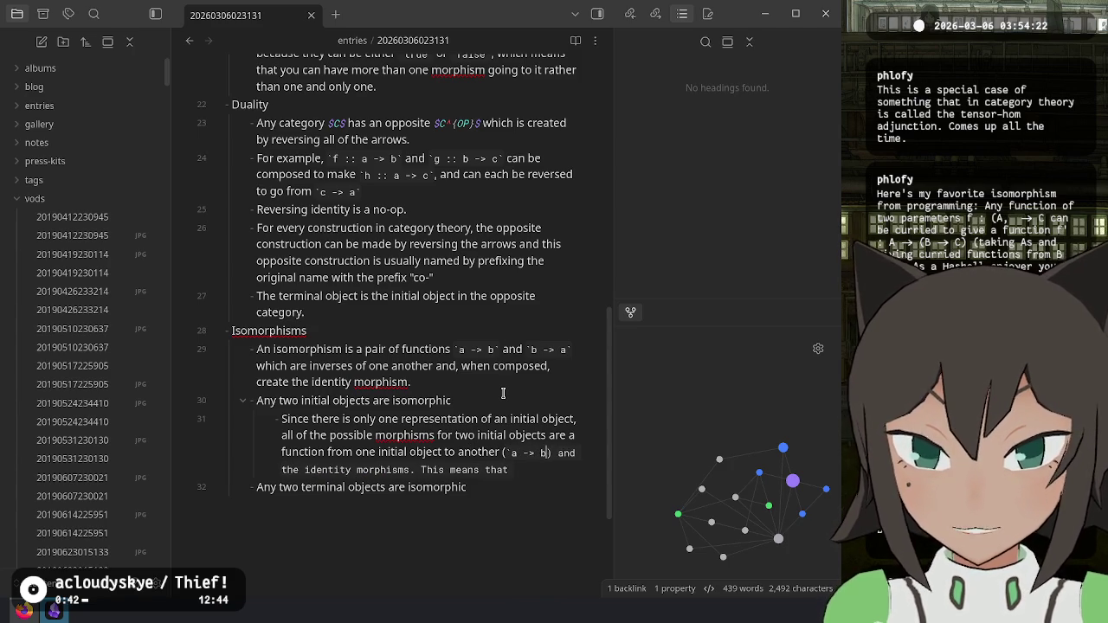
type("b -> a")
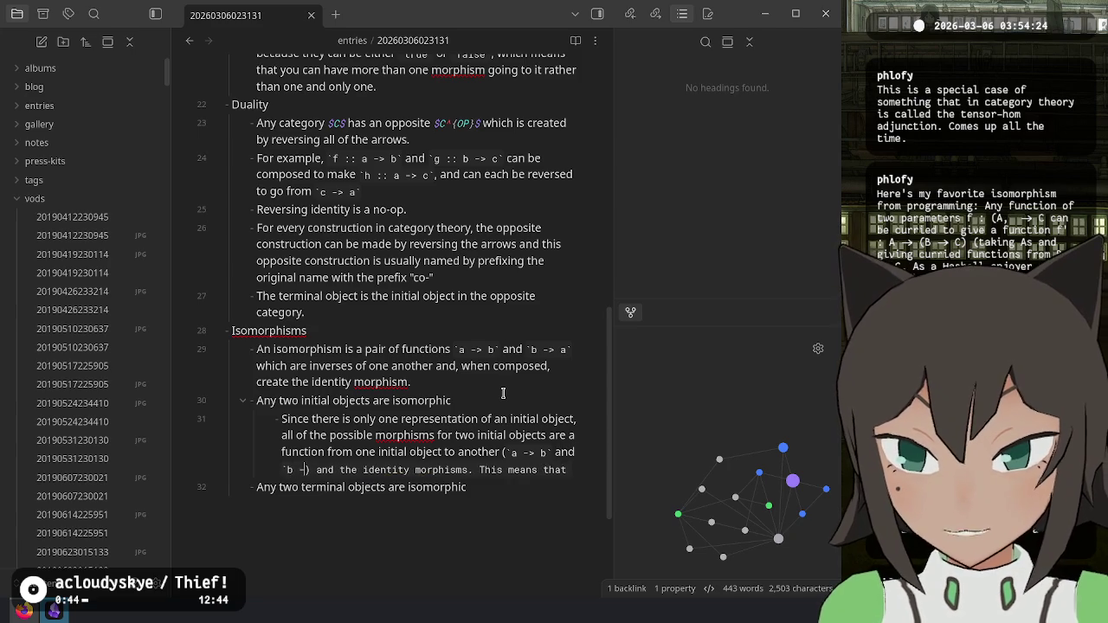
type("`")
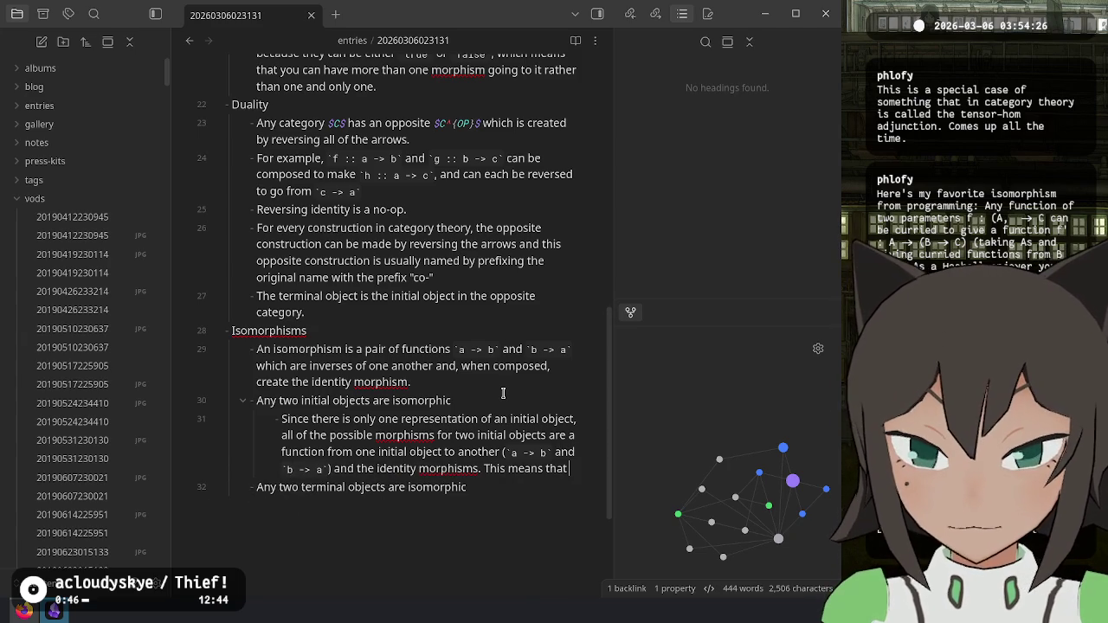
type(" the")
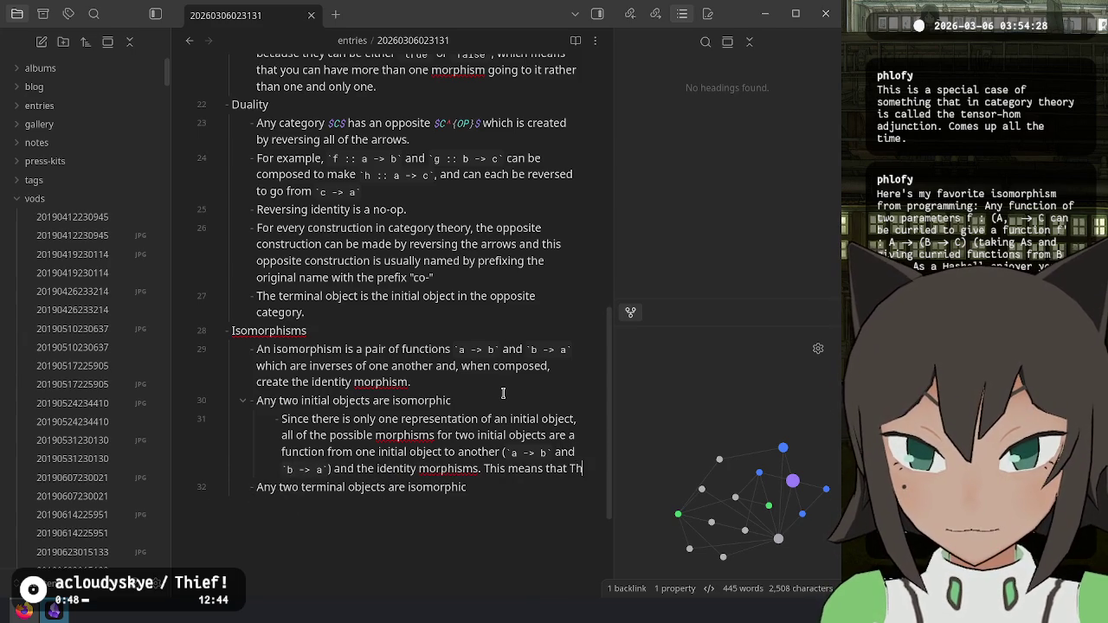
type("se")
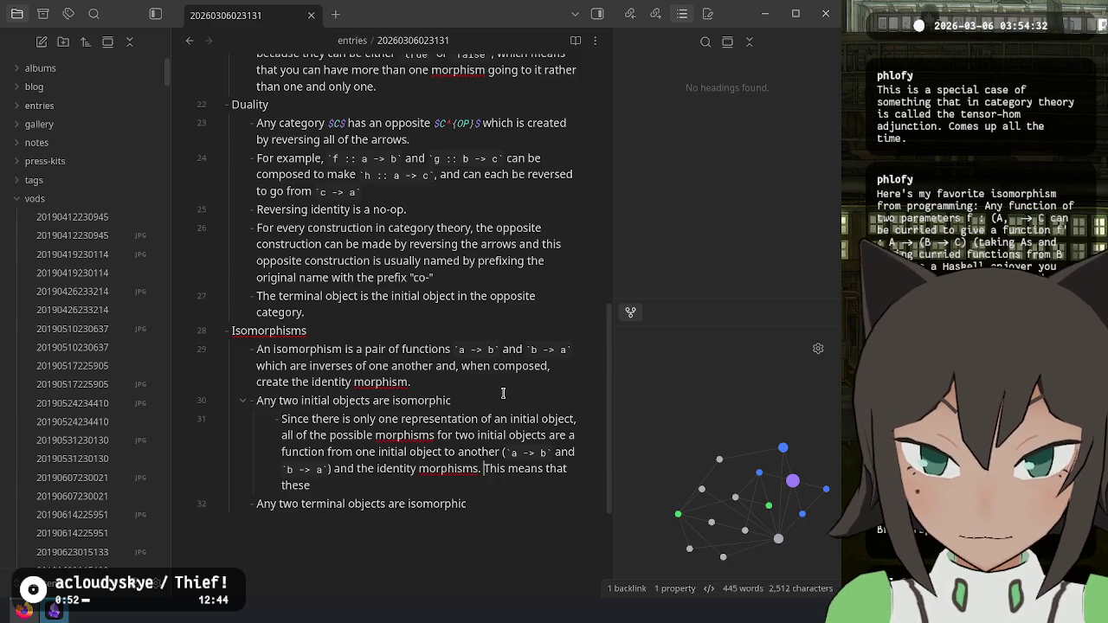
key("Right")
key("Right")
key("Right")
type("f")
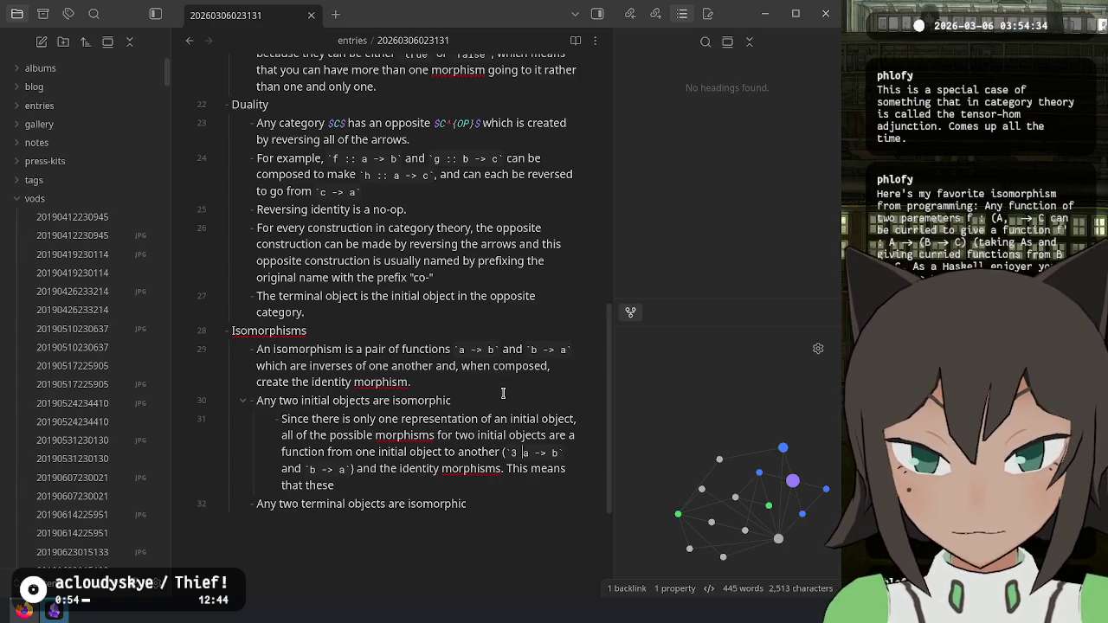
type(" ::")
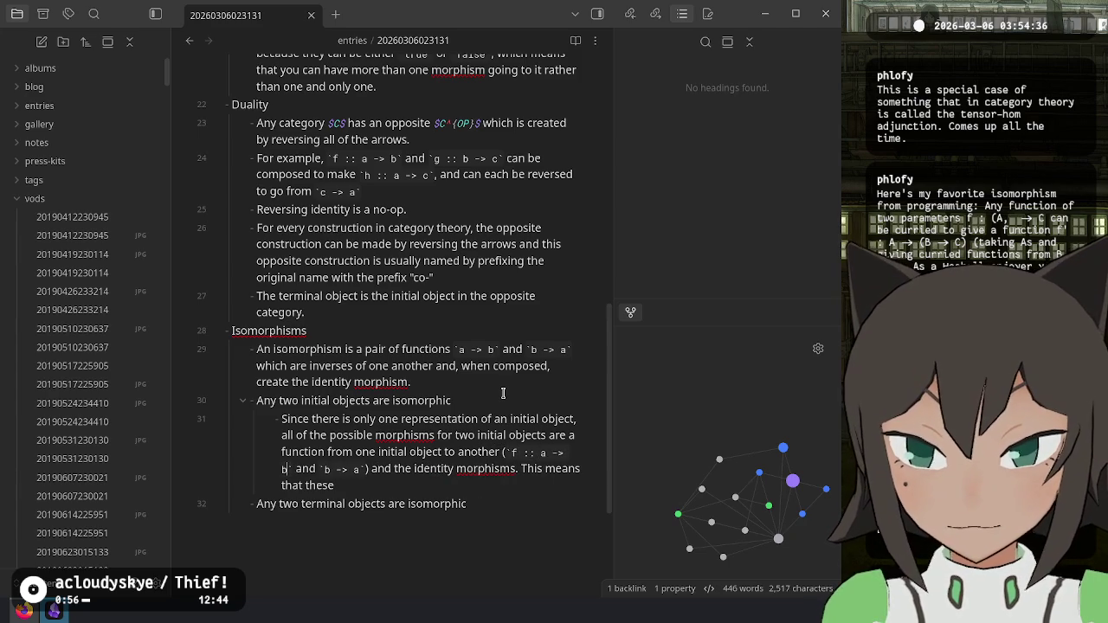
key("Right")
key("Right")
type("g ::")
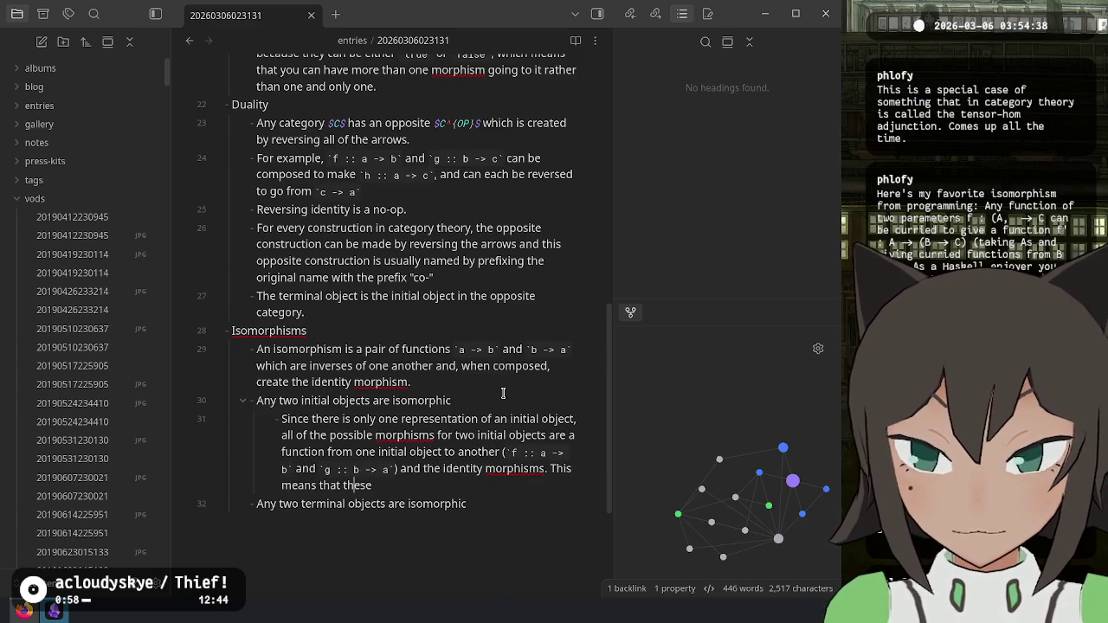
Step: Conclude that since f · g and g · f give the identity morphism, these objects are isomorphic
key("BackSpace")
key("BackSpace")
key("BackSpace")
type("Since")
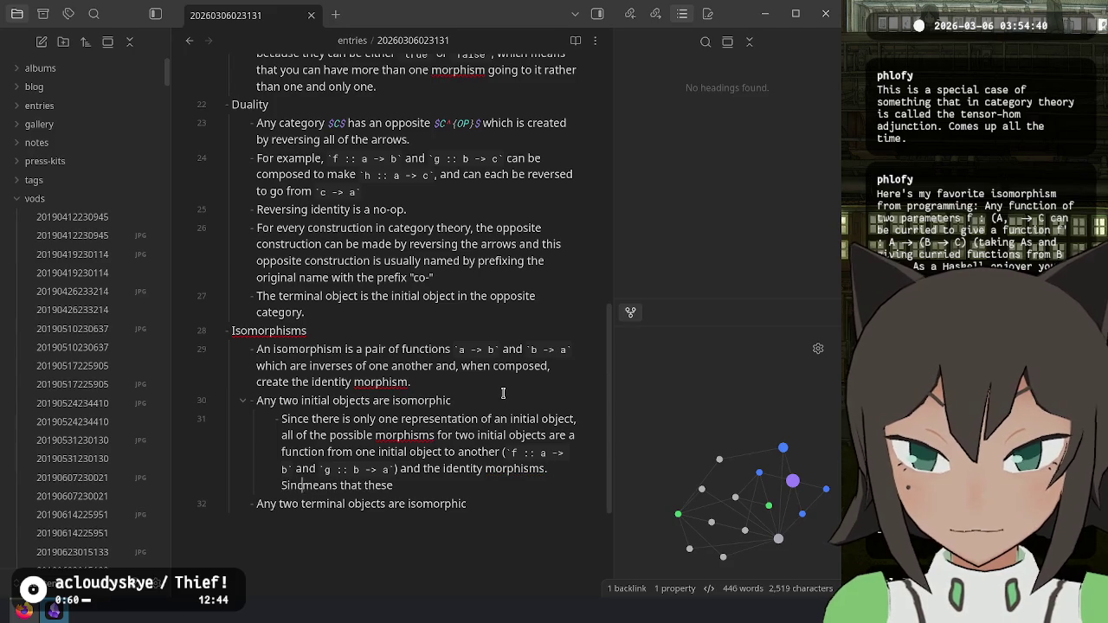
key("Right")
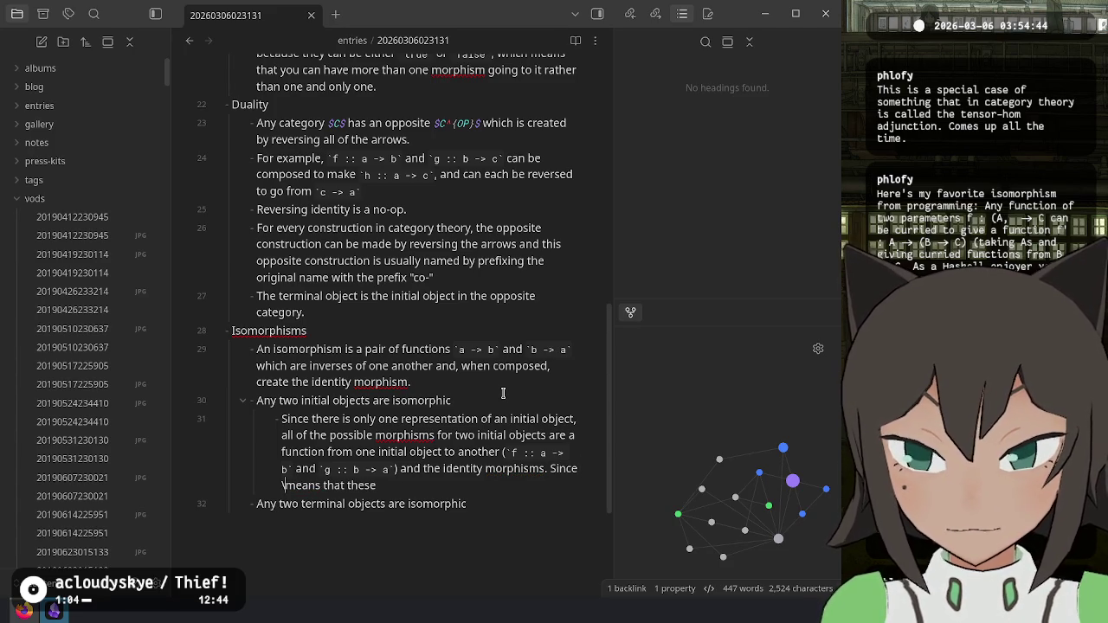
type("\\cdo")
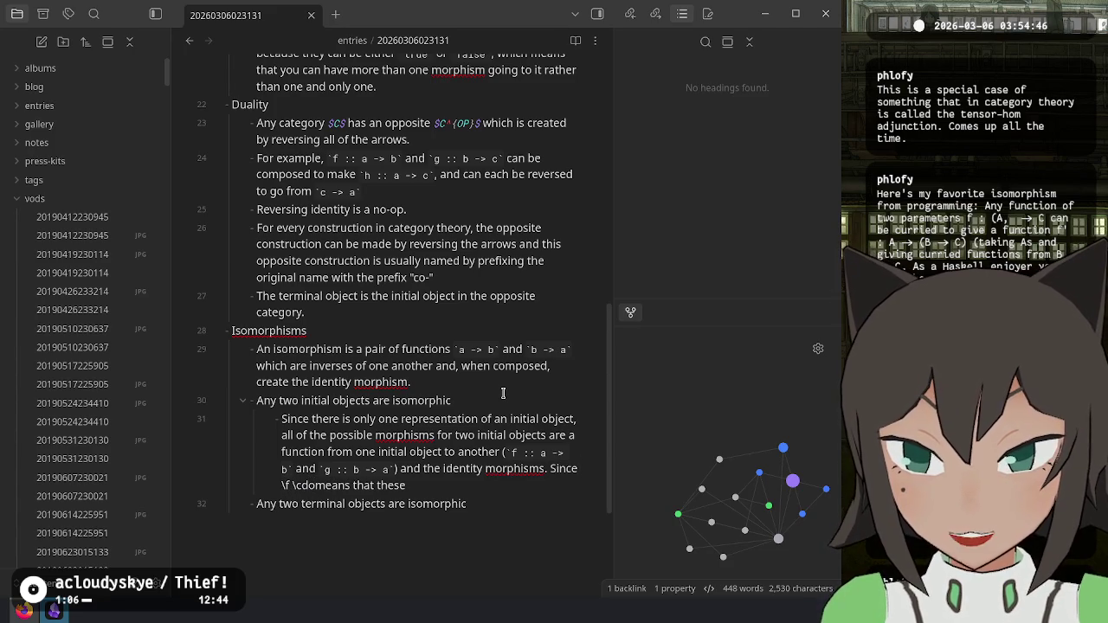
type("t g$")
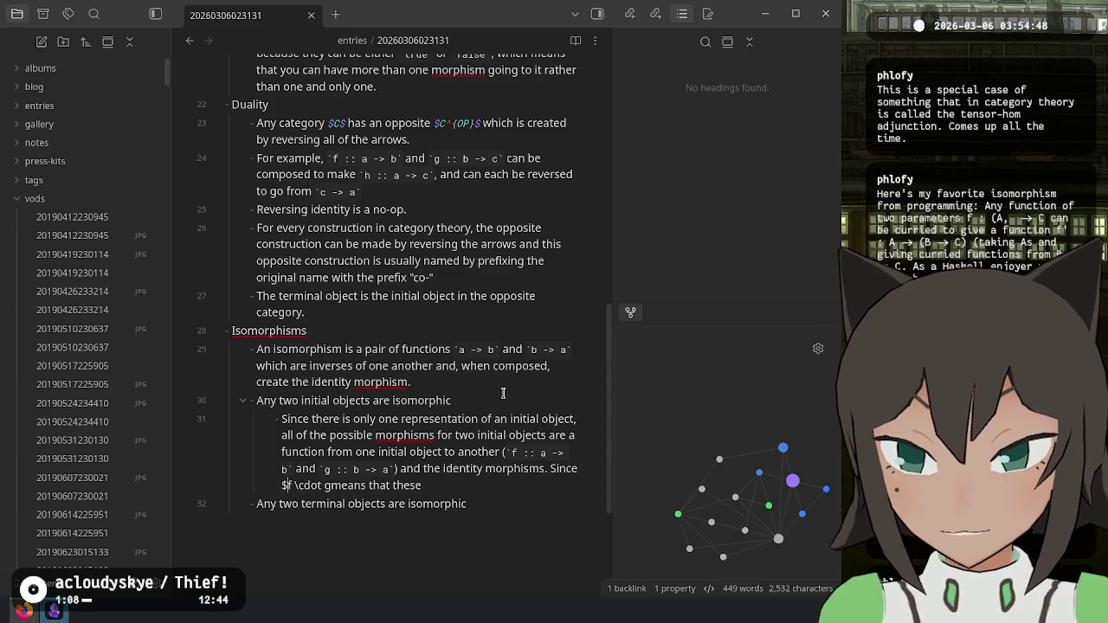
key("Right")
key("Right")
type("$ and $")
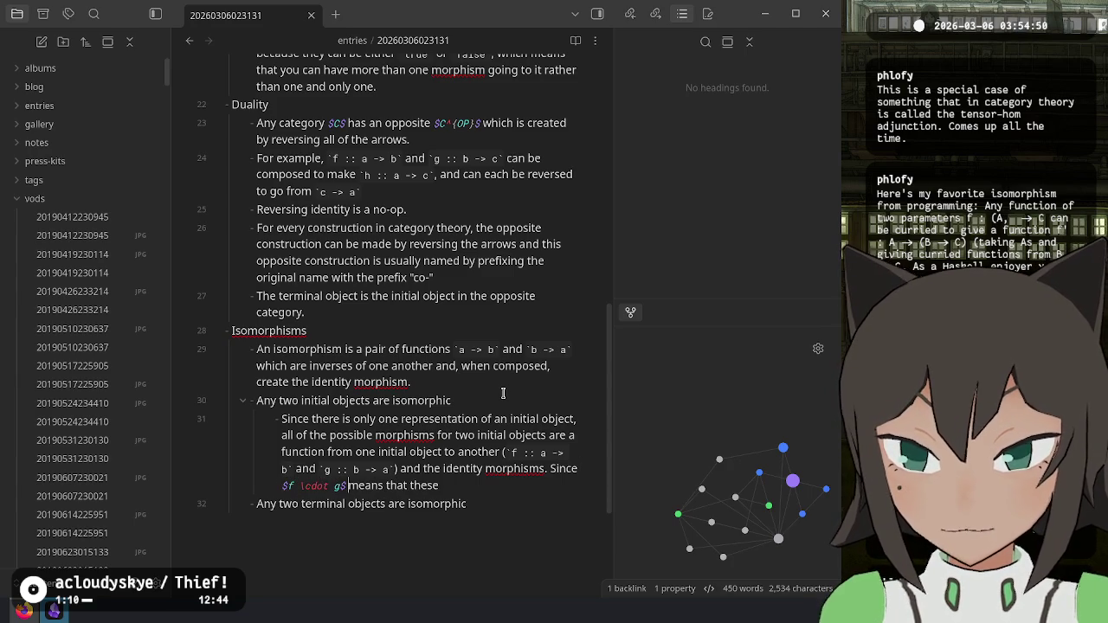
type("g \\cdot ")
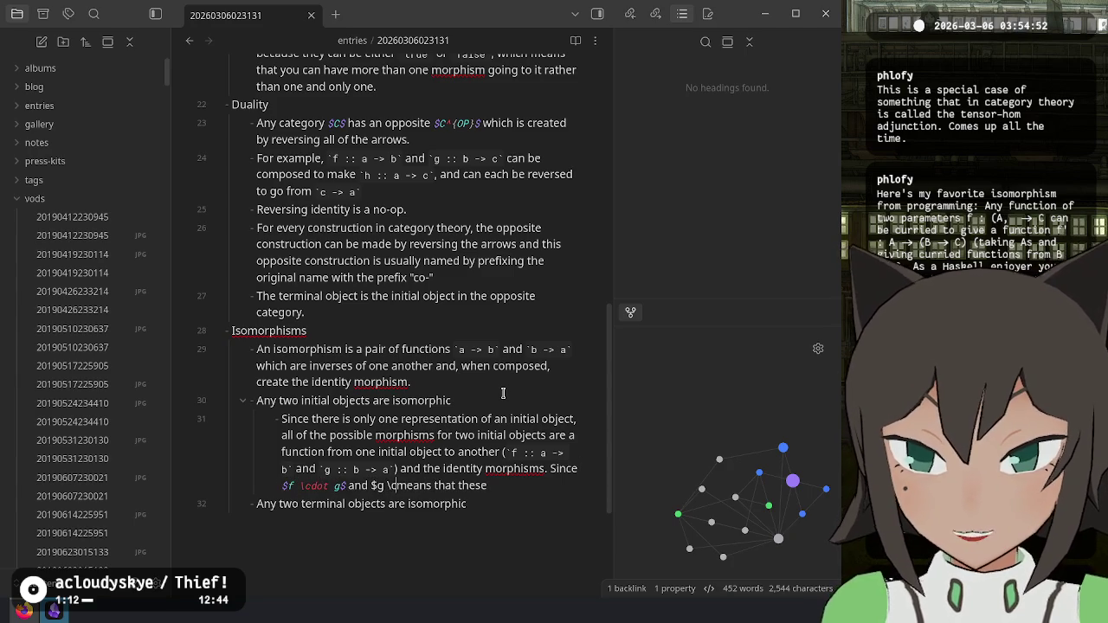
type("f$ give you ")
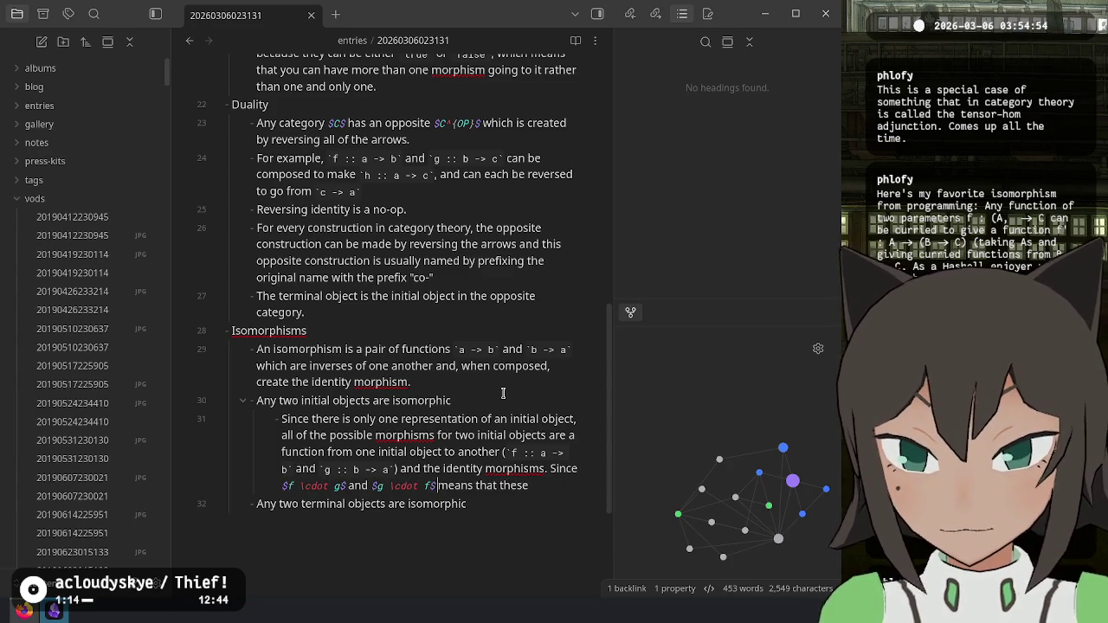
type("the iden")
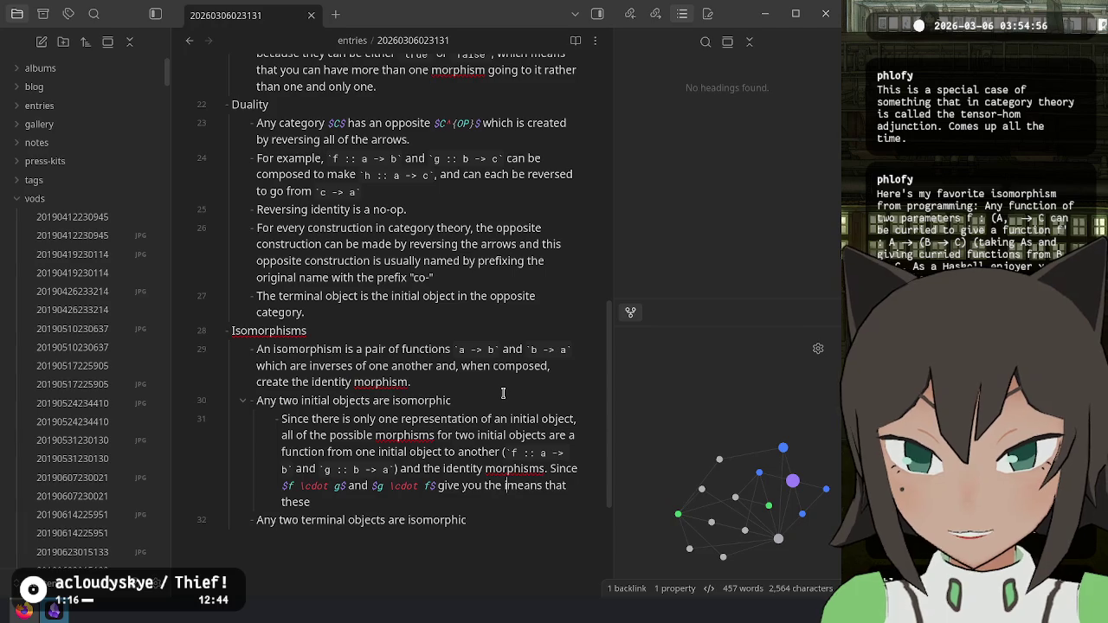
type("tity morphism")
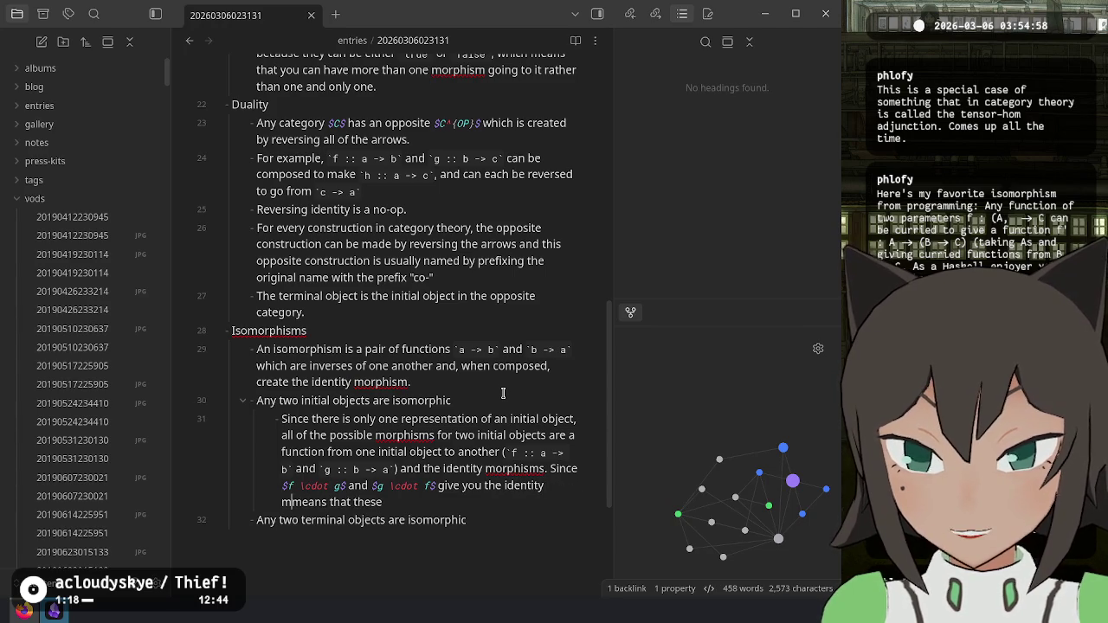
type(", this")
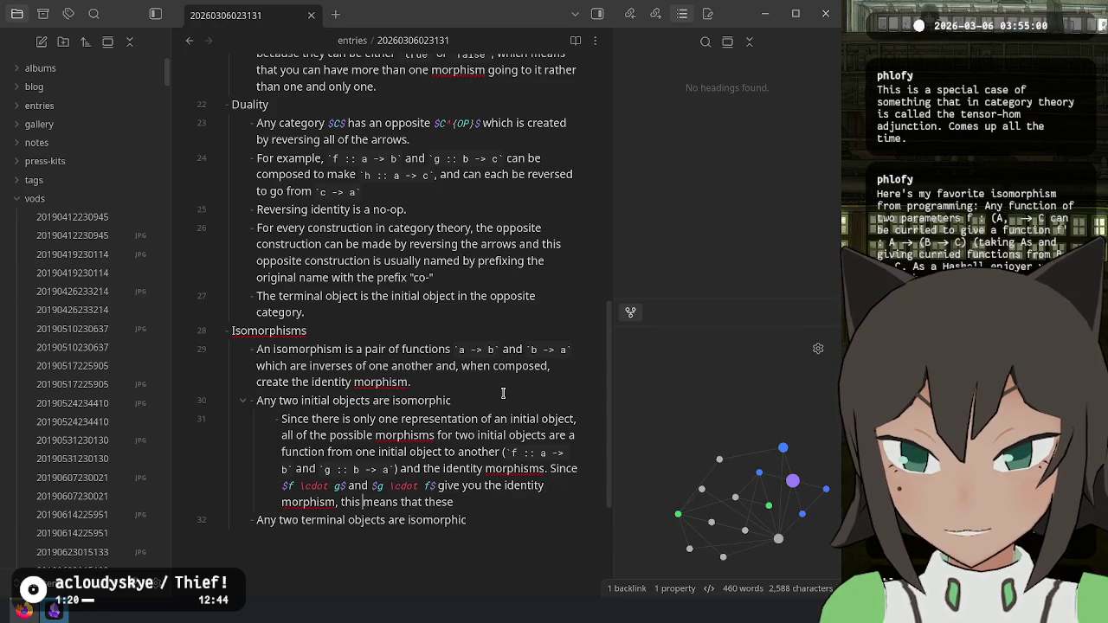
key("BackSpace")
key("BackSpace")
key("BackSpace")
type("these ")
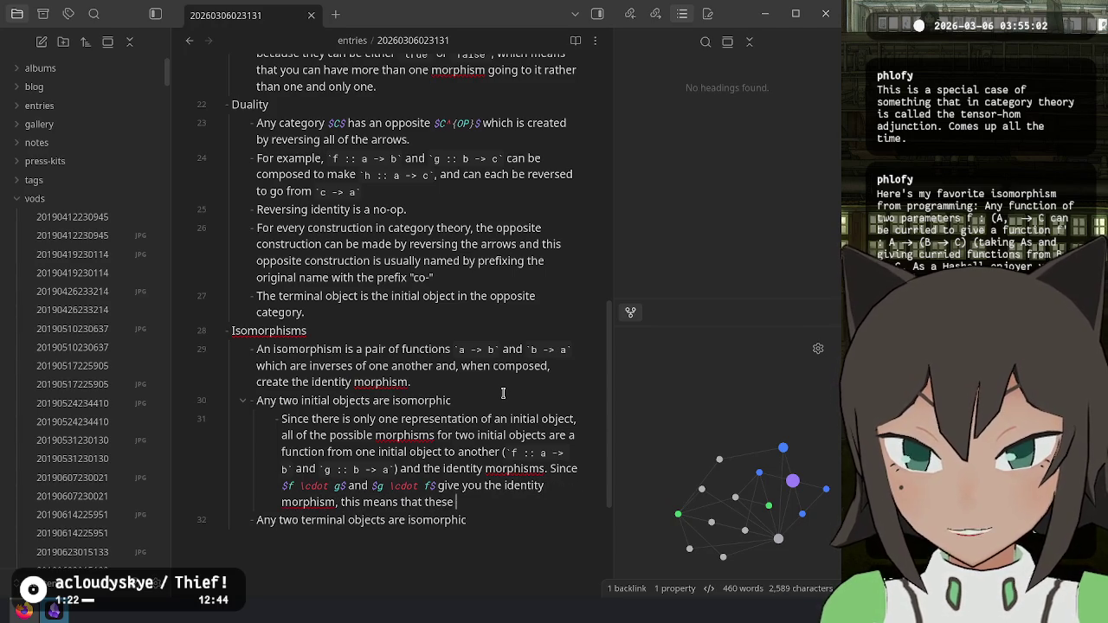
type("objects are")
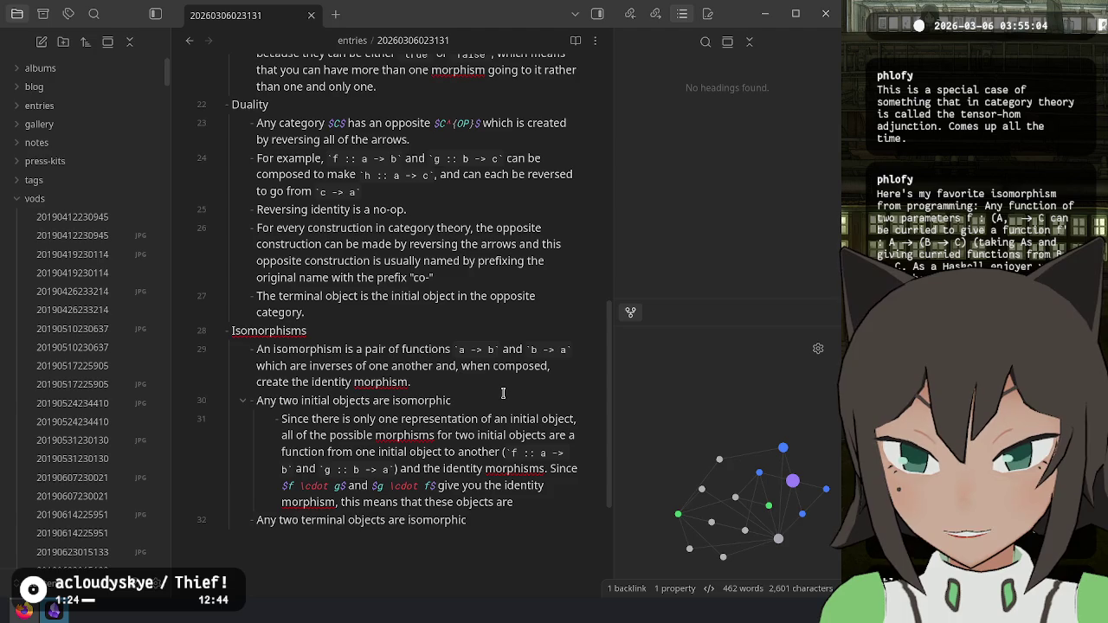
type(" isomorphis")
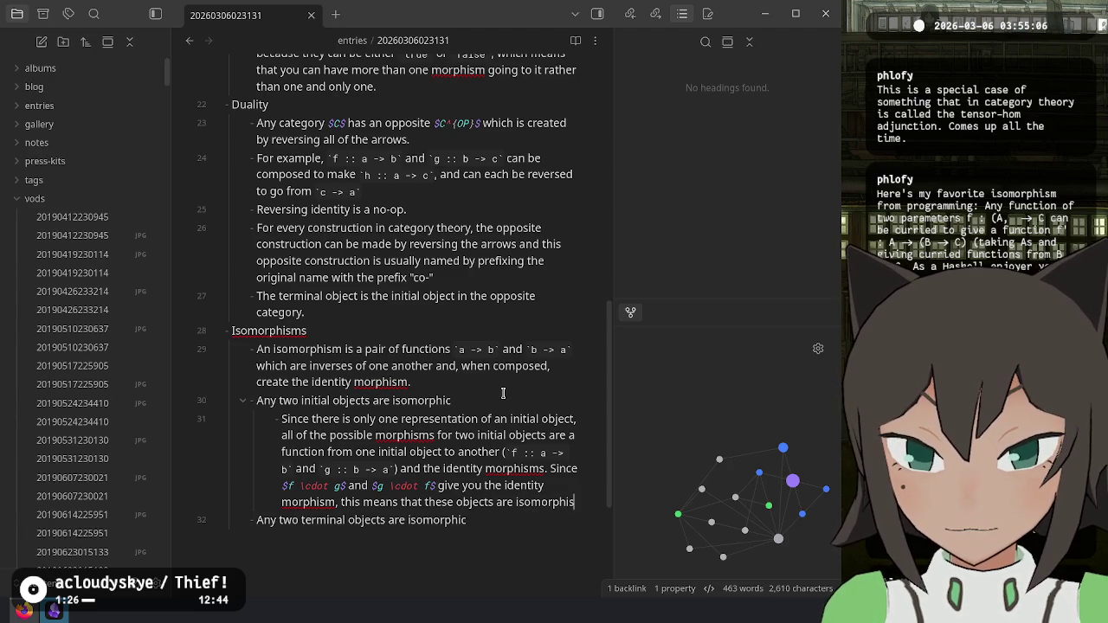
Step: Add '(having the property of isomorphism)' and note terminal objects are isomorphic for the same reason
key("Up")
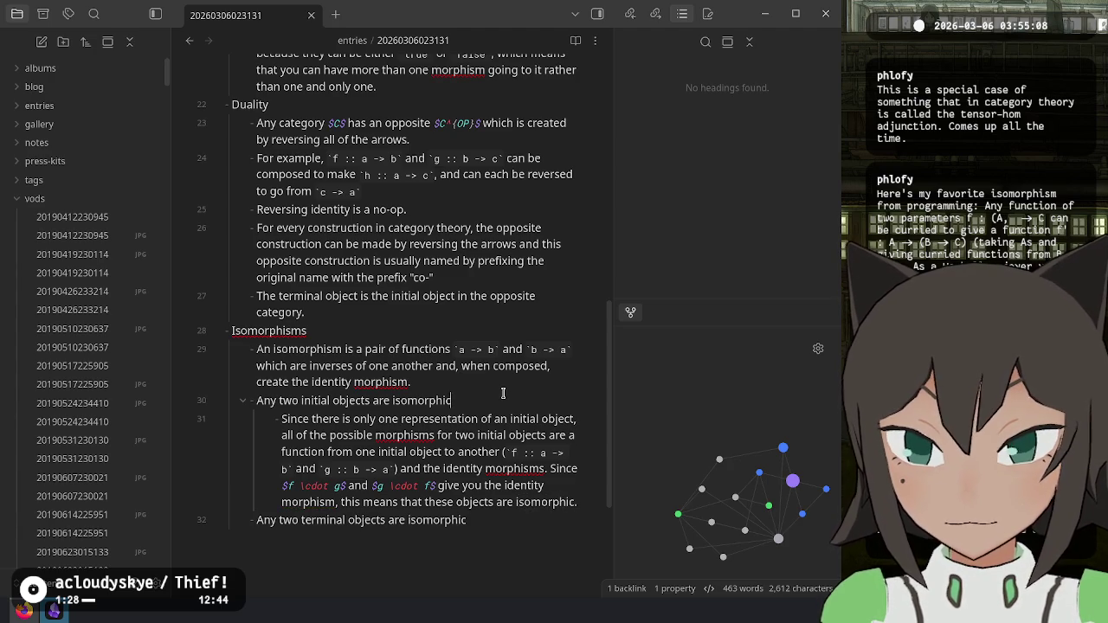
type(" (having t")
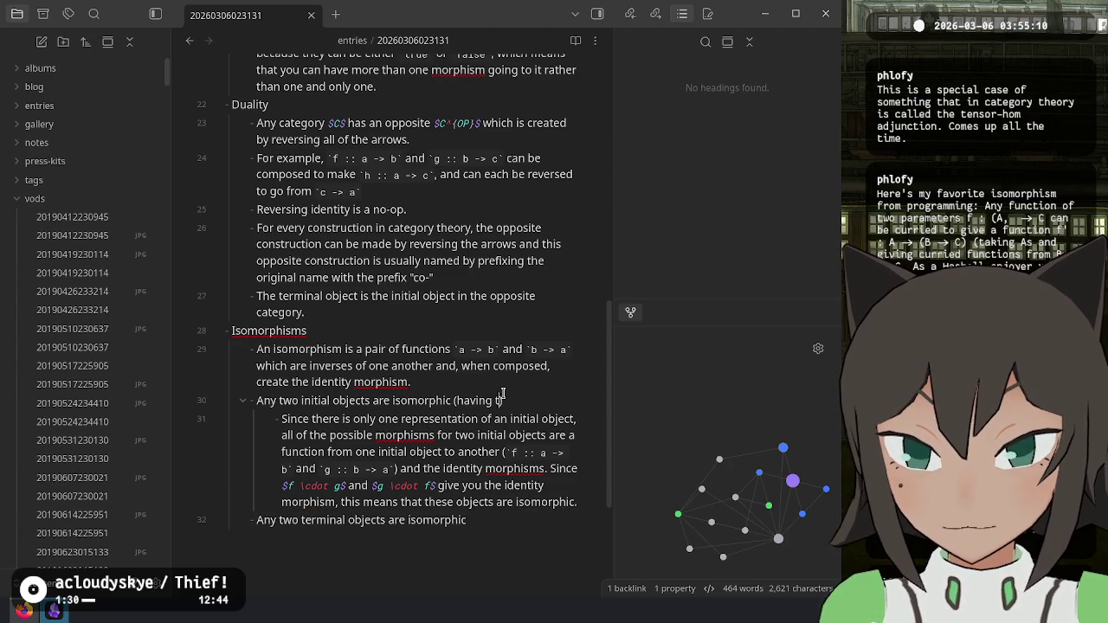
type("he property of iso")
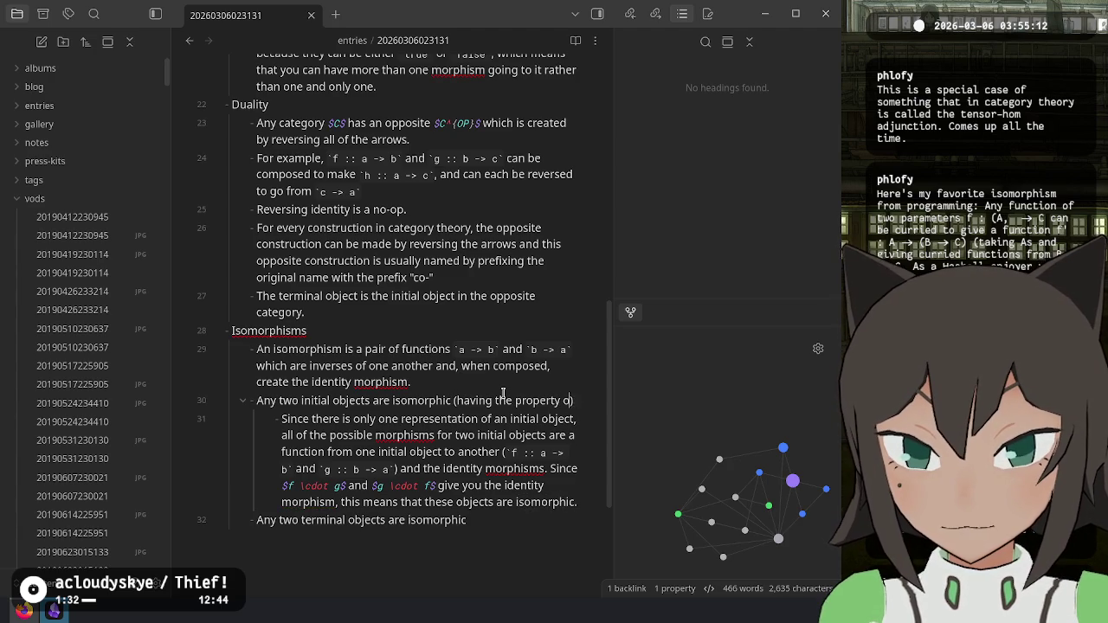
type("morphism")
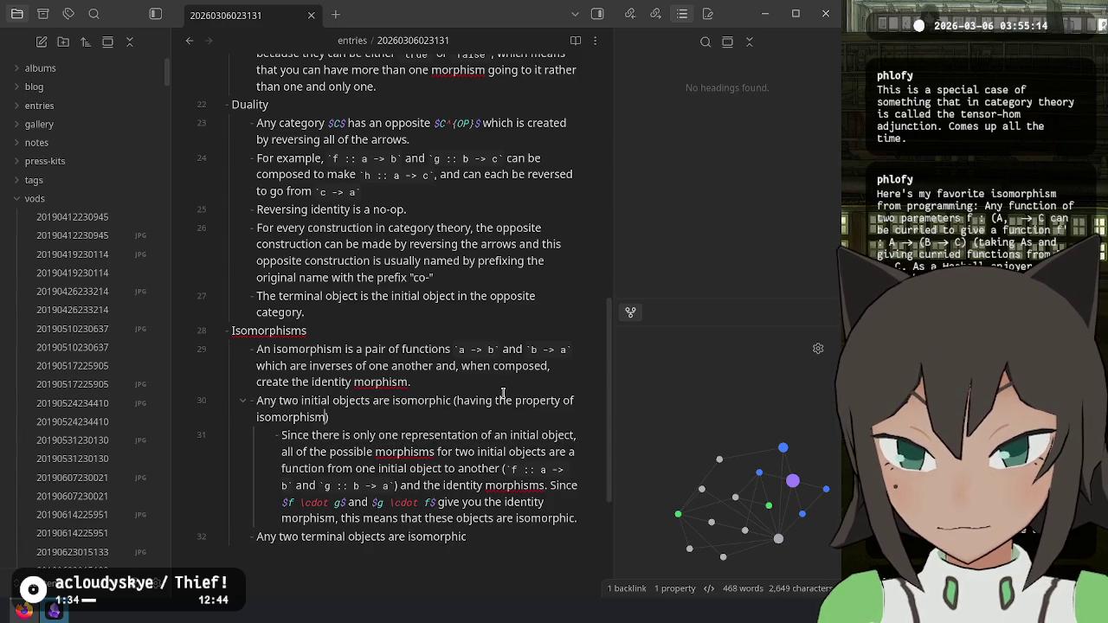
key("Down")
key("Down")
key("Down")
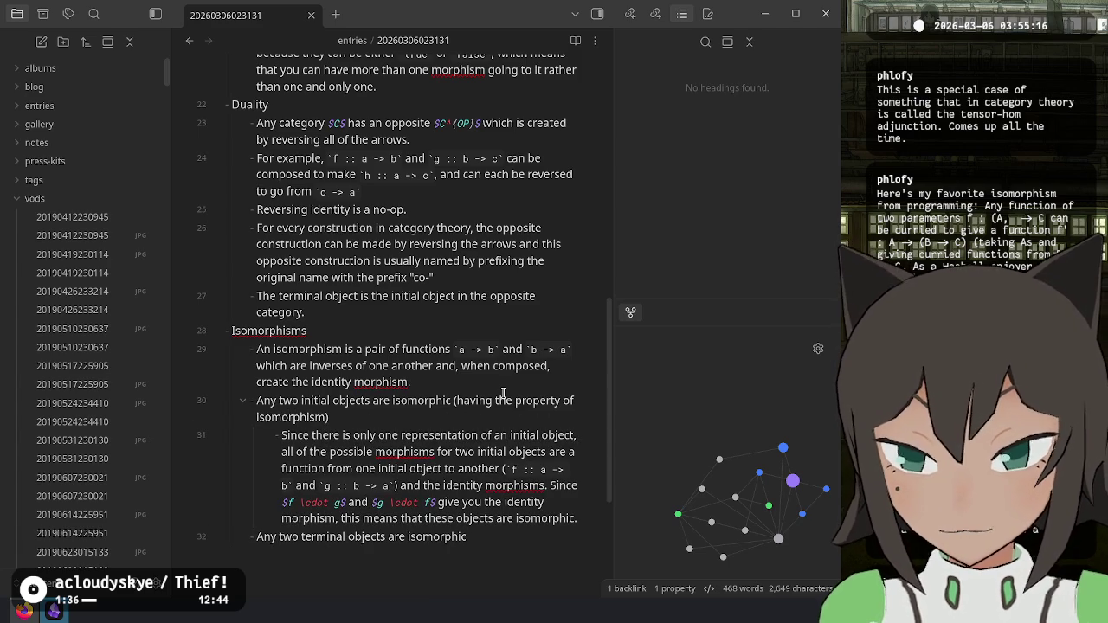
type(", for the s")
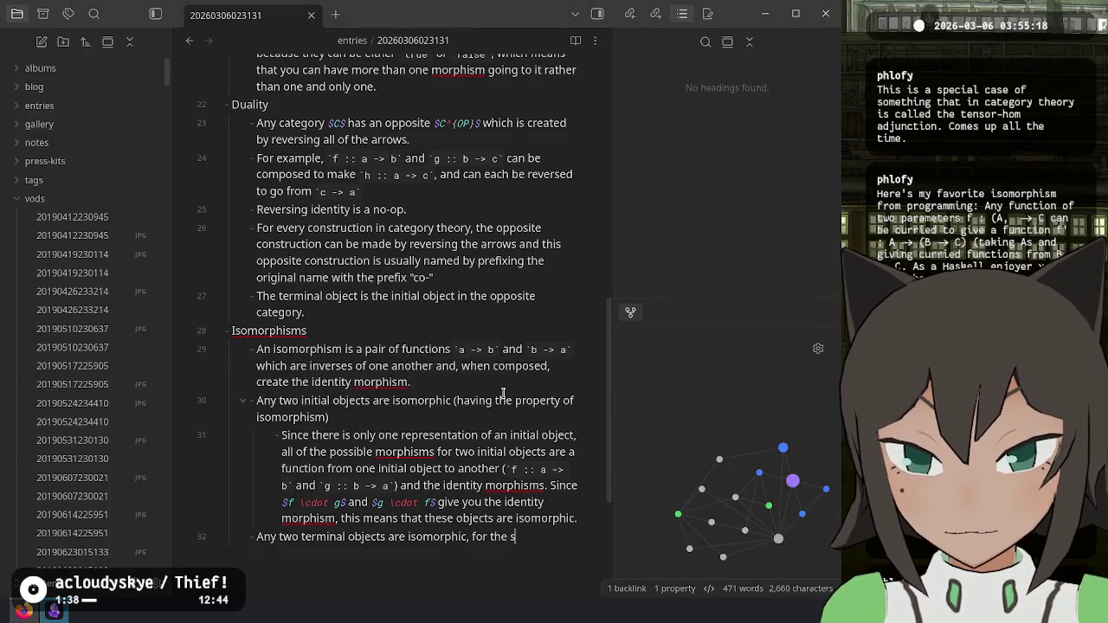
type("ame reason")
key("alt+Tab")
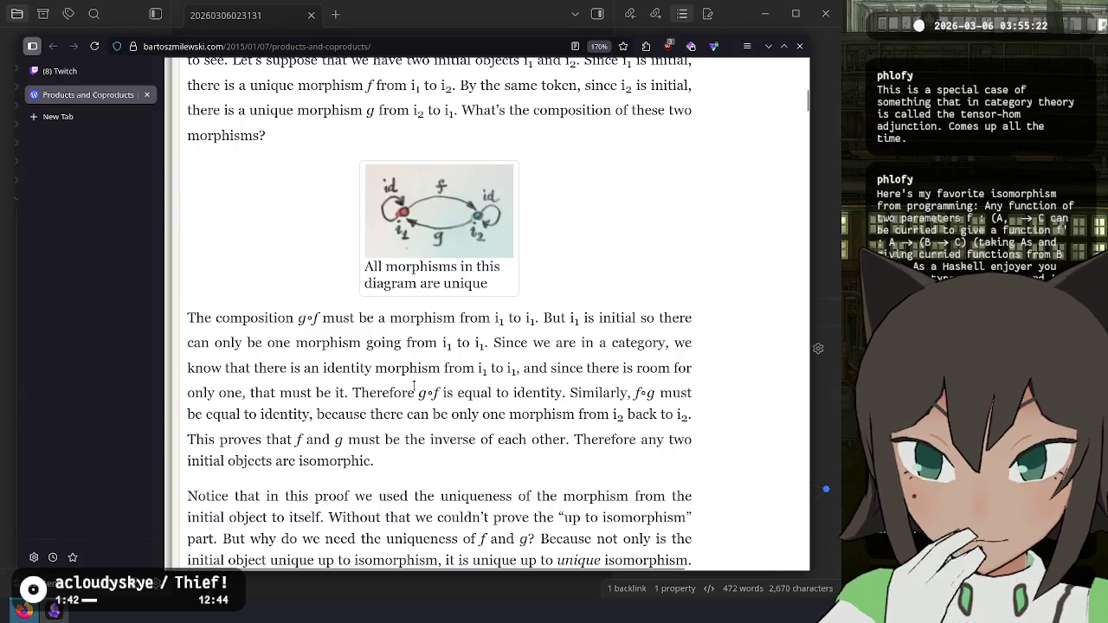
Step: Switch to the Twitch Stream Manager tab from the browser sidebar
left_click(76, 70)
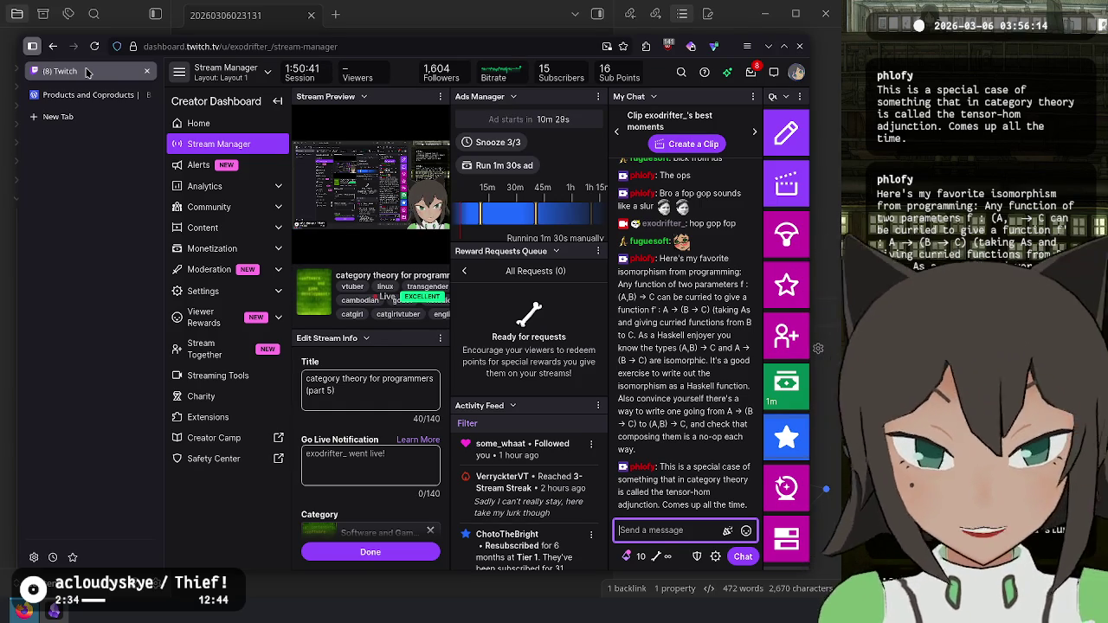
Step: Search the web for hoogle, open the Hoogle site and search for curry
key("ctrl+t")
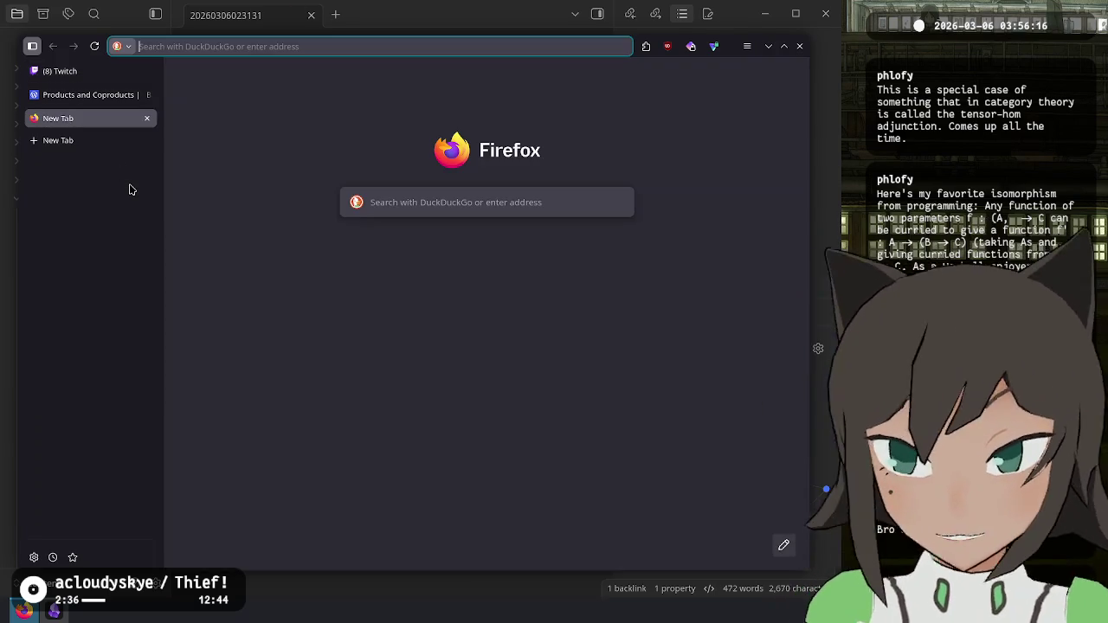
type("h")
key("BackSpace")
type("hoogle")
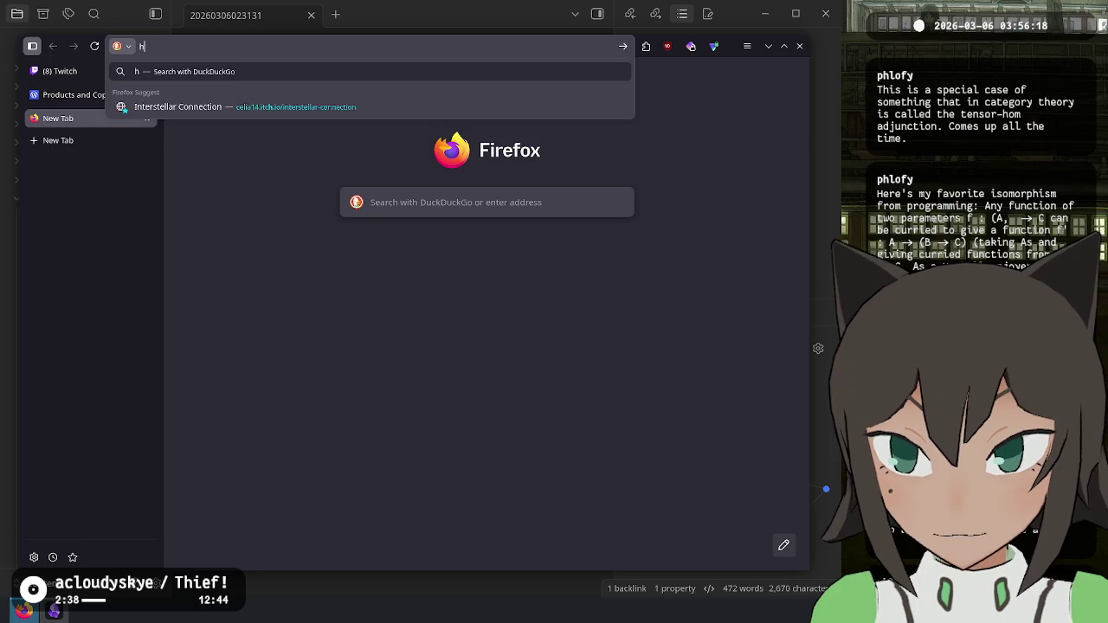
key("Return")
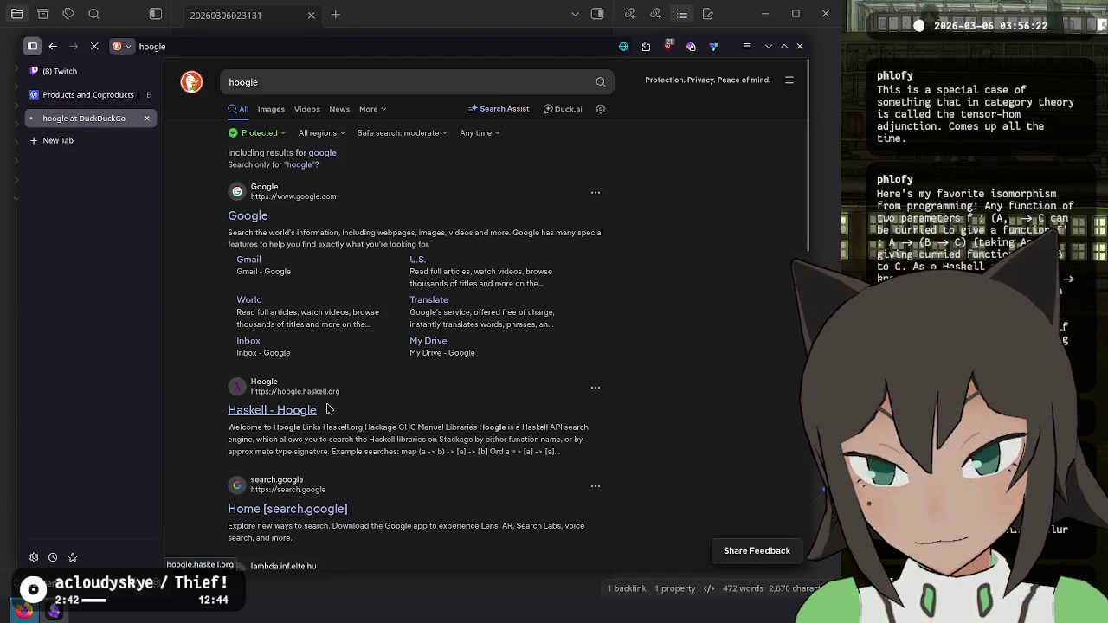
left_click(308, 429)
type("curry")
key("Return")
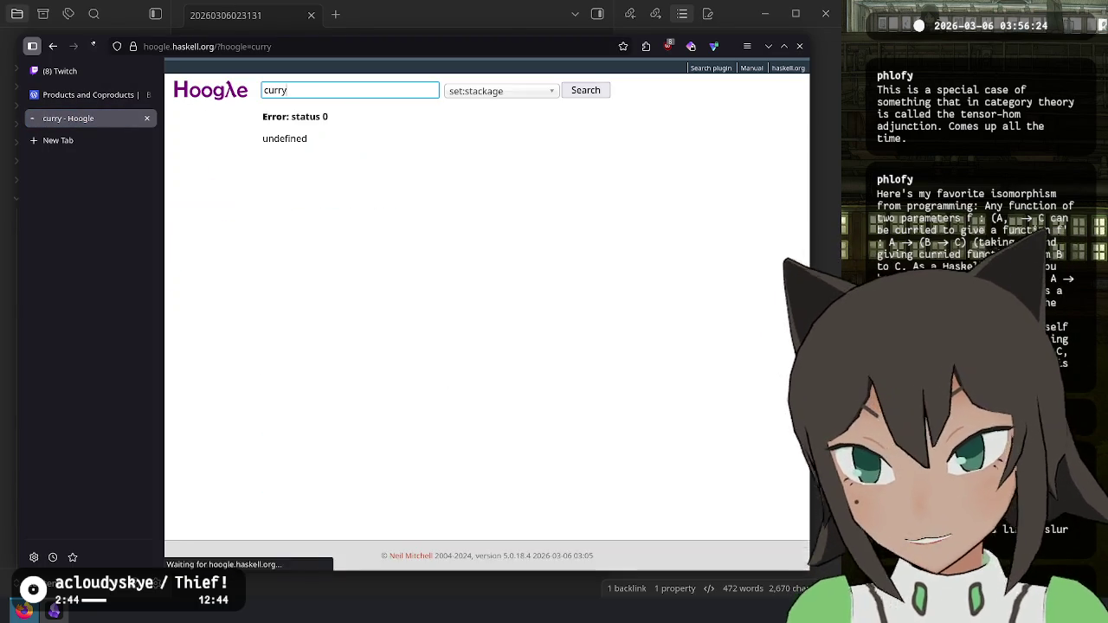
Step: Study curry and uncurry's source in GHC.Internal.Data.Tuple, then return to the Twitch Stream Manager
left_click(385, 148)
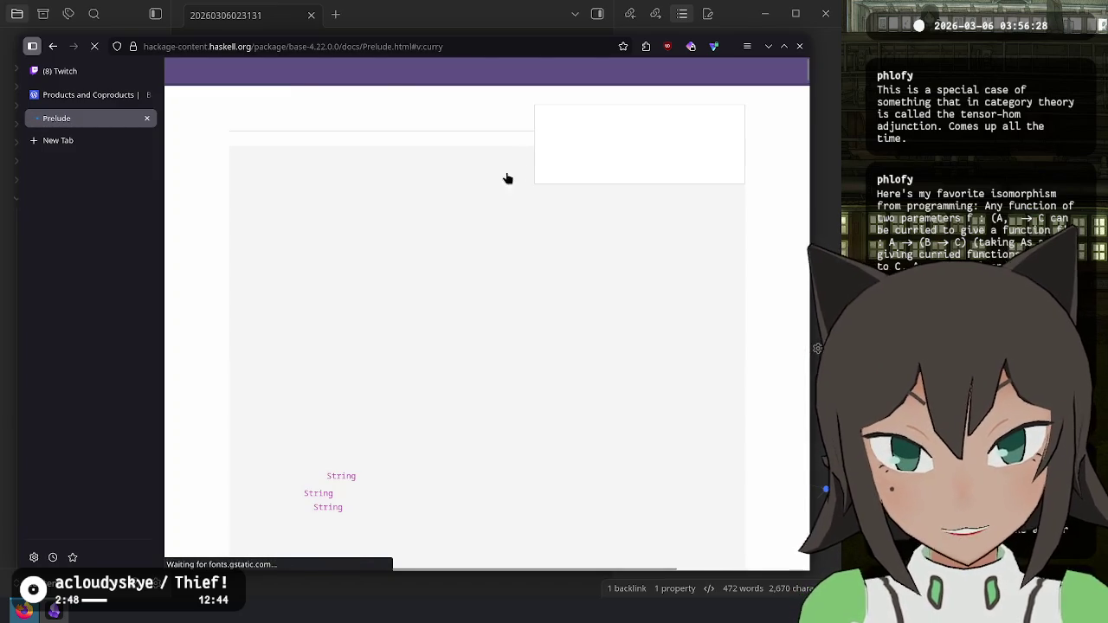
left_click(733, 68)
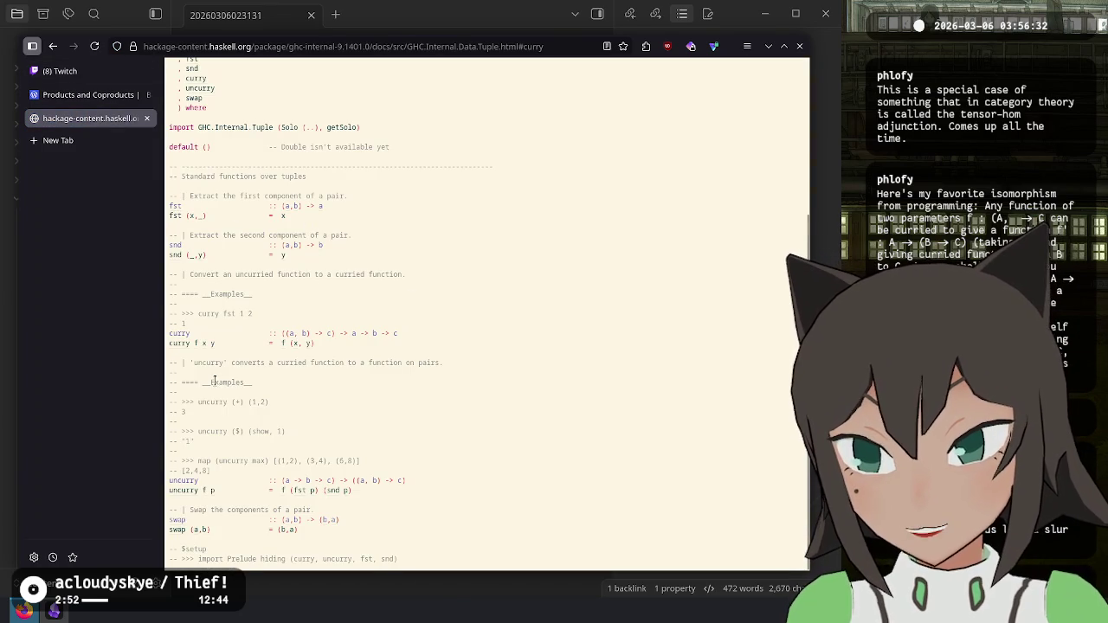
scroll(214, 381, "up", 8, "ctrl")
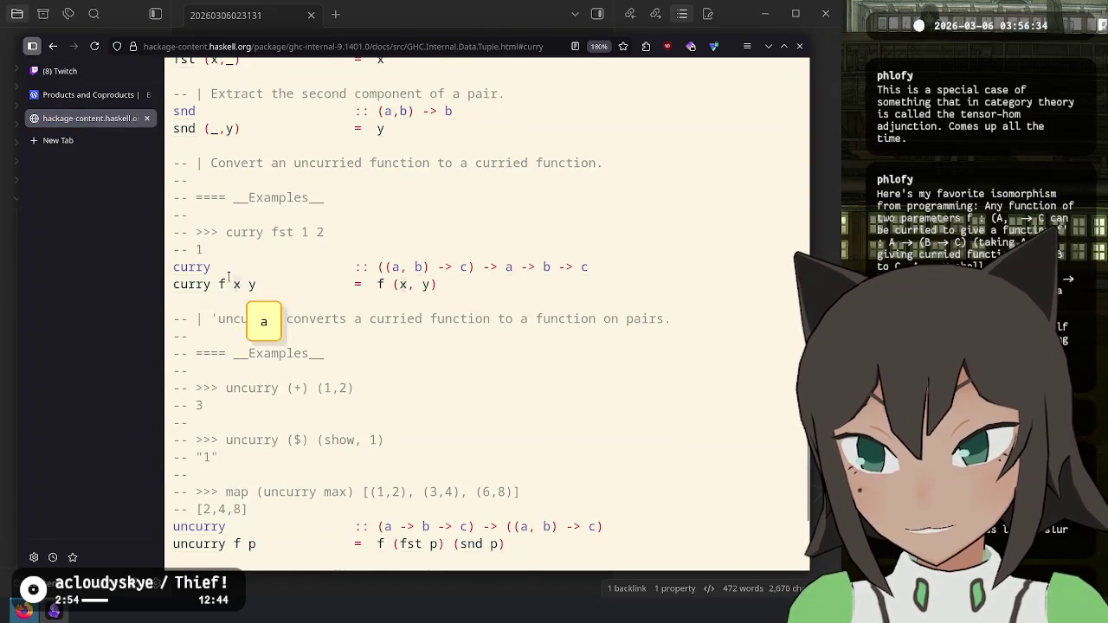
left_click_drag(218, 285, 271, 285)
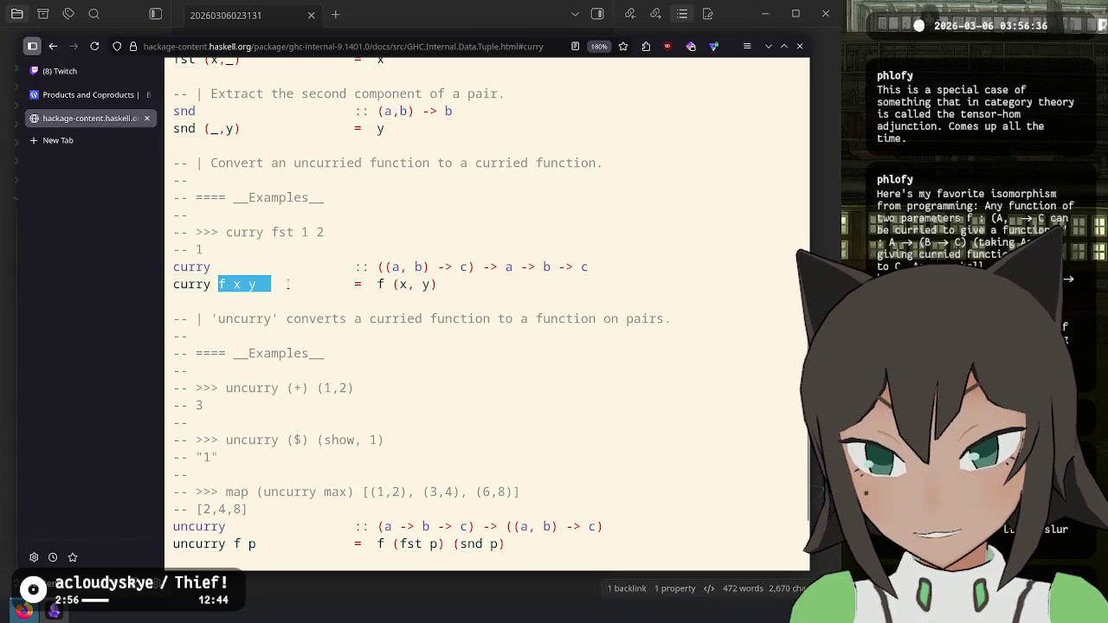
left_click(288, 284)
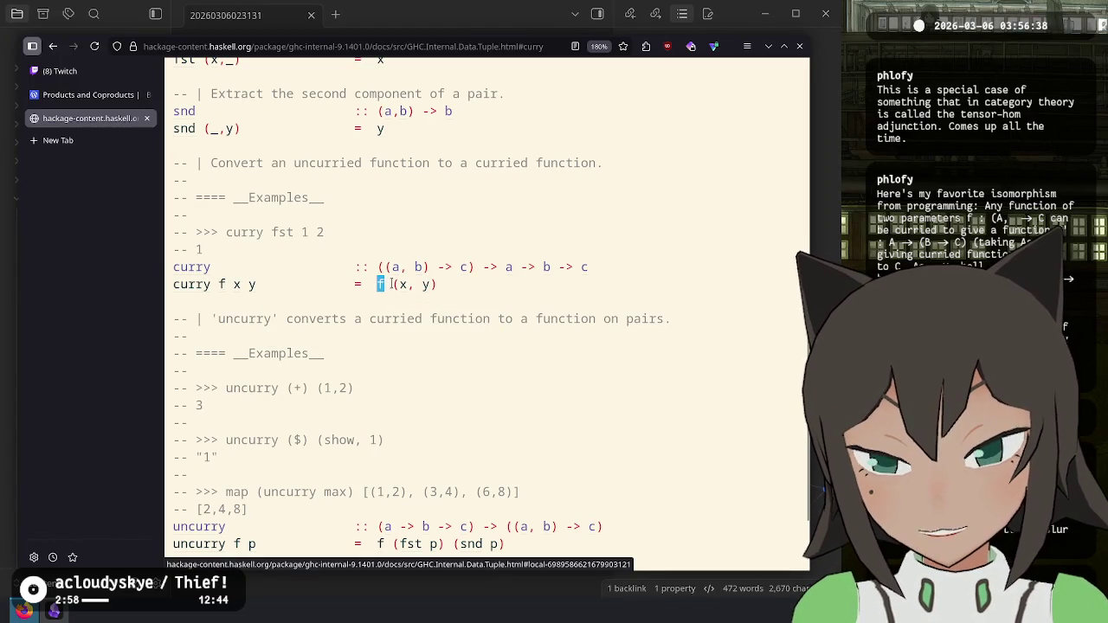
left_click_drag(393, 284, 442, 286)
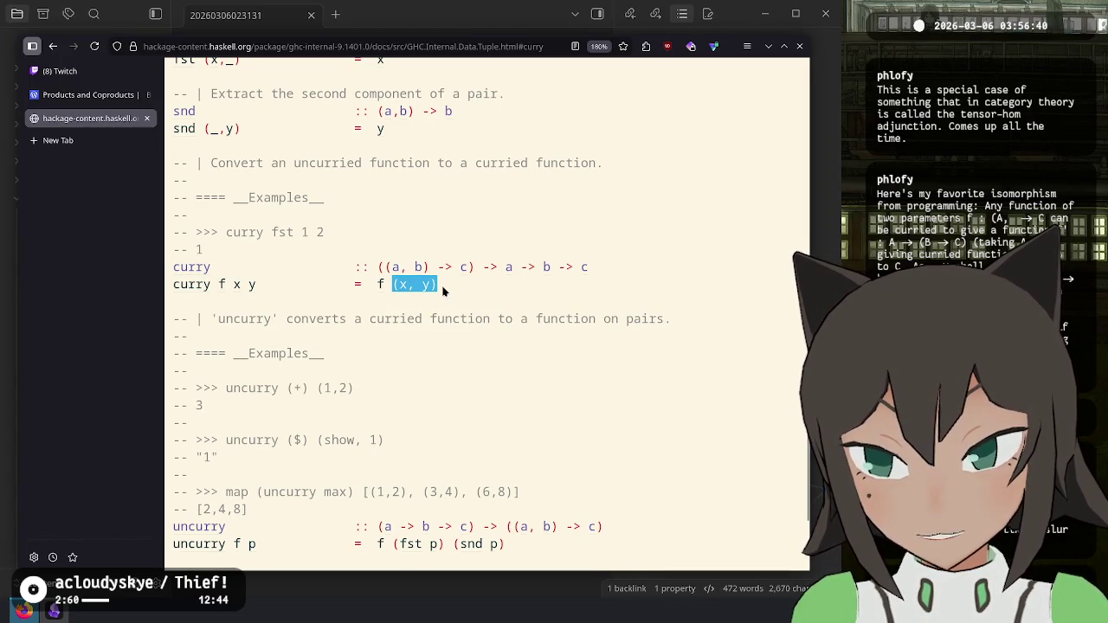
scroll(186, 264, "down", 2)
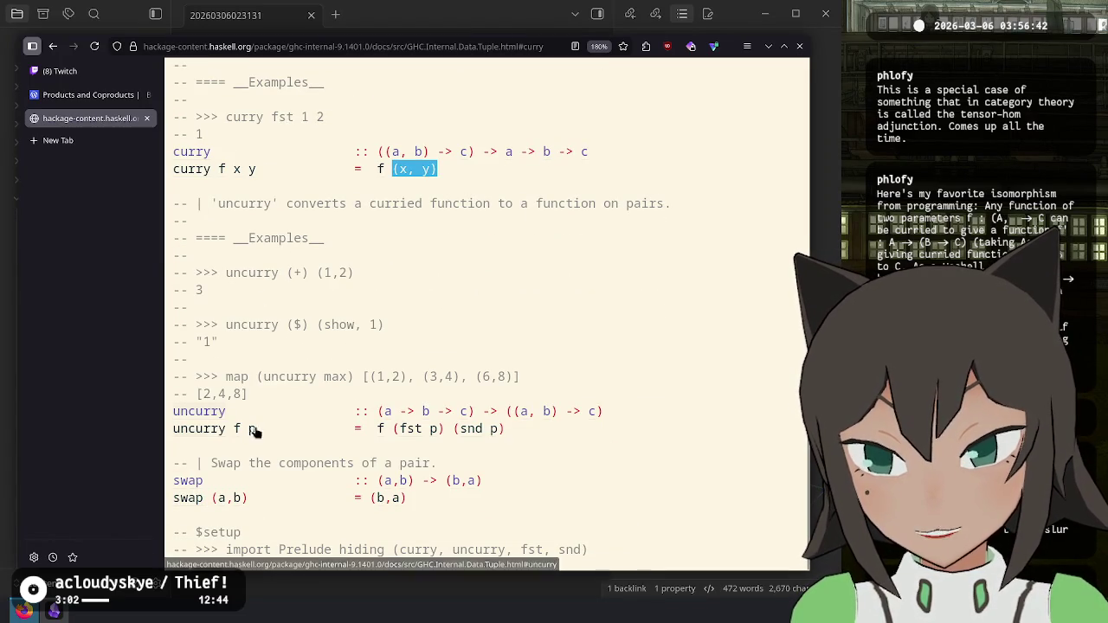
left_click_drag(393, 429, 511, 429)
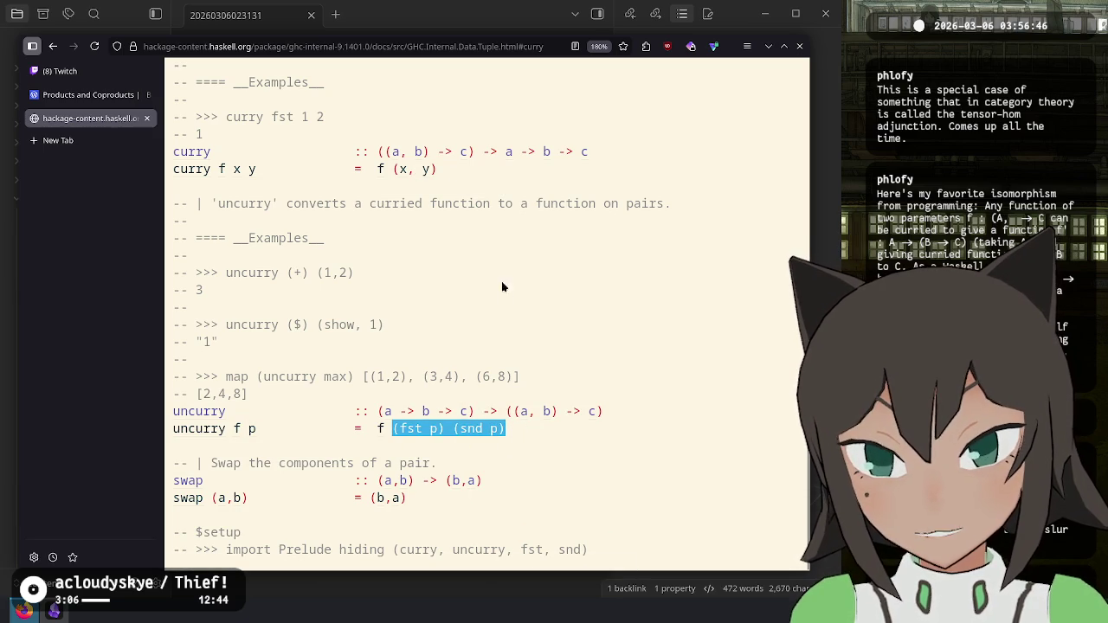
left_click(554, 391)
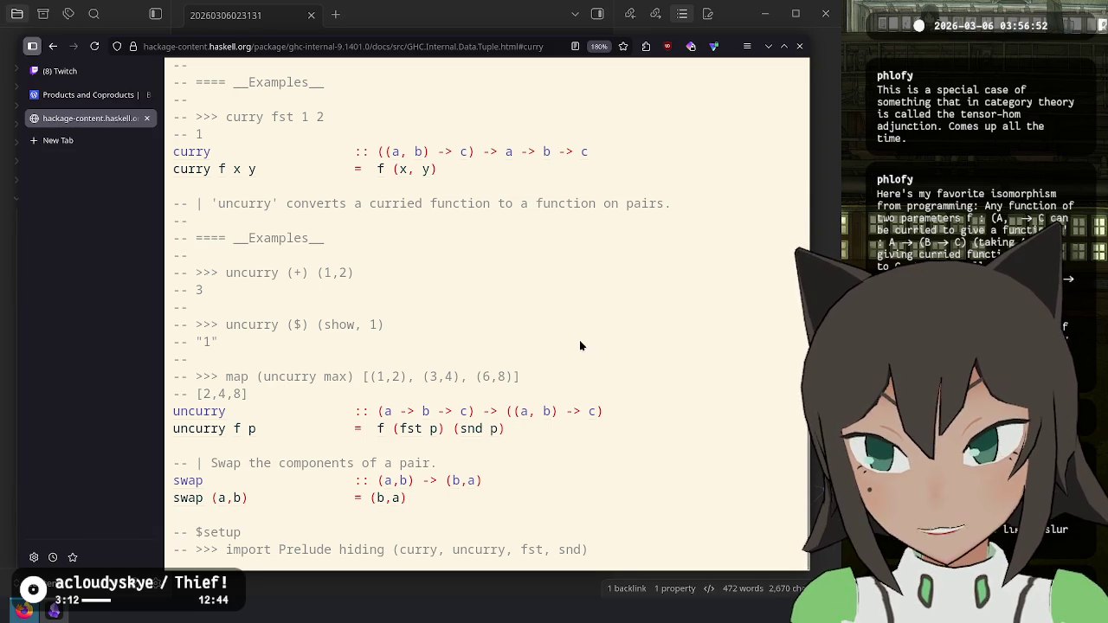
key("ctrl+1")
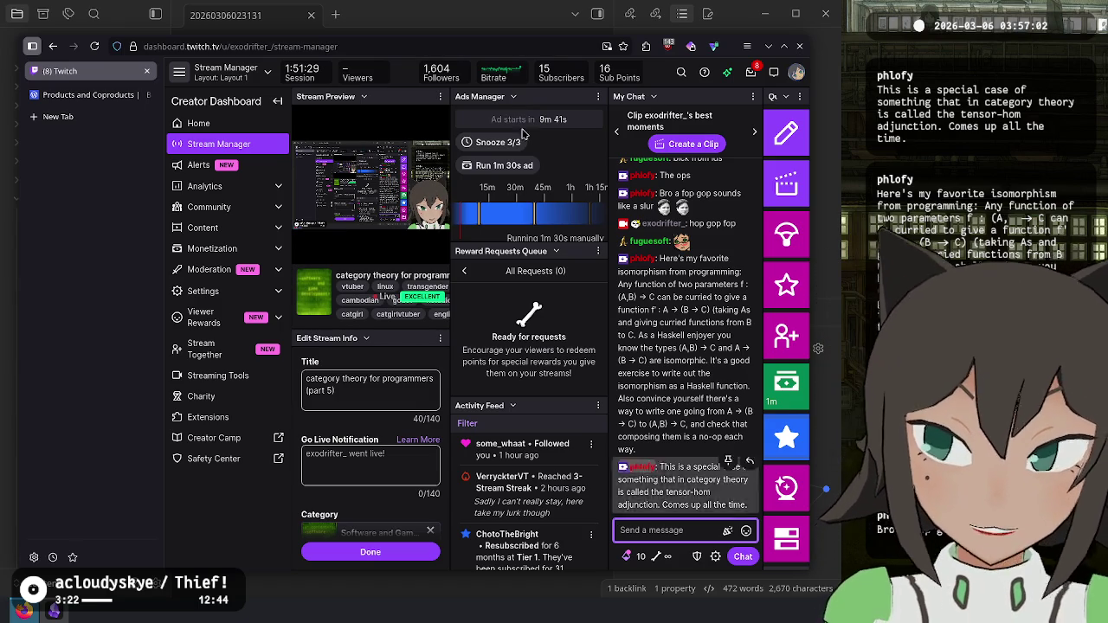
Step: Reread the Notice paragraph on whether f and g are unique, up to unique isomorphism
left_click(91, 95)
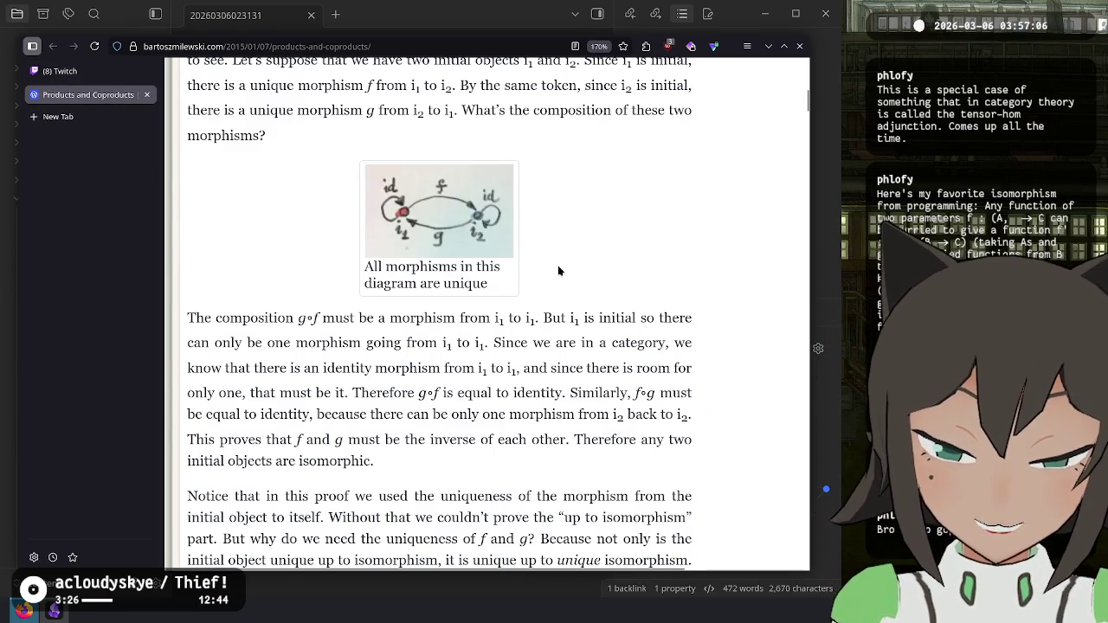
scroll(558, 271, "down", 5)
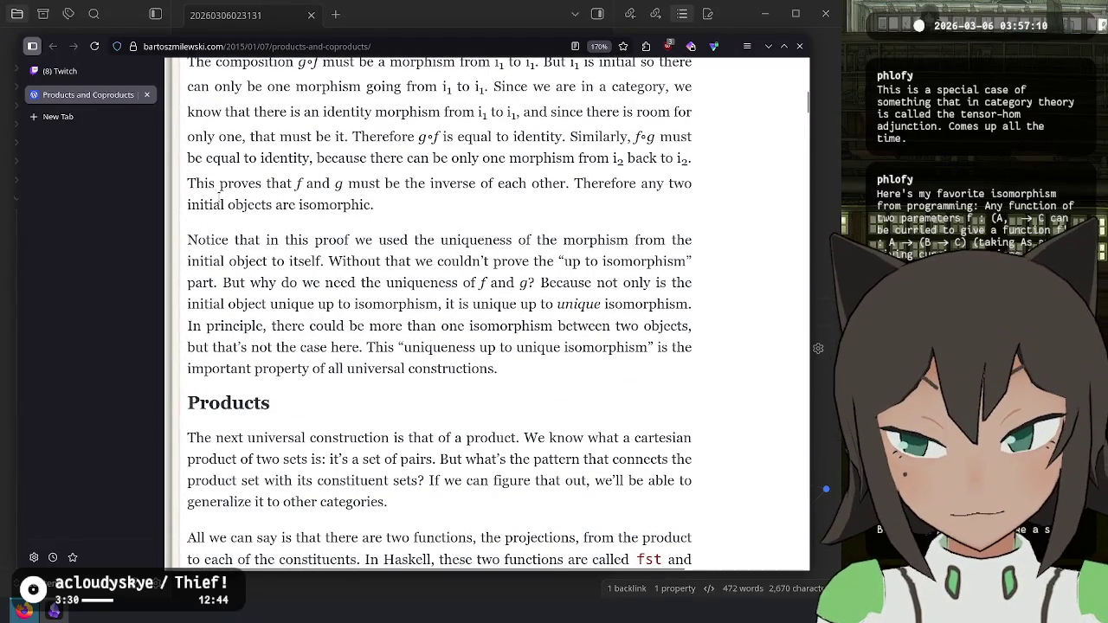
mouse_move(189, 240)
left_mouse_down()
mouse_move(248, 241)
mouse_move(295, 326)
left_mouse_up()
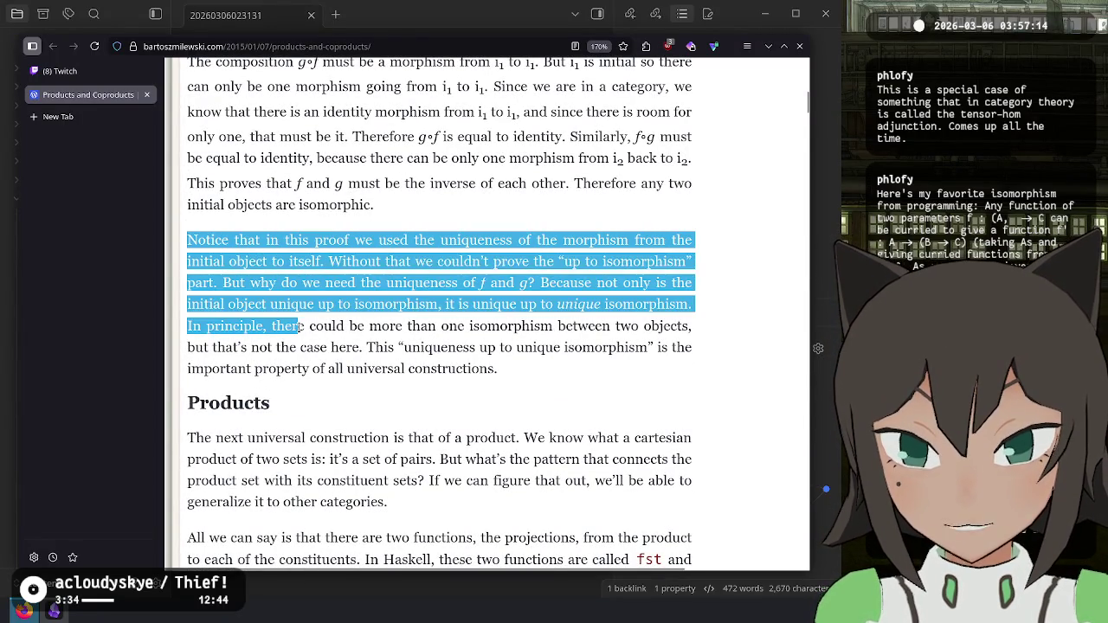
left_click(334, 367)
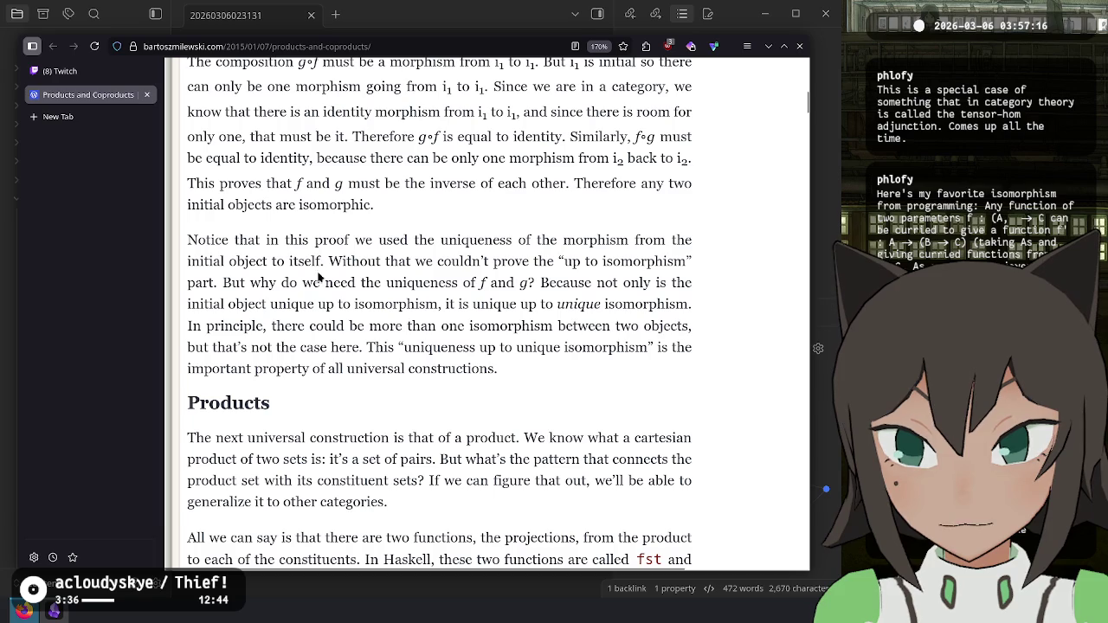
mouse_move(198, 240)
left_mouse_down()
mouse_move(445, 262)
mouse_move(514, 241)
mouse_move(648, 241)
mouse_move(415, 282)
mouse_move(320, 256)
mouse_move(556, 261)
mouse_move(649, 282)
mouse_move(421, 261)
left_mouse_up()
left_click(592, 277)
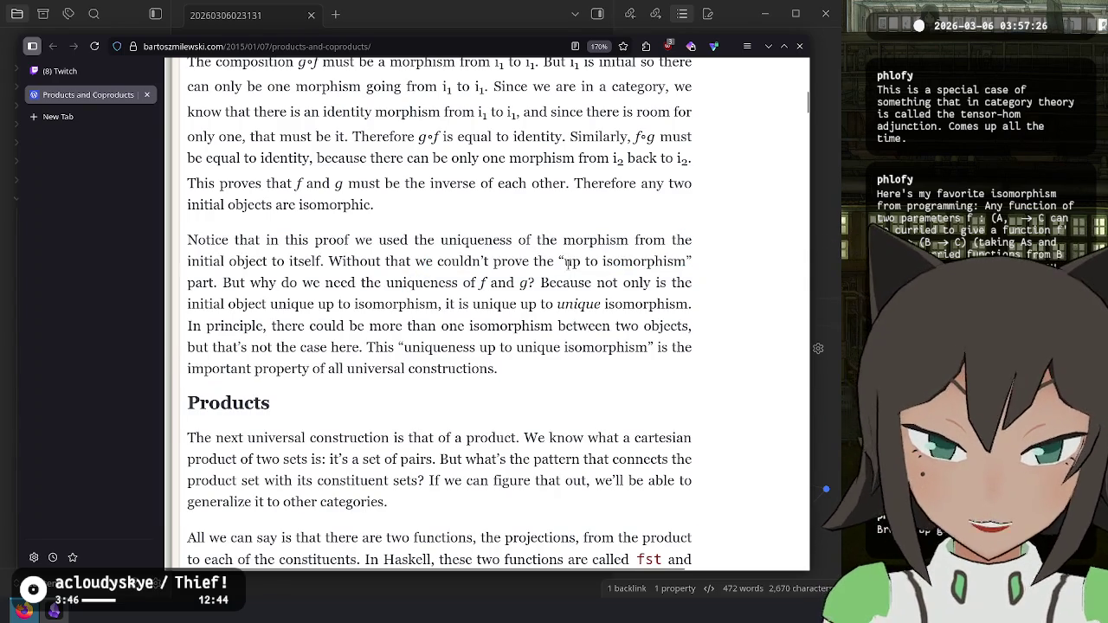
mouse_move(567, 261)
left_mouse_down()
mouse_move(717, 268)
mouse_move(692, 264)
left_mouse_up()
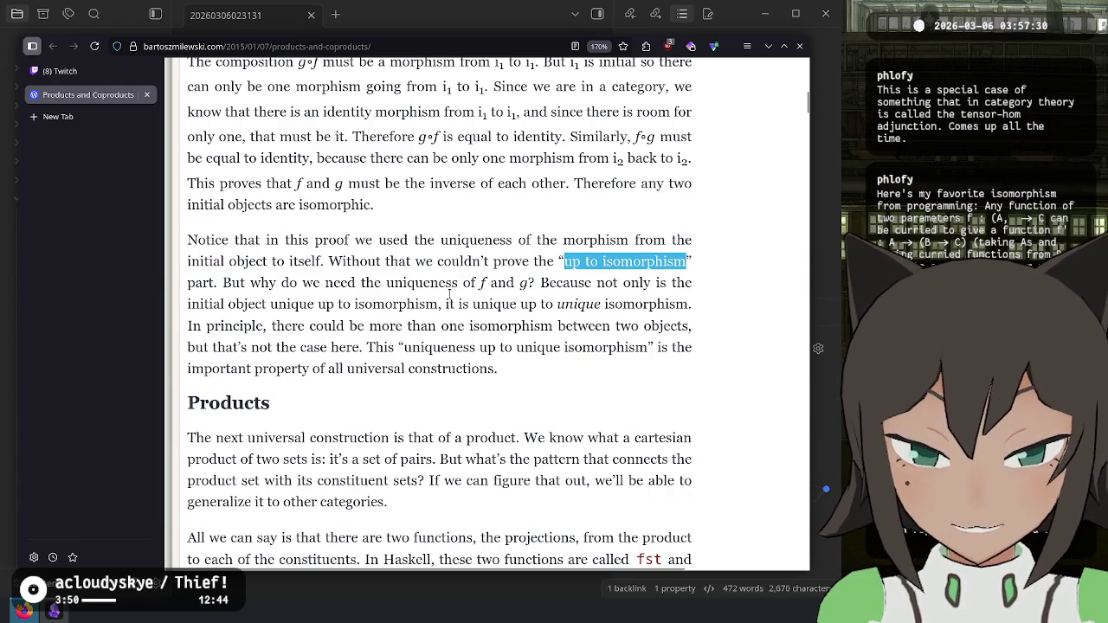
mouse_move(218, 282)
left_mouse_down()
mouse_move(608, 283)
mouse_move(227, 304)
mouse_move(445, 304)
left_mouse_up()
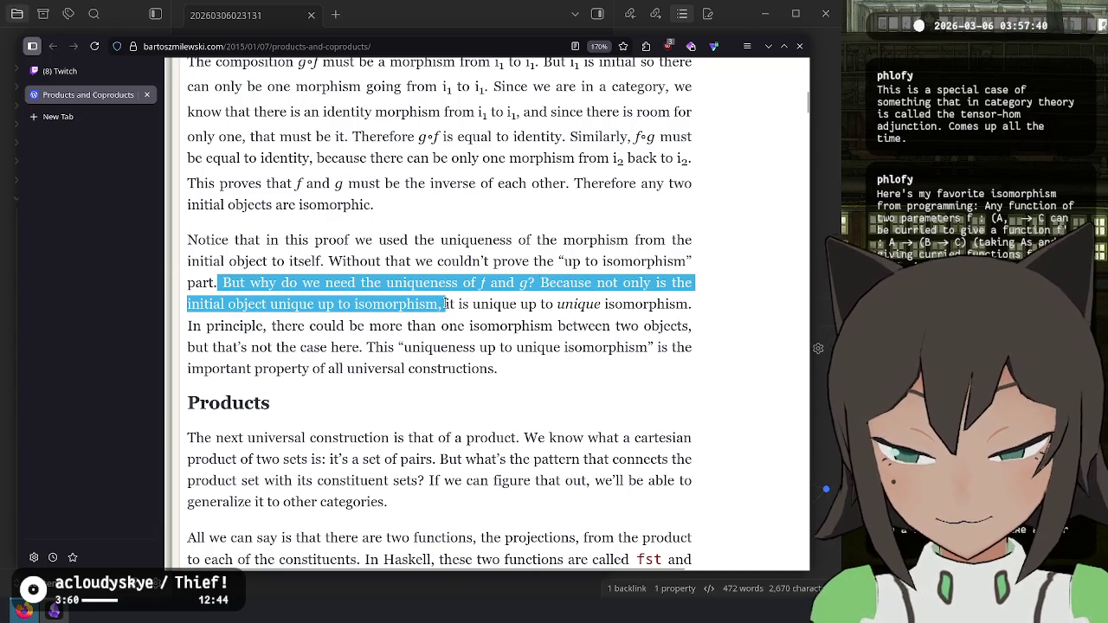
left_click_drag(445, 304, 689, 306)
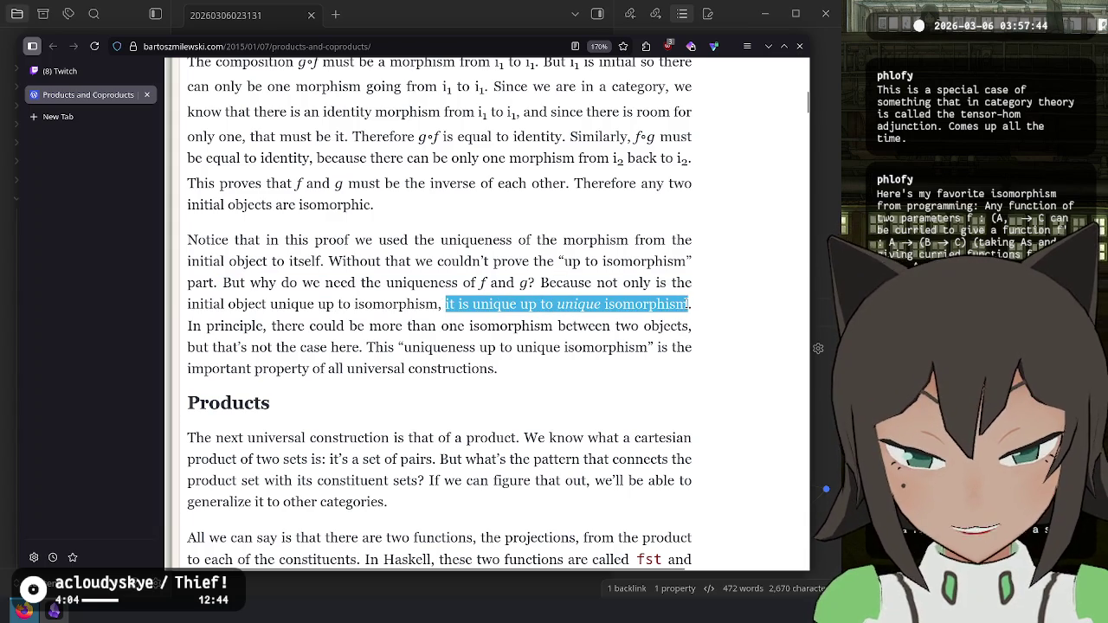